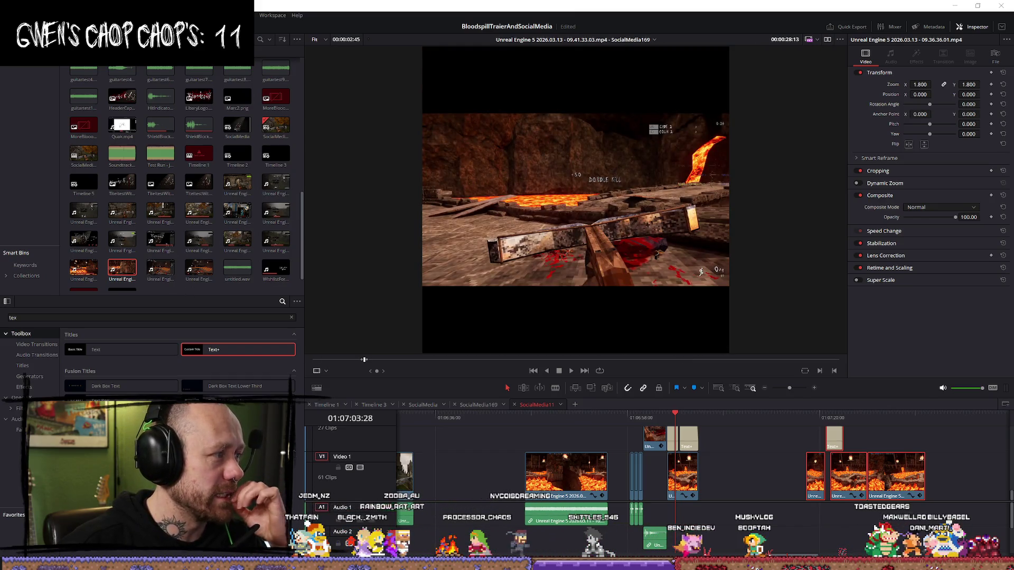
# Step: Switch from DaVinci Resolve to Firefox and open a new tab
pyautogui.hotkey('alt', 'Tab')
pyautogui.hotkey('ctrl', 't')
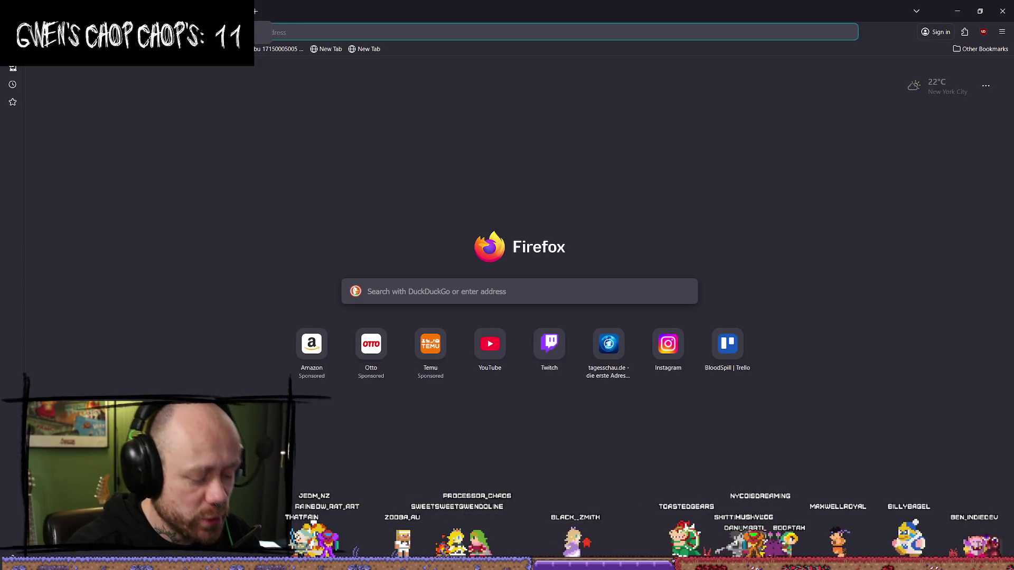
# Step: Load the Bluesky Following feed, then open Instagram in another new tab
pyautogui.write('bluesky')
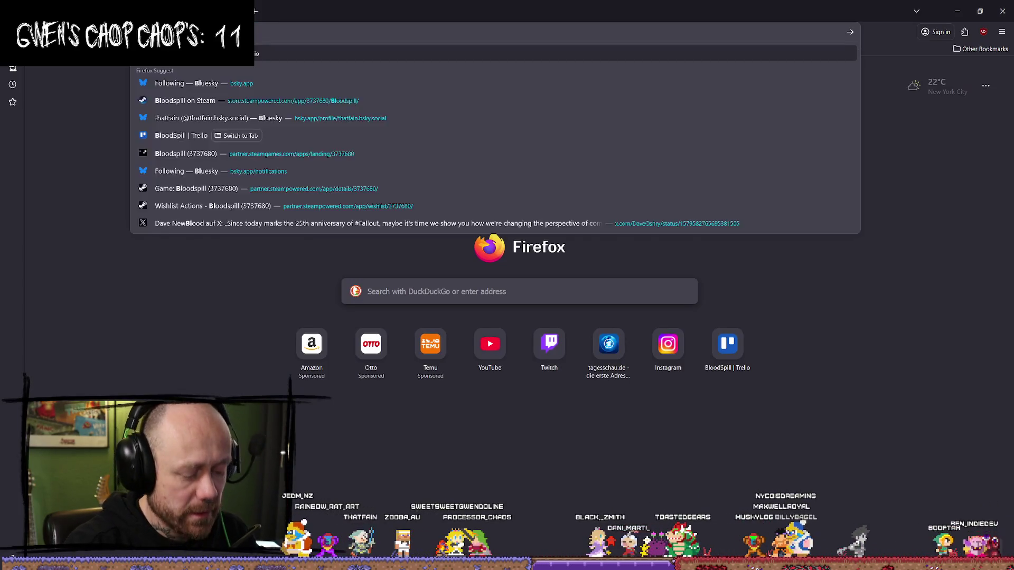
pyautogui.press('Return')
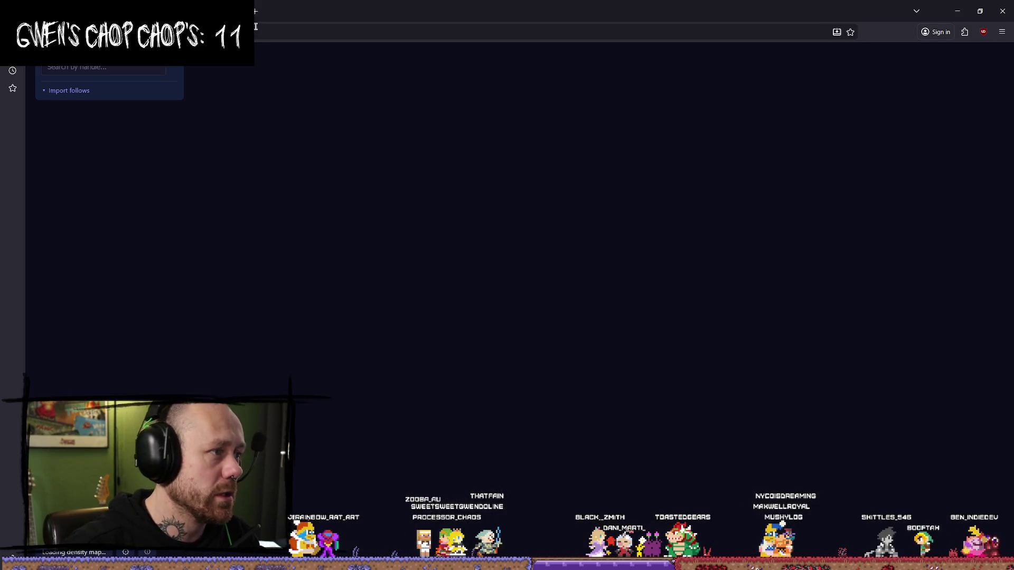
pyautogui.hotkey('ctrl', 'l')
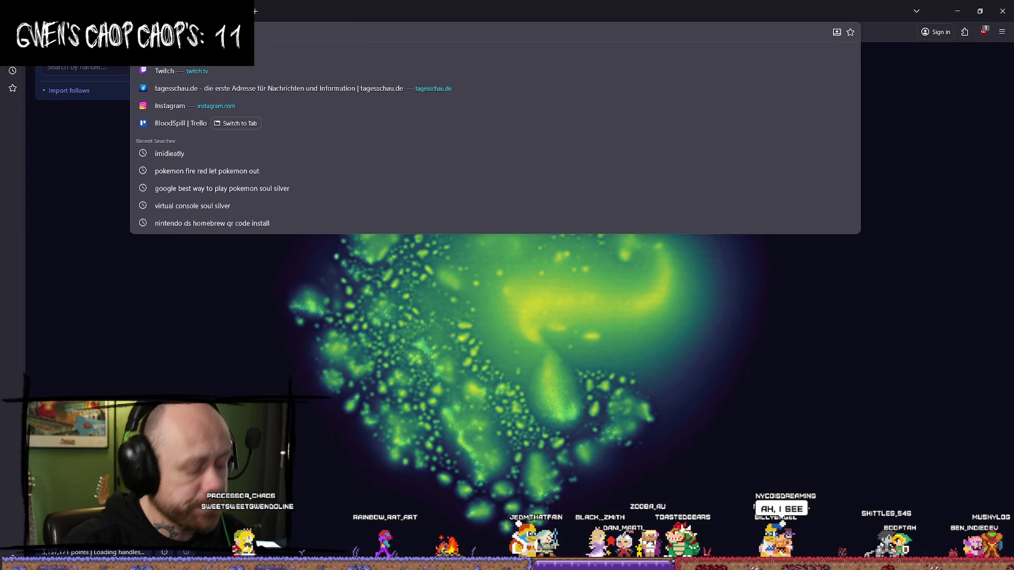
pyautogui.write('blue')
pyautogui.press('Down')
pyautogui.press('Down')
pyautogui.press('Down')
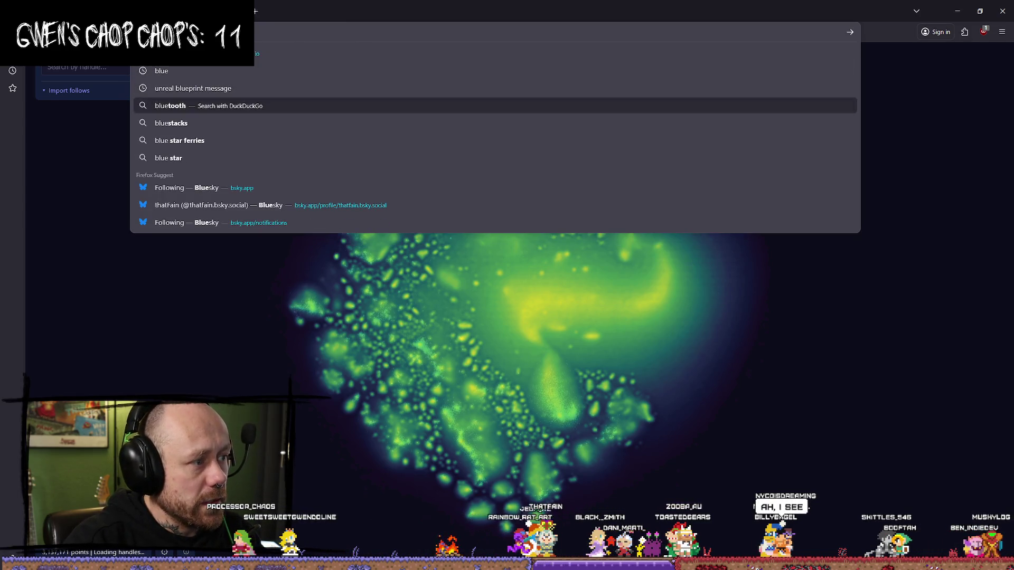
pyautogui.press('Return')
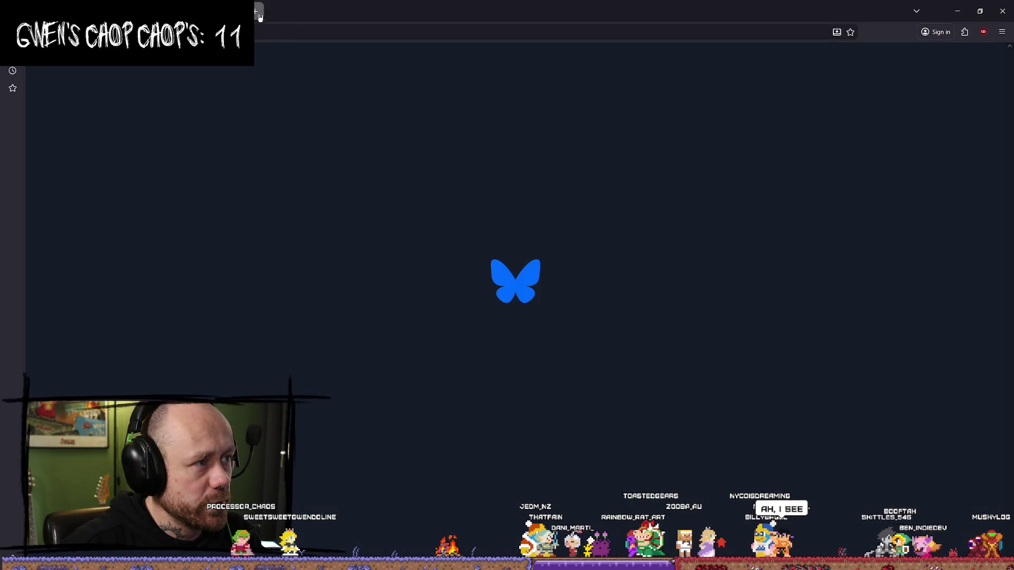
pyautogui.hotkey('ctrl', 't')
pyautogui.click(668, 344)
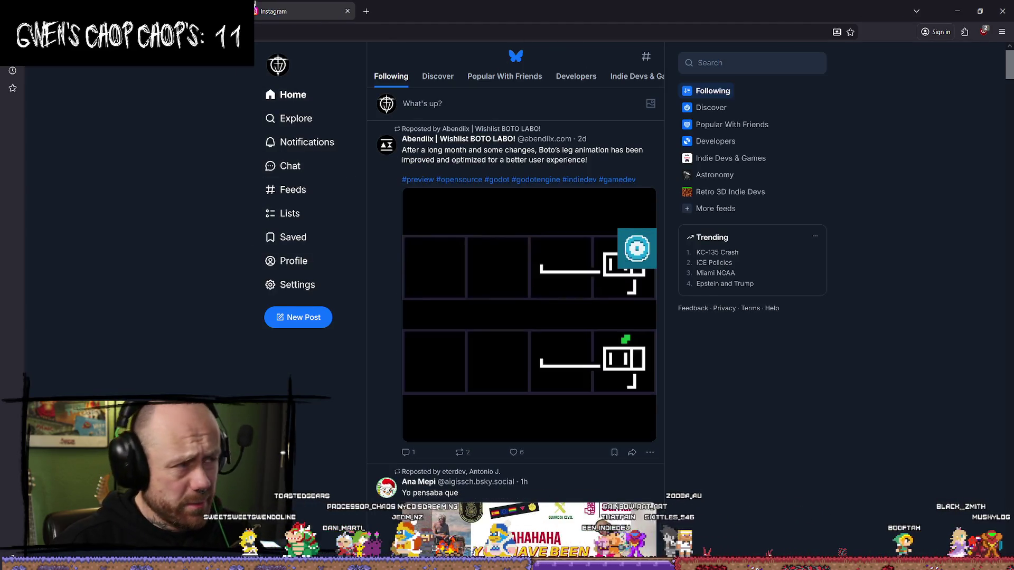
# Step: Browse the Instagram feed and advance the tattoo post's carousel to its last photo
pyautogui.scroll(-2, 327, 347)
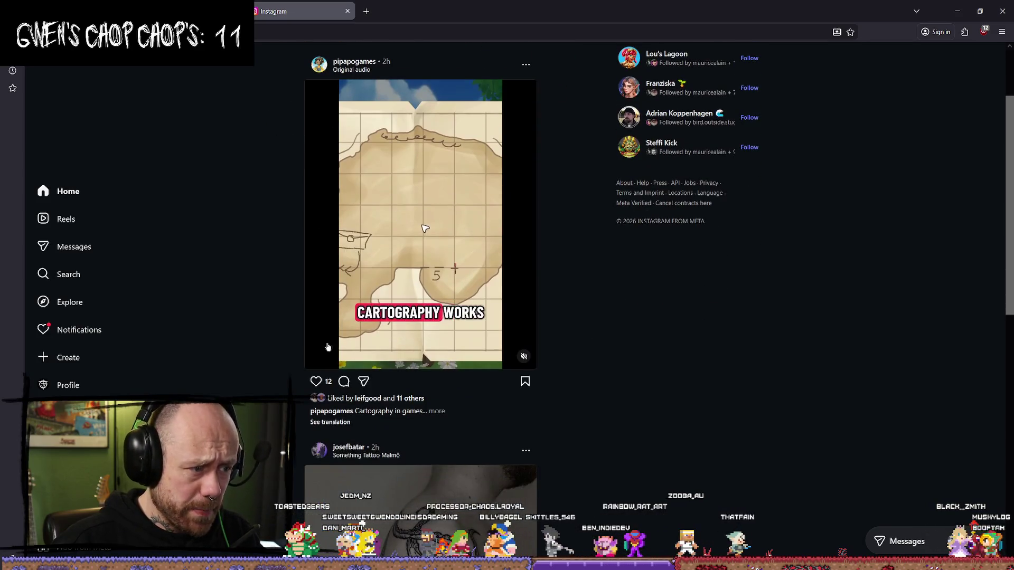
pyautogui.scroll(-7, 328, 347)
pyautogui.scroll(2, 354, 154)
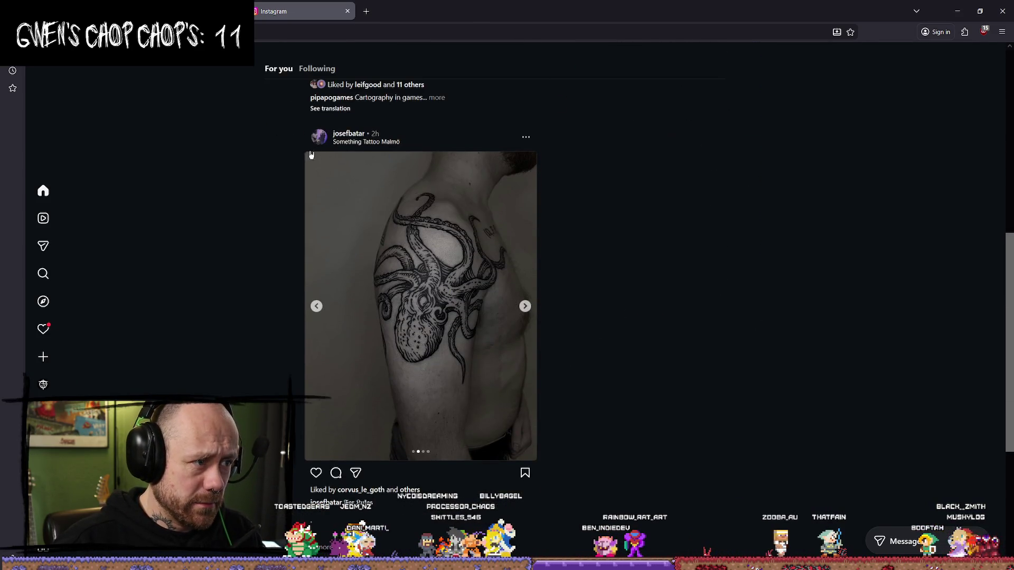
pyautogui.click(525, 306)
pyautogui.click(524, 306)
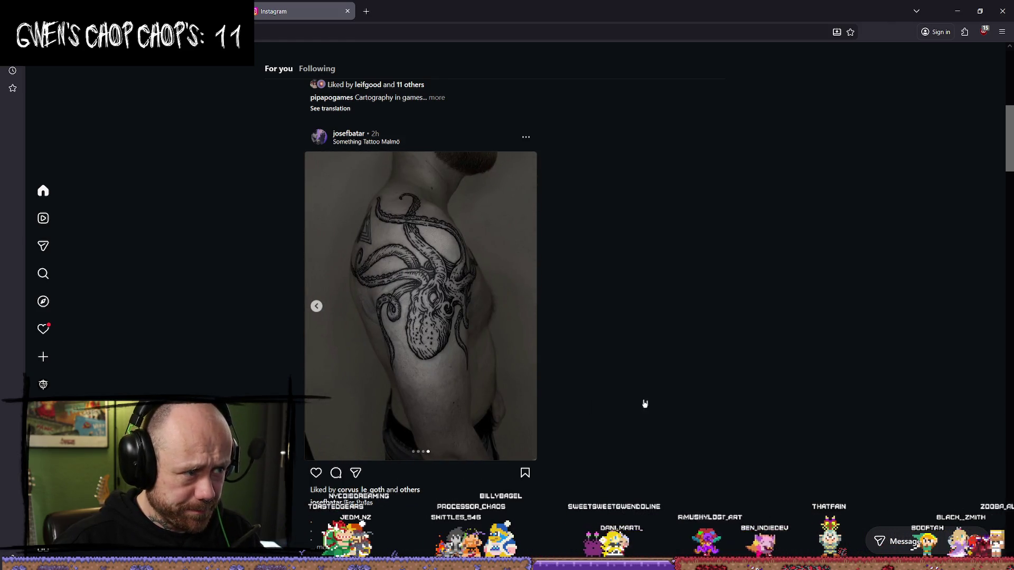
# Step: Scroll far past Instagram's caught-up point, then return to the Bluesky tab
pyautogui.scroll(-8, 585, 366)
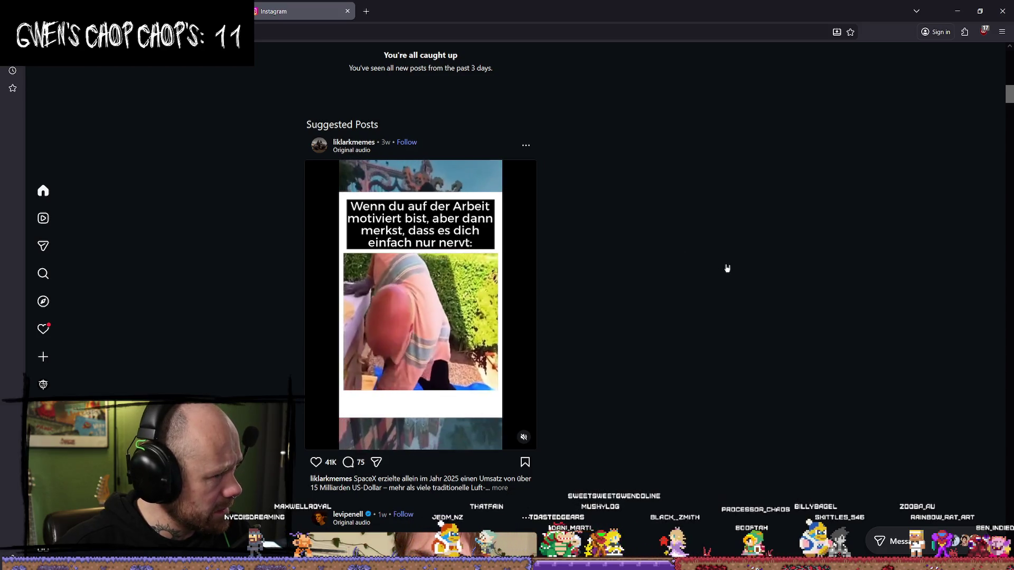
pyautogui.scroll(-12, 710, 266)
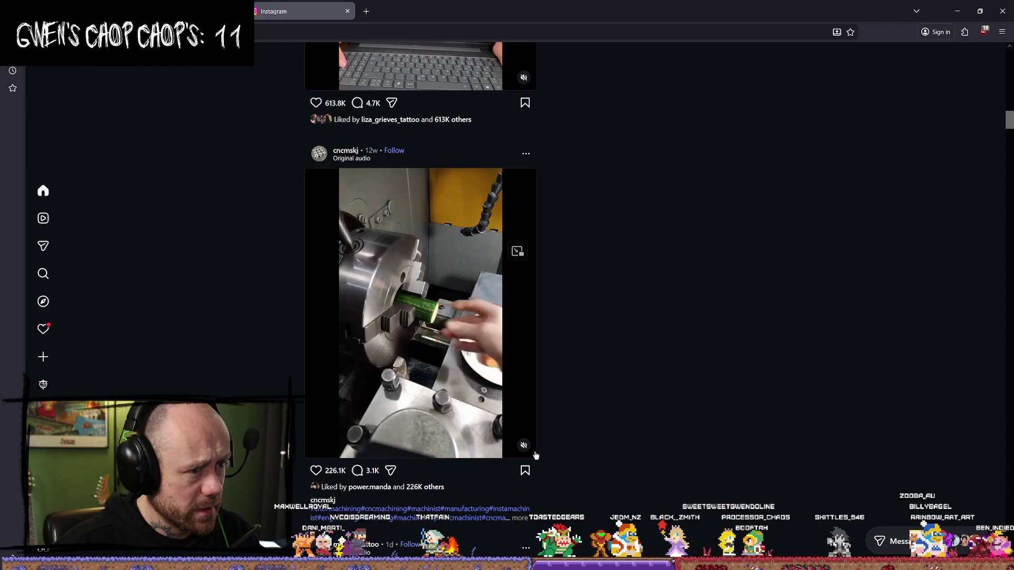
pyautogui.scroll(-7, 705, 327)
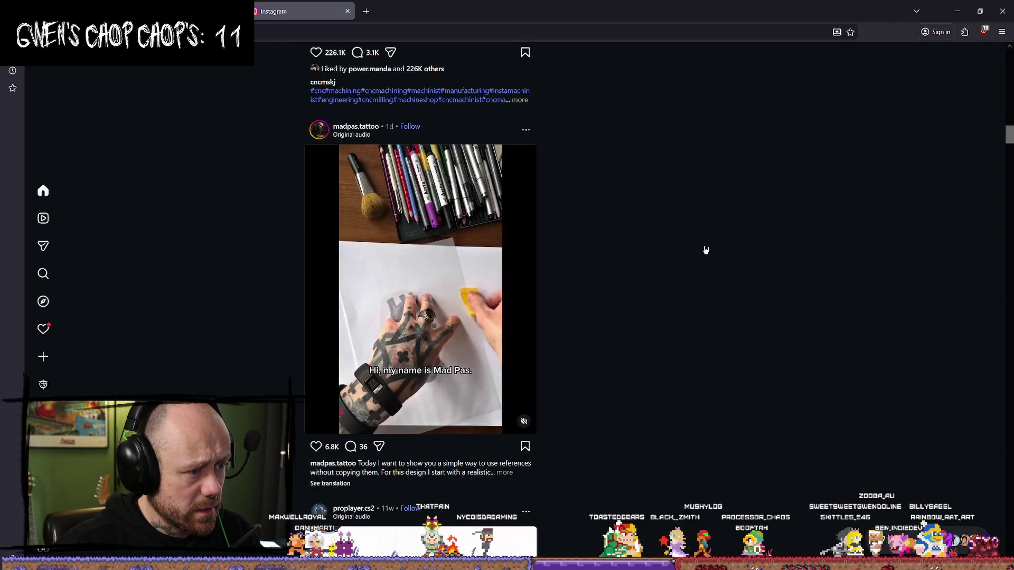
pyautogui.scroll(-3, 705, 250)
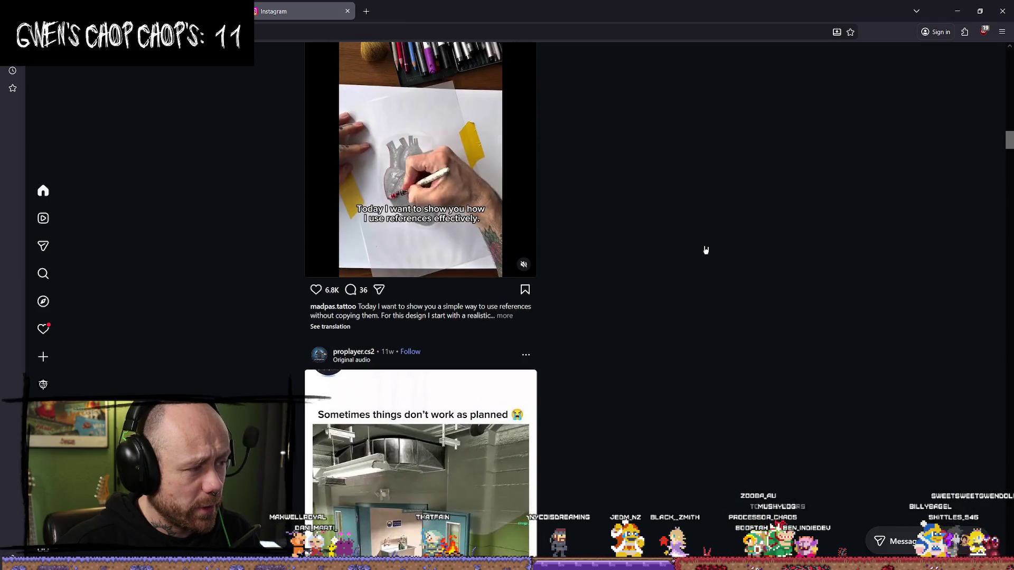
pyautogui.scroll(-9, 706, 250)
pyautogui.scroll(7, 706, 242)
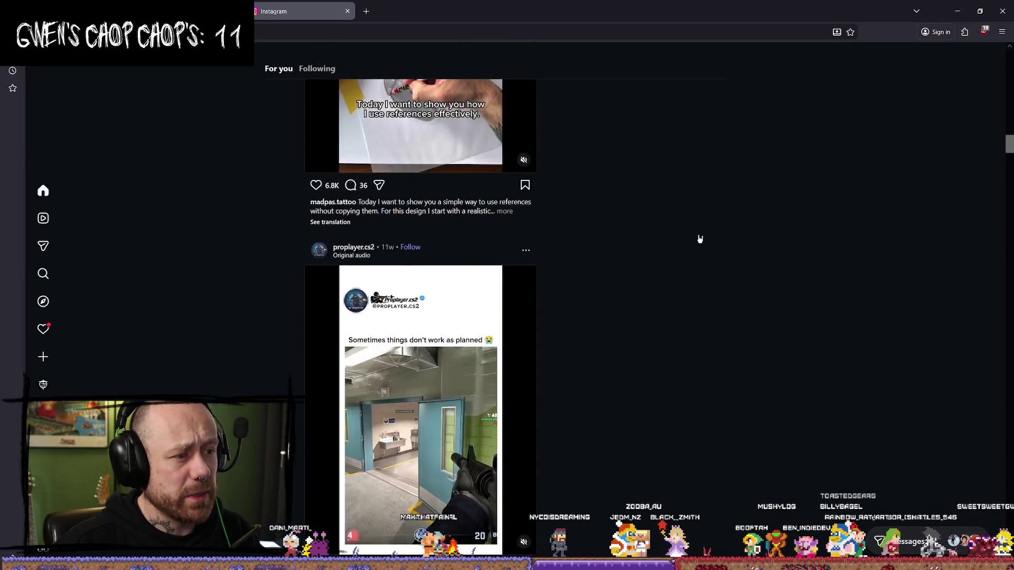
pyautogui.scroll(-4, 698, 238)
pyautogui.scroll(2, 629, 304)
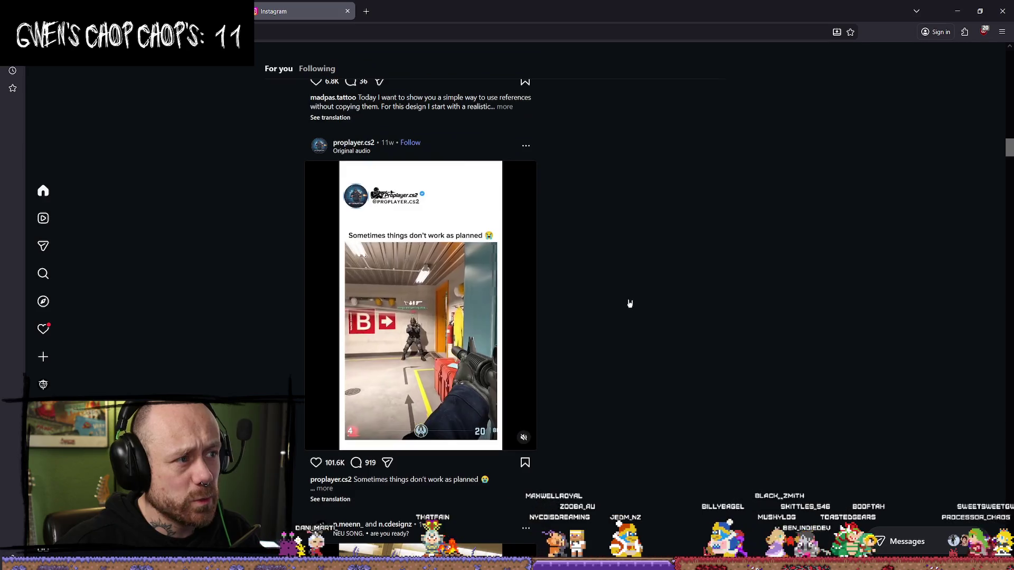
pyautogui.scroll(-6, 641, 341)
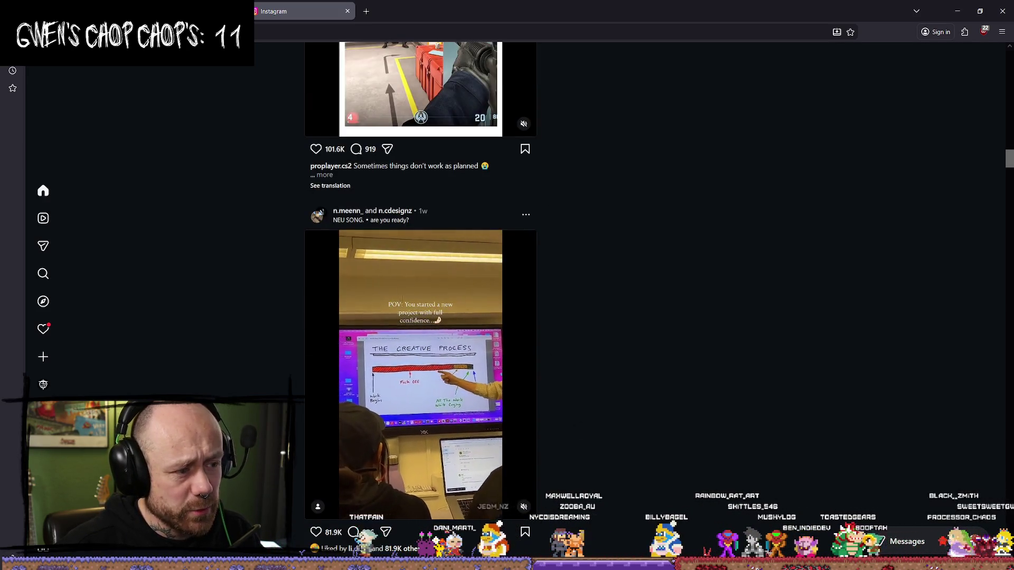
pyautogui.scroll(-8, 581, 233)
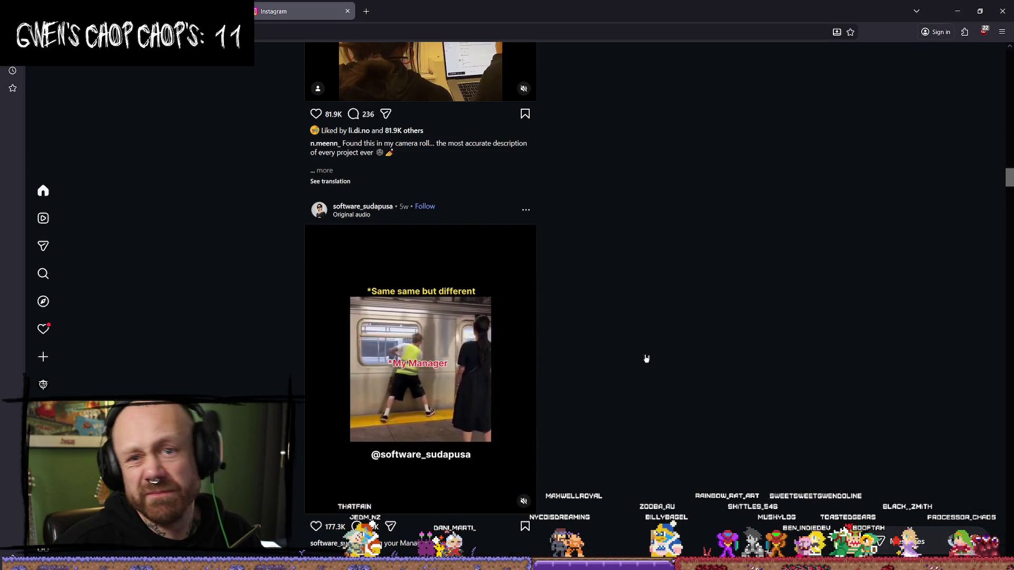
pyautogui.scroll(-12, 560, 374)
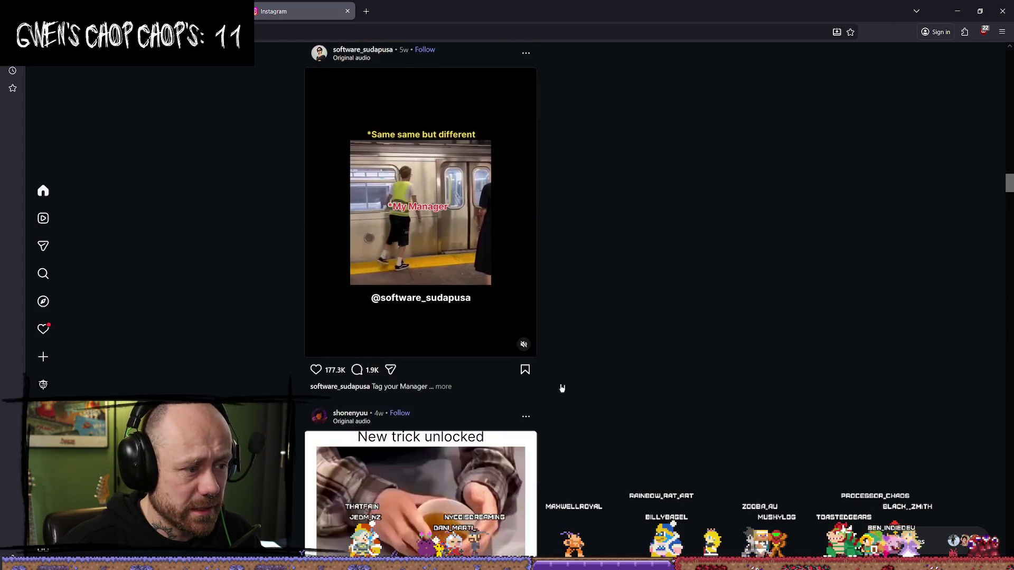
pyautogui.scroll(-12, 650, 368)
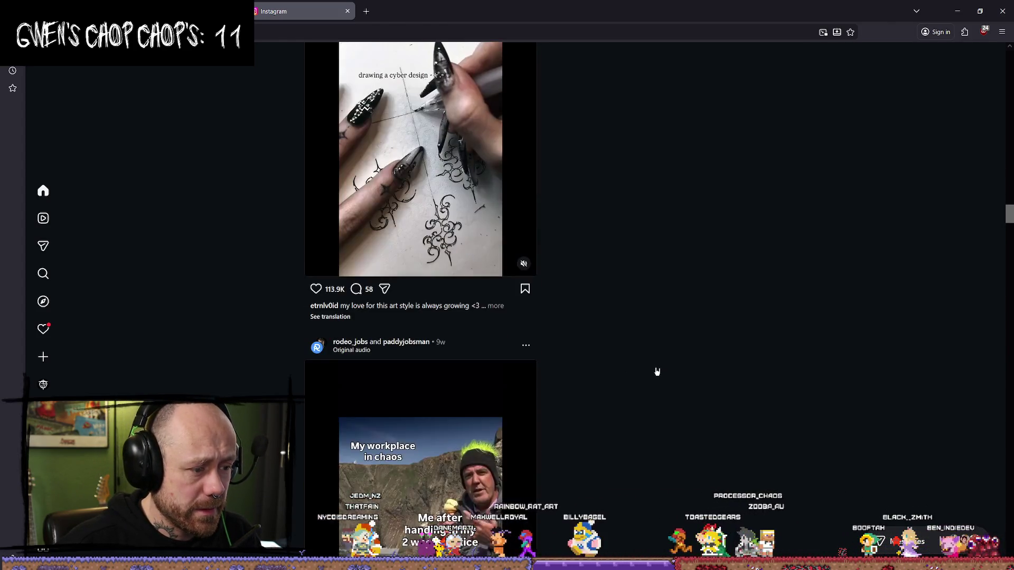
pyautogui.scroll(2, 636, 385)
pyautogui.scroll(-3, 604, 367)
pyautogui.scroll(-3, 604, 367)
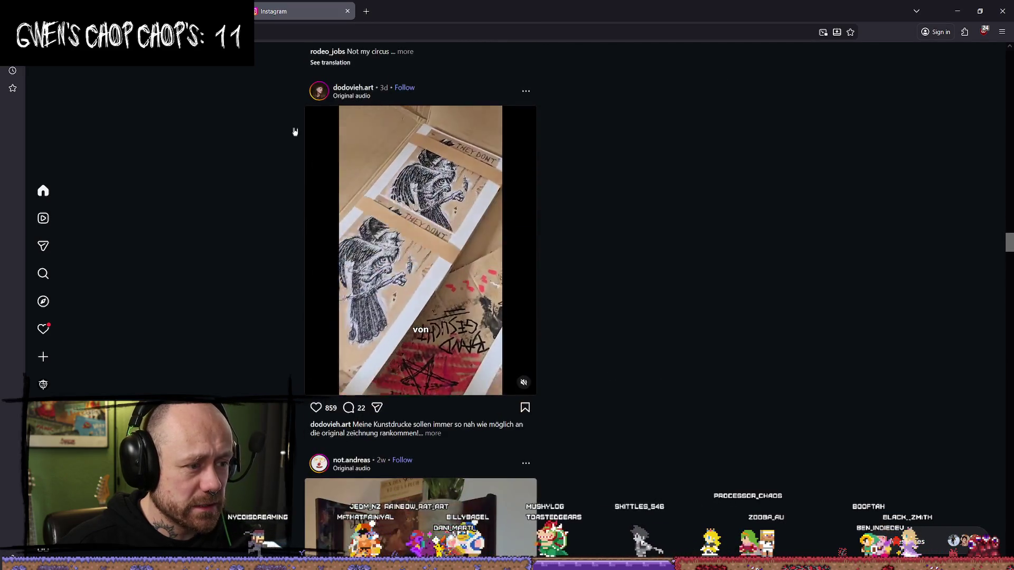
pyautogui.scroll(-4, 792, 193)
pyautogui.scroll(-3, 781, 212)
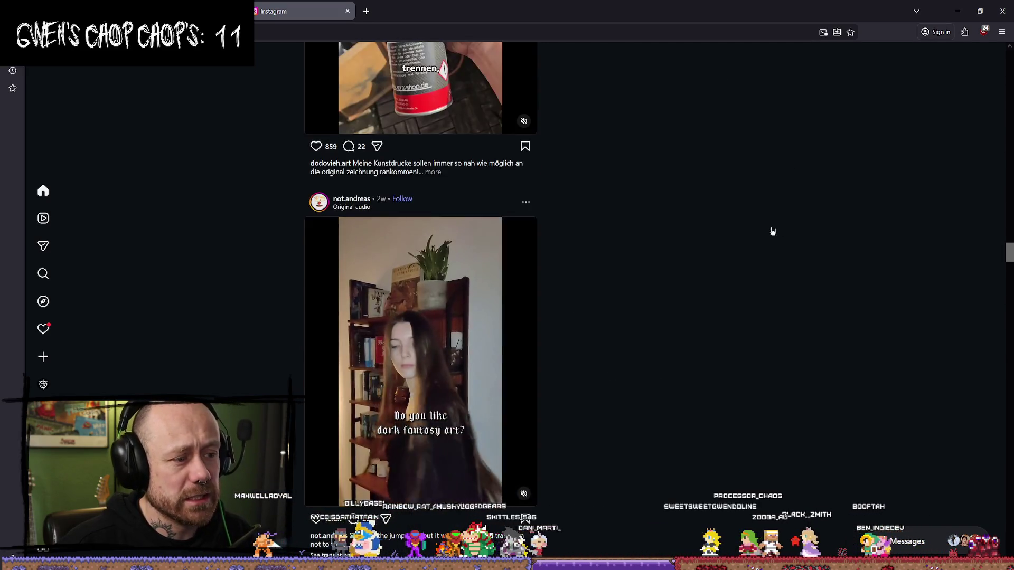
pyautogui.scroll(4, 667, 299)
pyautogui.scroll(-8, 667, 299)
pyautogui.hotkey('ctrl', 'shift', 'Tab')
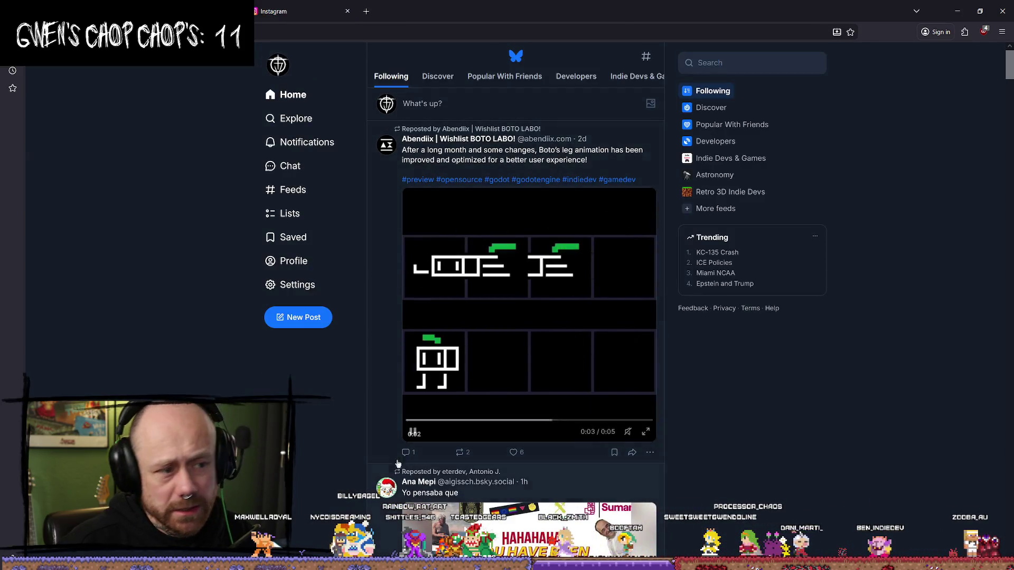
# Step: Browse the Bluesky Following feed and check notifications before returning home
pyautogui.scroll(-5, 815, 294)
pyautogui.scroll(-5, 791, 212)
pyautogui.scroll(-3, 791, 213)
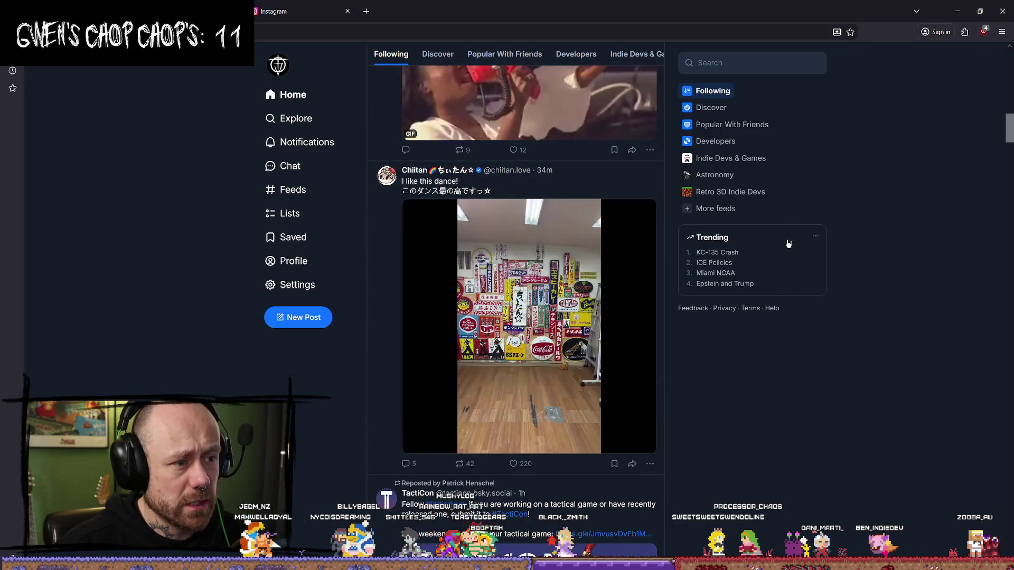
pyautogui.scroll(4, 787, 232)
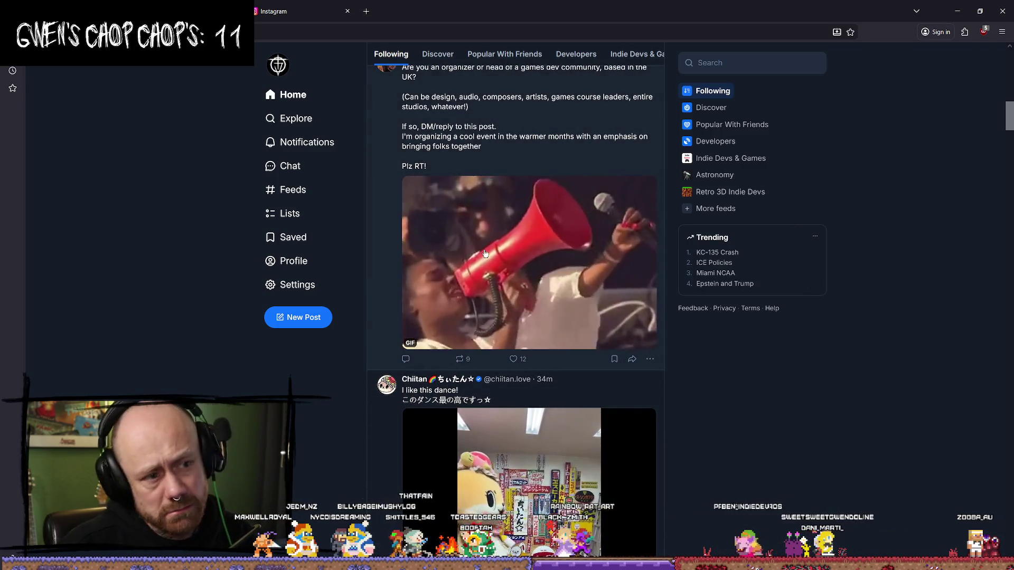
pyautogui.scroll(-4, 536, 174)
pyautogui.scroll(3, 507, 209)
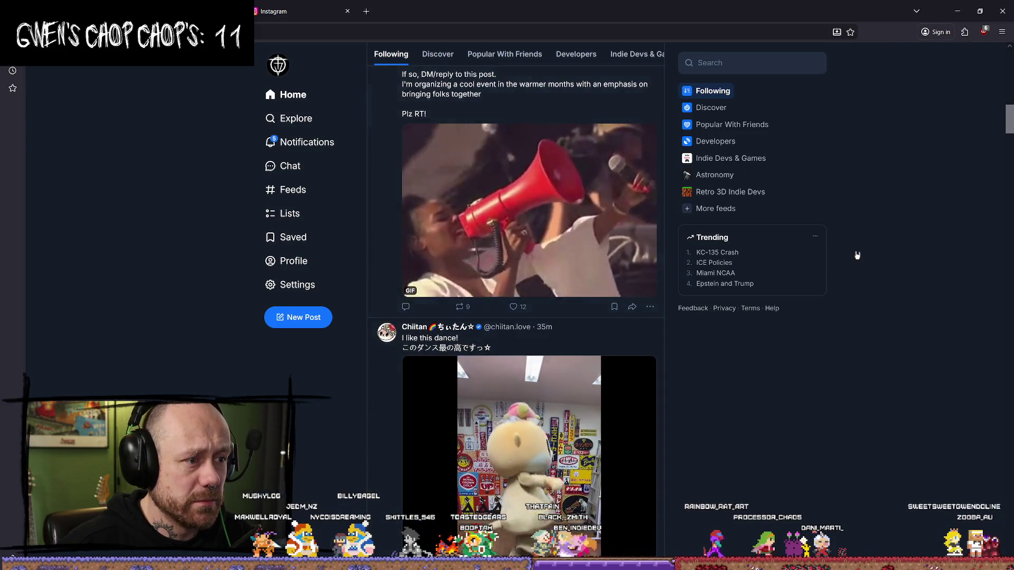
pyautogui.scroll(-5, 855, 253)
pyautogui.scroll(1, 877, 338)
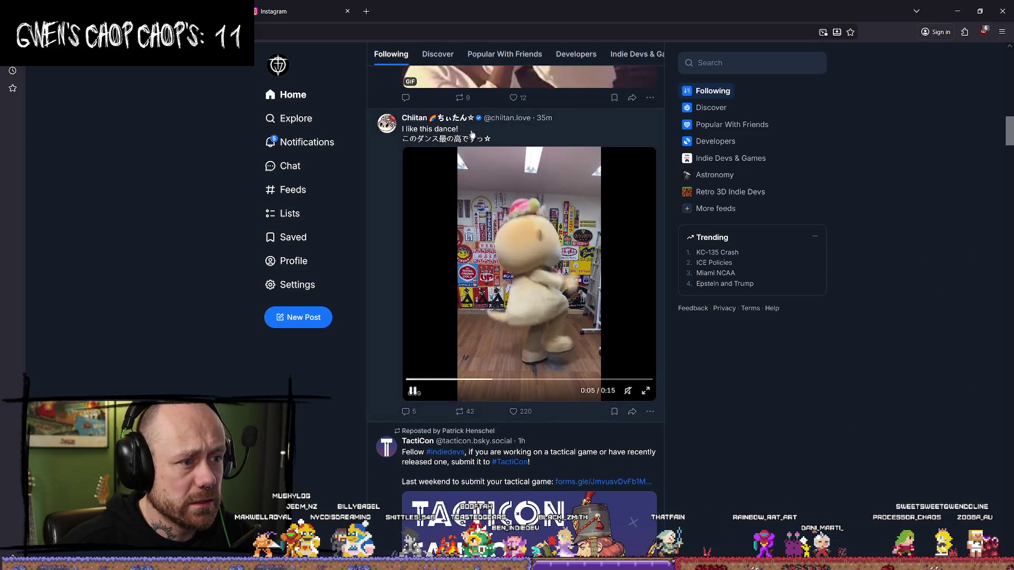
pyautogui.scroll(-8, 971, 352)
pyautogui.scroll(-8, 569, 333)
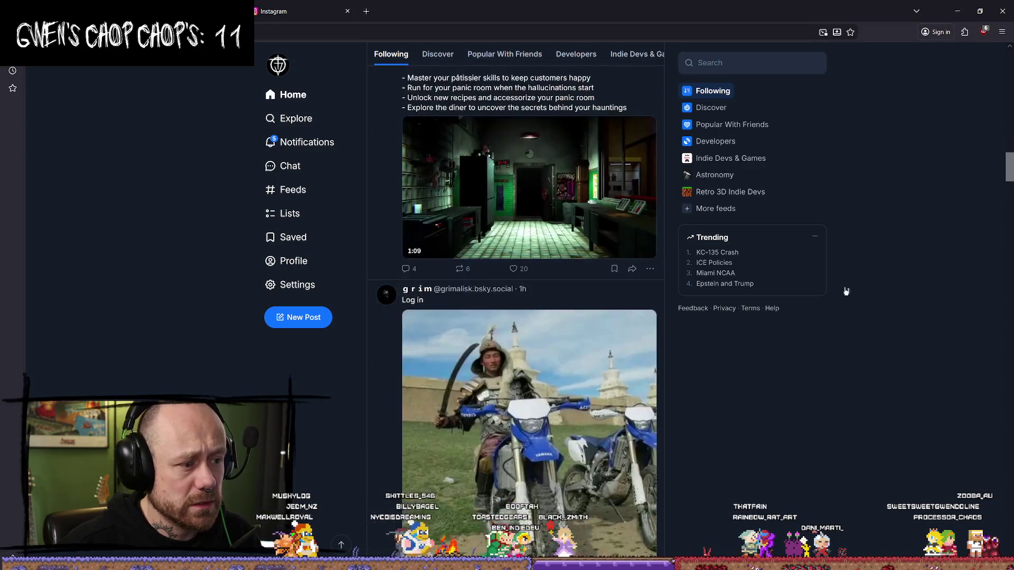
pyautogui.click(275, 142)
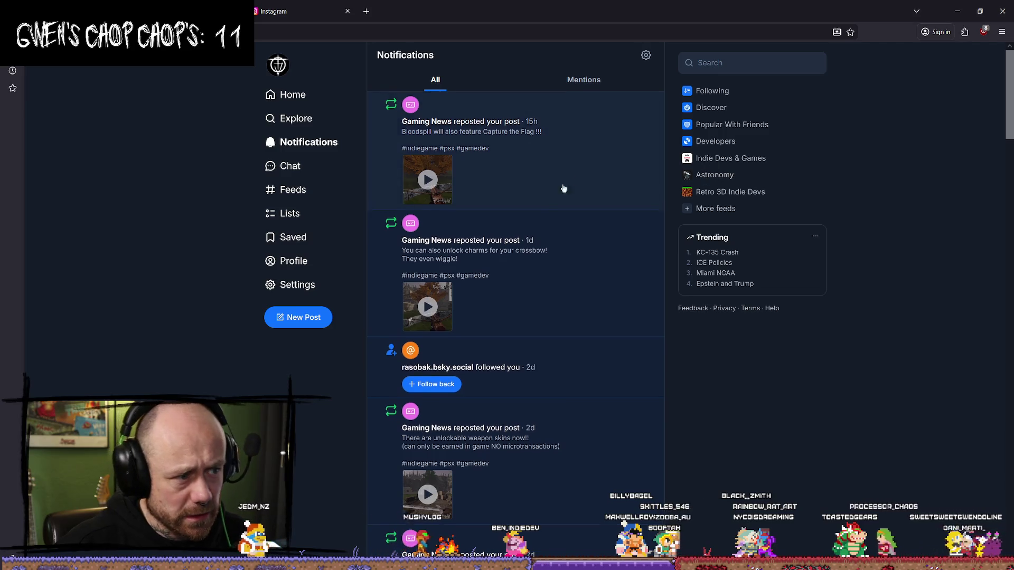
pyautogui.scroll(-10, 581, 196)
pyautogui.scroll(10, 601, 201)
pyautogui.click(285, 95)
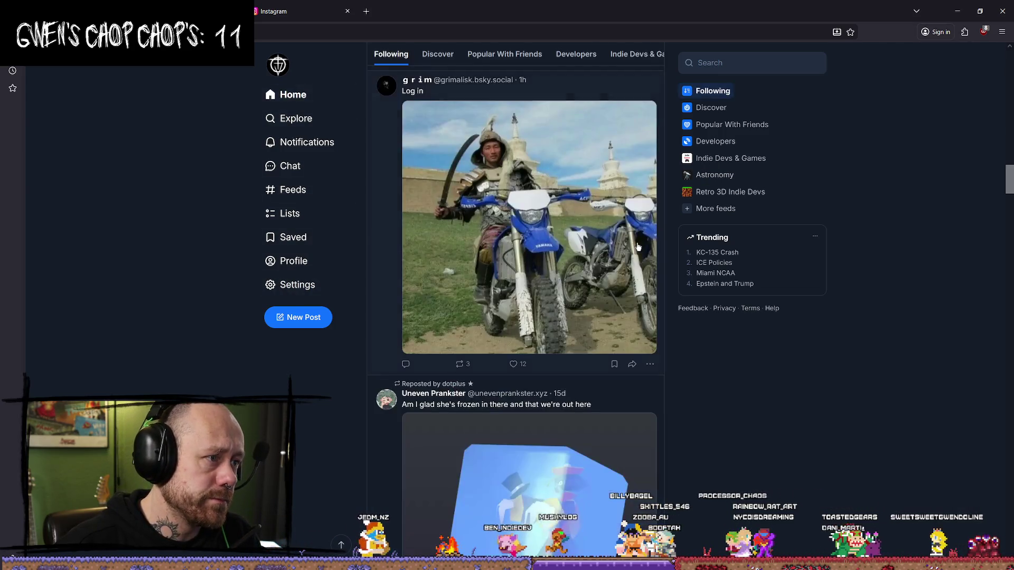
# Step: On the thatFain profile, pause the Bloodspill parry video and return to DaVinci Resolve
pyautogui.click(340, 256)
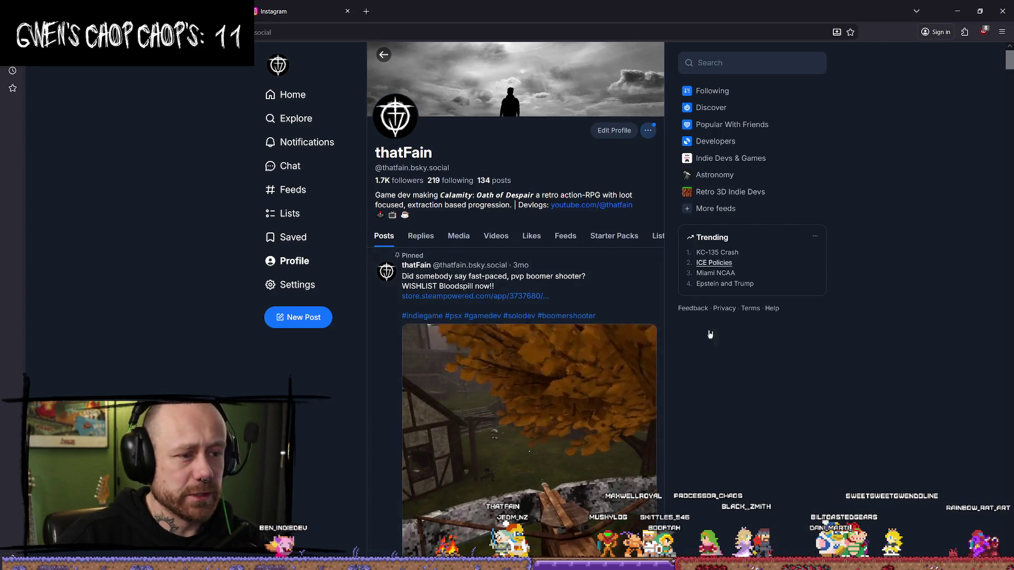
pyautogui.scroll(-5, 826, 476)
pyautogui.scroll(2, 785, 407)
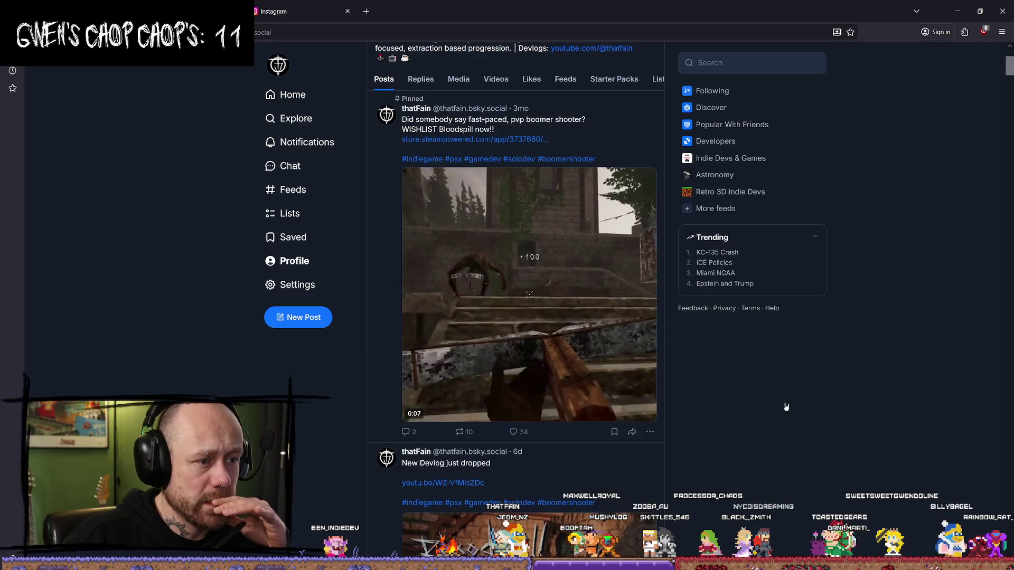
pyautogui.scroll(-10, 514, 177)
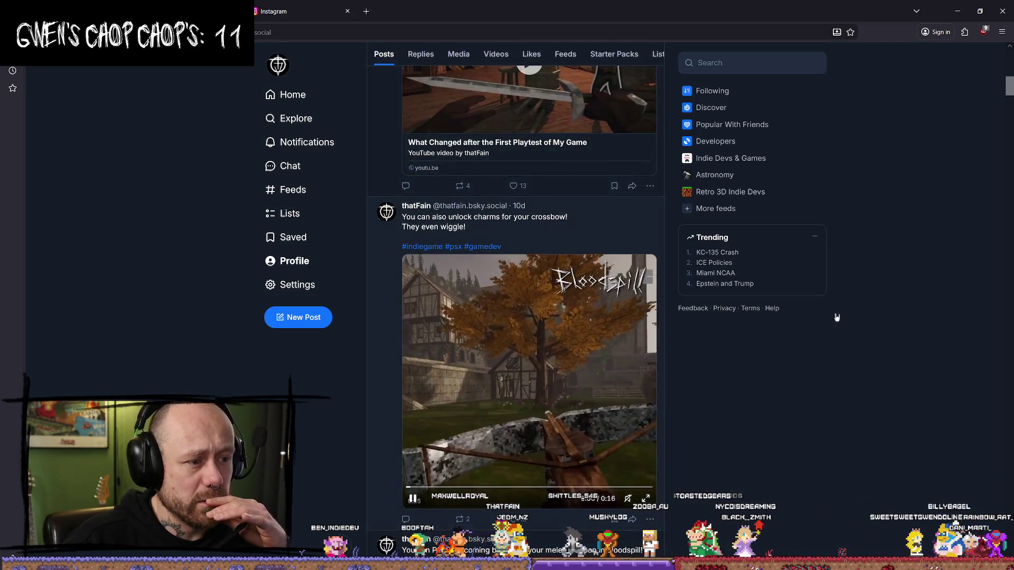
pyautogui.scroll(-2, 834, 324)
pyautogui.scroll(-3, 820, 302)
pyautogui.scroll(-2, 820, 302)
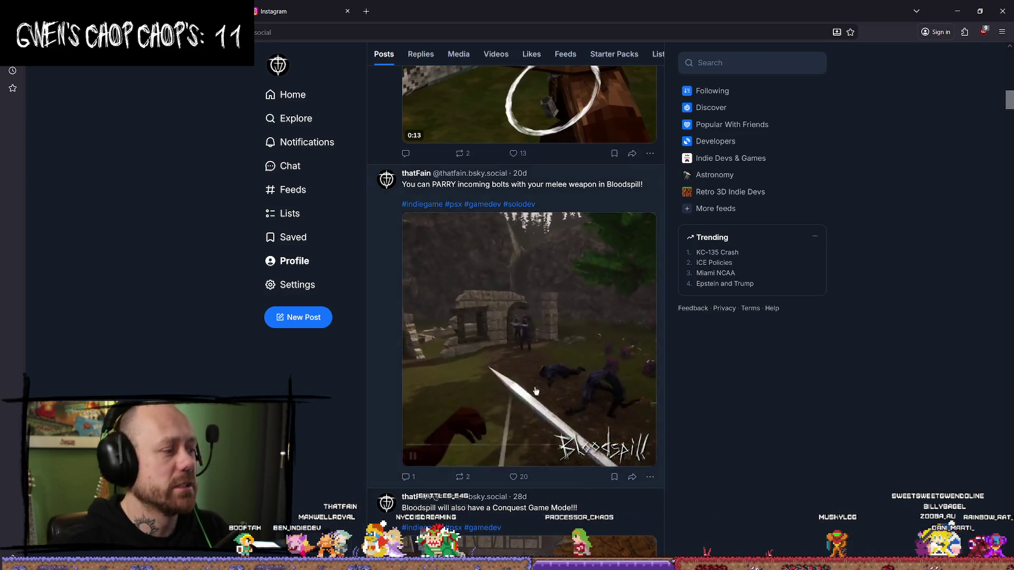
pyautogui.click(528, 369)
pyautogui.hotkey('alt', 'Tab')
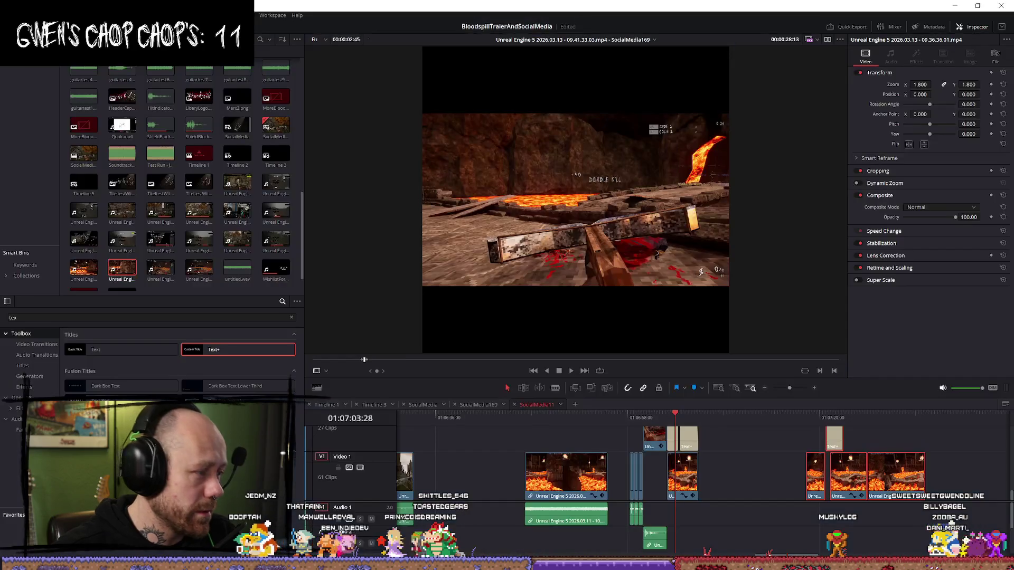
# Step: Open the SocialMedia169 timeline, then the vertical SocialMedia timeline
pyautogui.hscroll(-3, 674, 445)
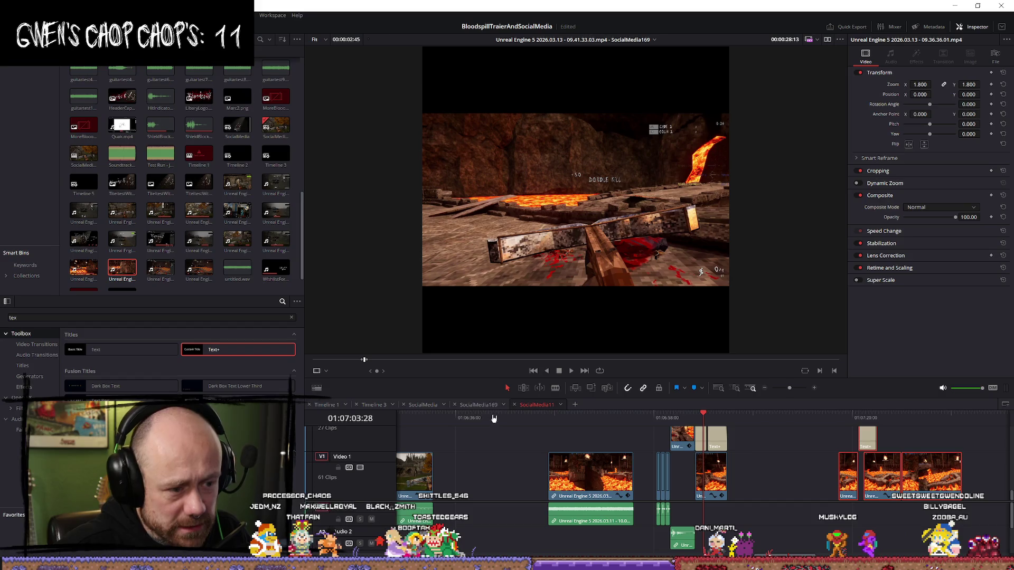
pyautogui.click(491, 405)
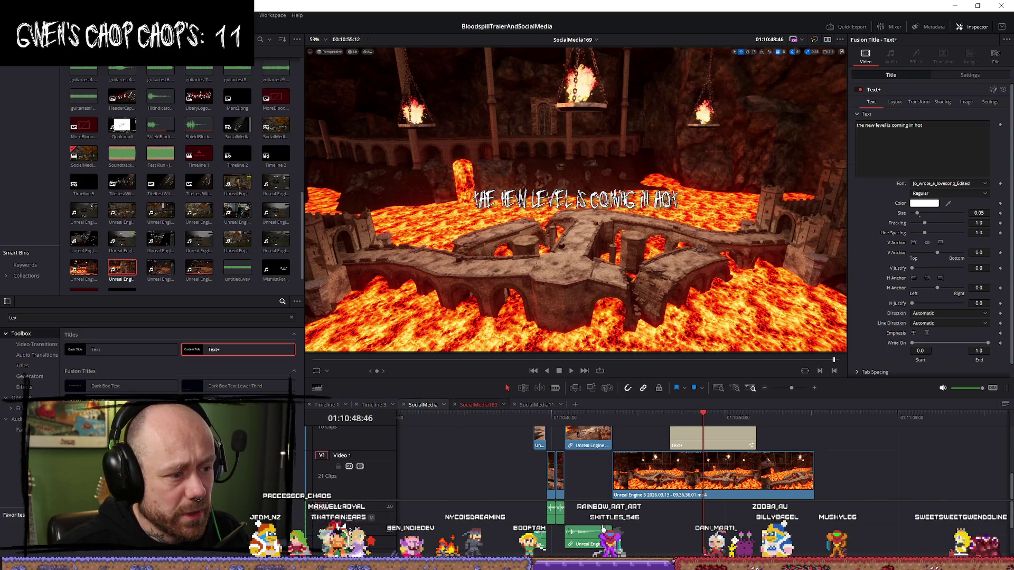
pyautogui.click(420, 405)
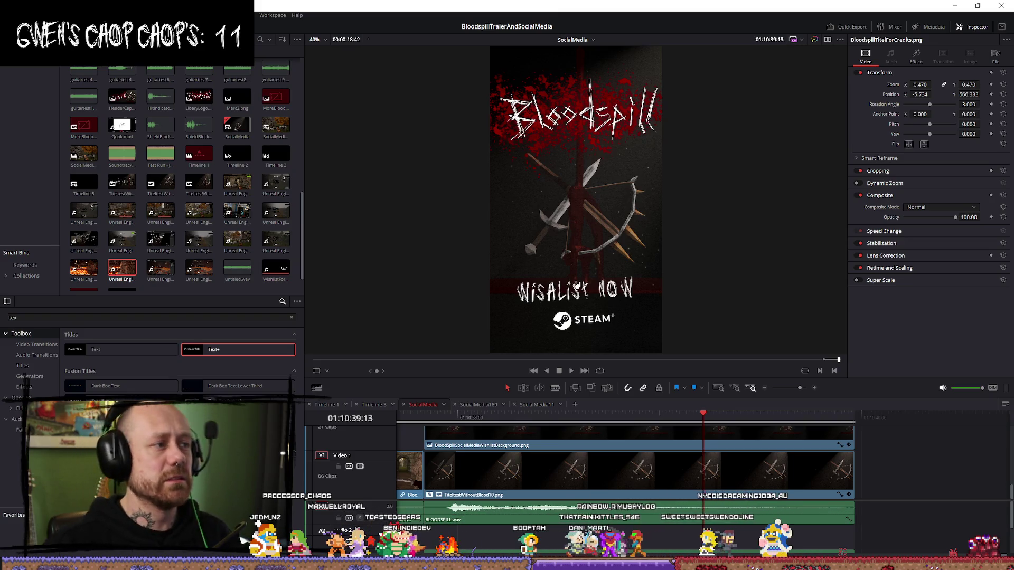
# Step: Play the vertical edit's ending twice to the Wishlist Now card, then open SocialMedia11
pyautogui.click(413, 421)
pyautogui.press('space')
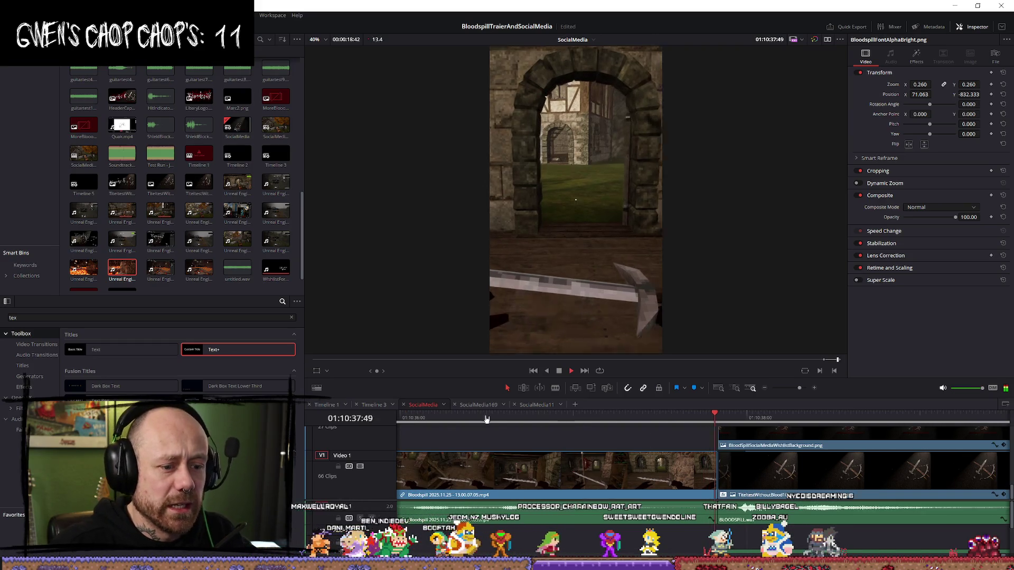
pyautogui.press('space')
pyautogui.press('space')
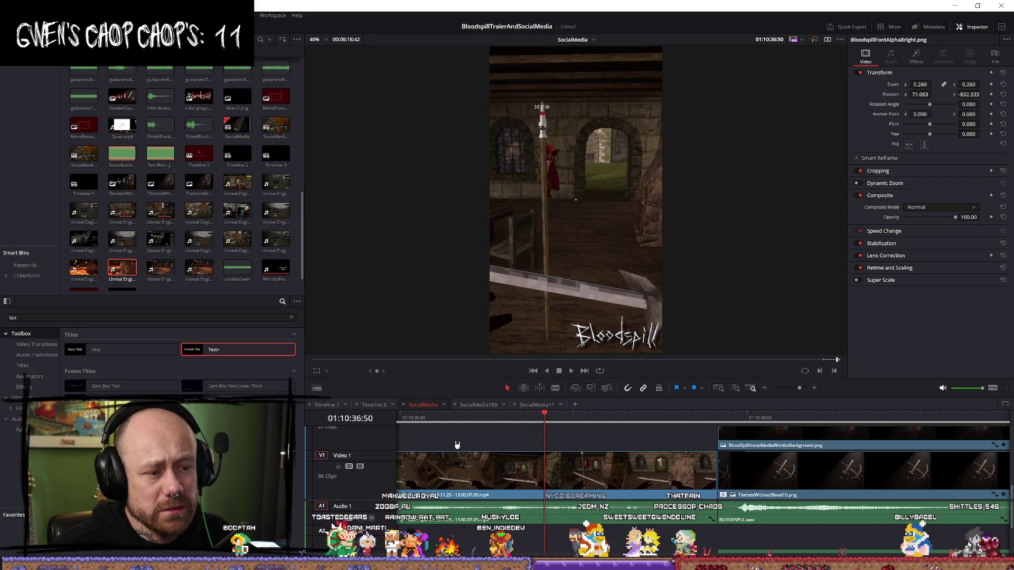
pyautogui.press('space')
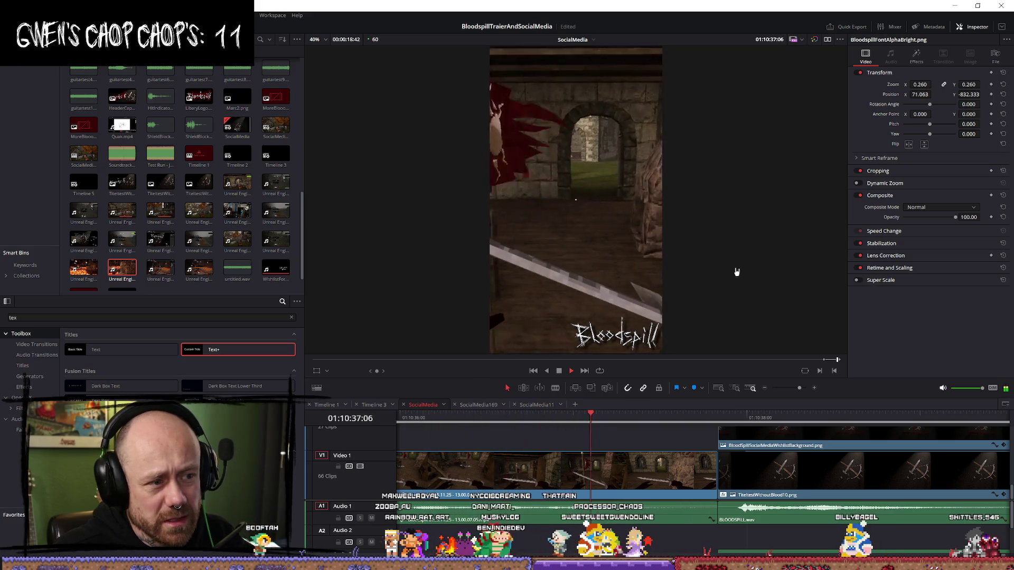
pyautogui.press('space')
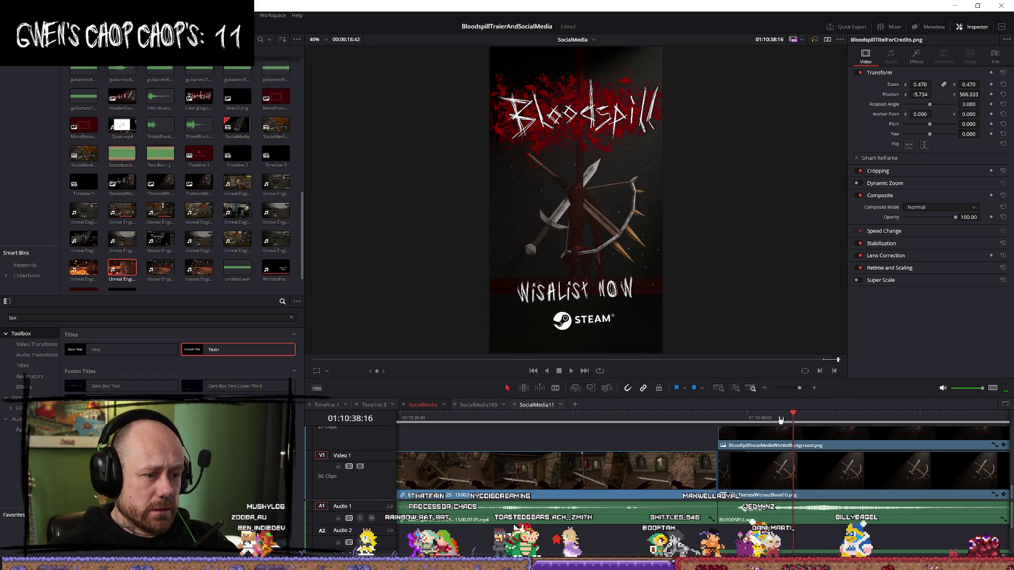
pyautogui.click(536, 405)
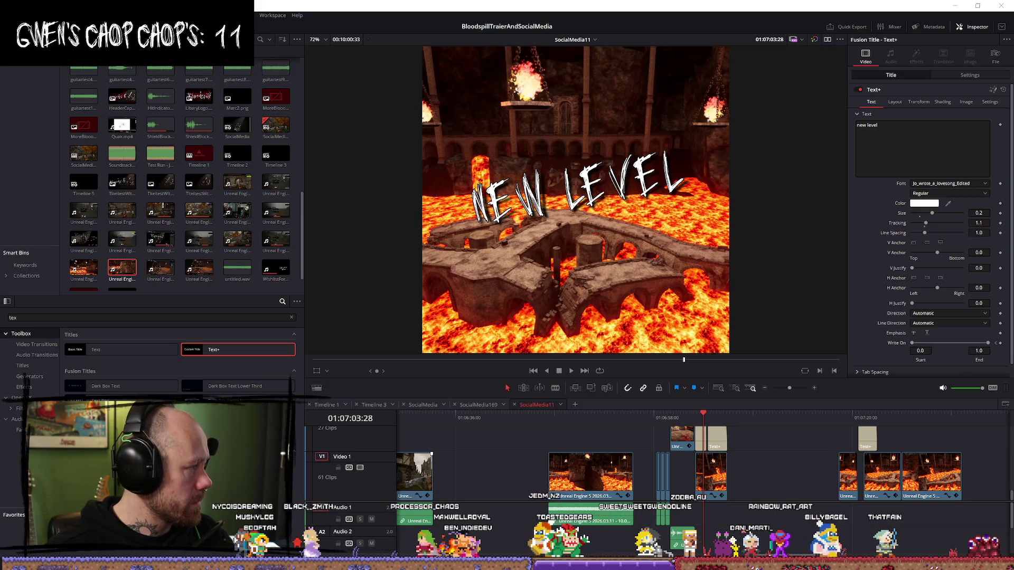
# Step: Switch to the browser showing the Discord-hosted video
pyautogui.hotkey('alt', 'Tab')
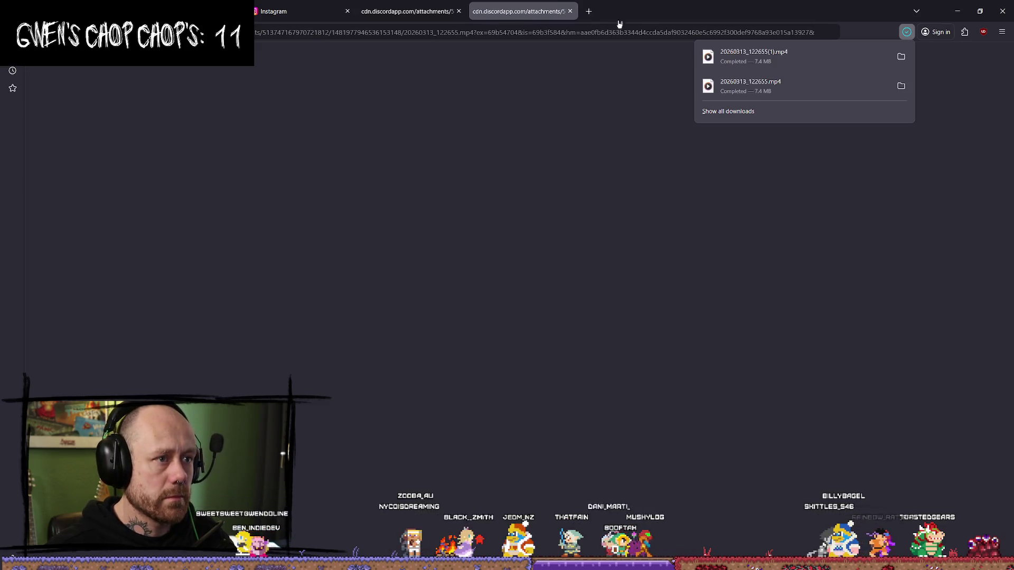
# Step: Close both cdn.discordapp video tabs, minimize Firefox, and bring up File Explorer
pyautogui.click(570, 12)
pyautogui.click(460, 11)
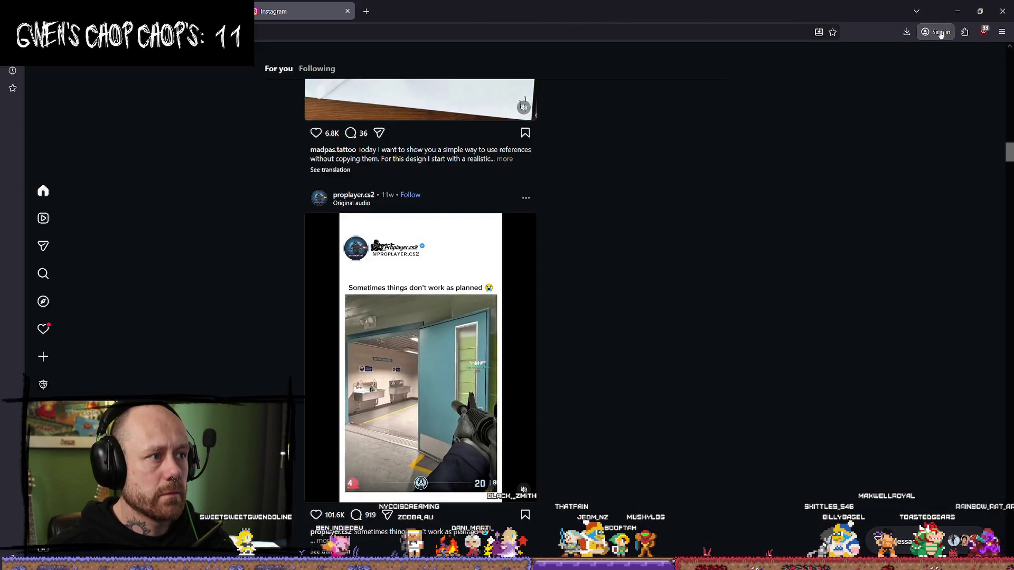
pyautogui.click(956, 11)
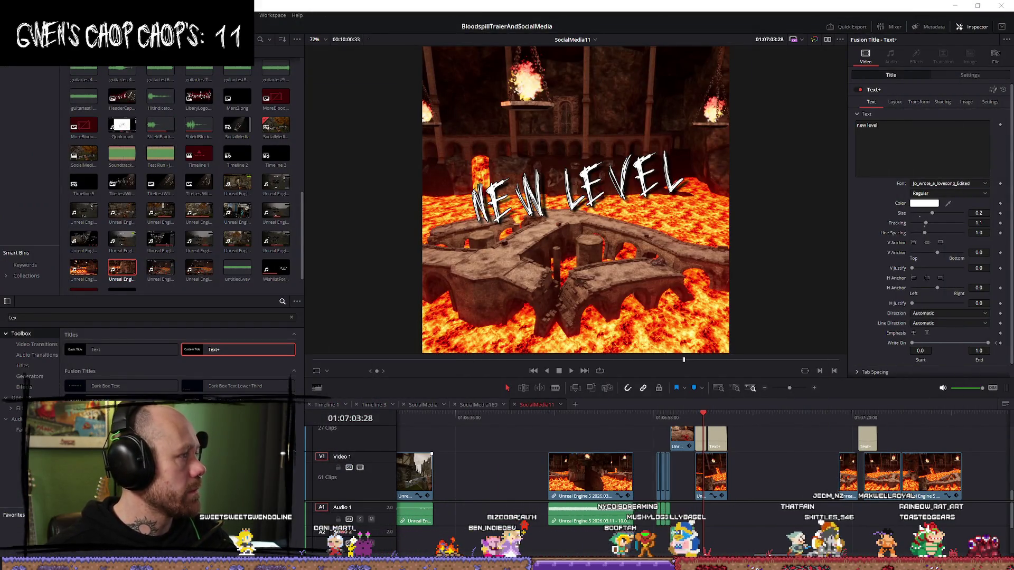
pyautogui.hotkey('alt', 'Tab')
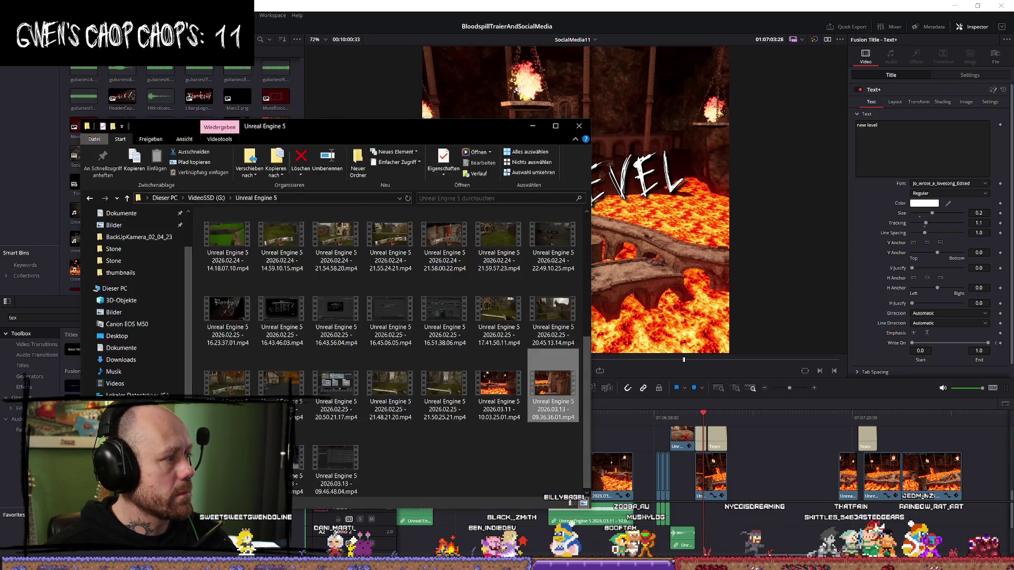
# Step: Copy 20260313_122655.mp4 from Downloads into G:\Unreal Engine 5 and drag it onto the timeline end
pyautogui.scroll(2, 137, 236)
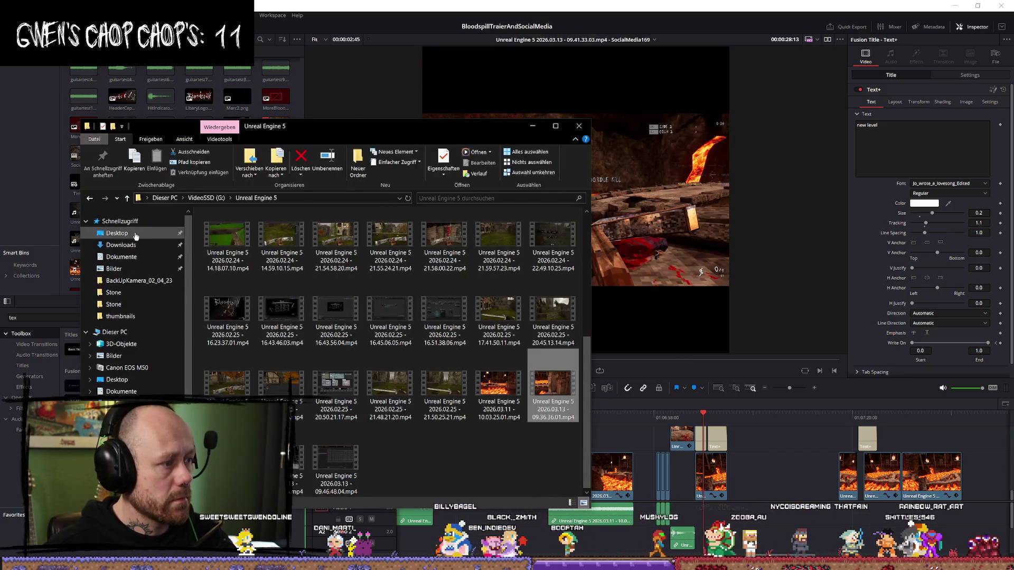
pyautogui.click(121, 245)
pyautogui.click(287, 251)
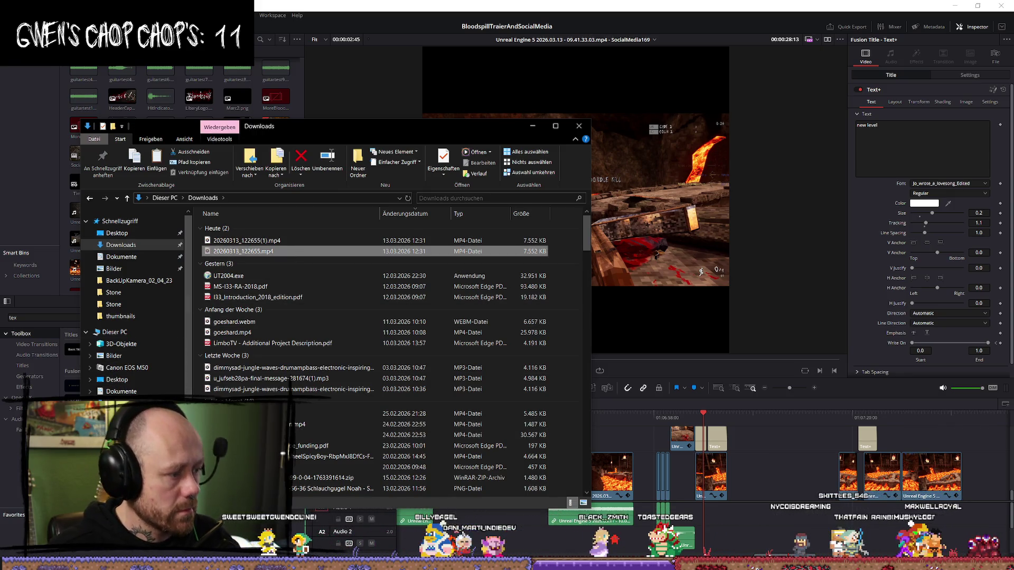
pyautogui.hotkey('alt', 'Left')
pyautogui.hotkey('alt', 'Up')
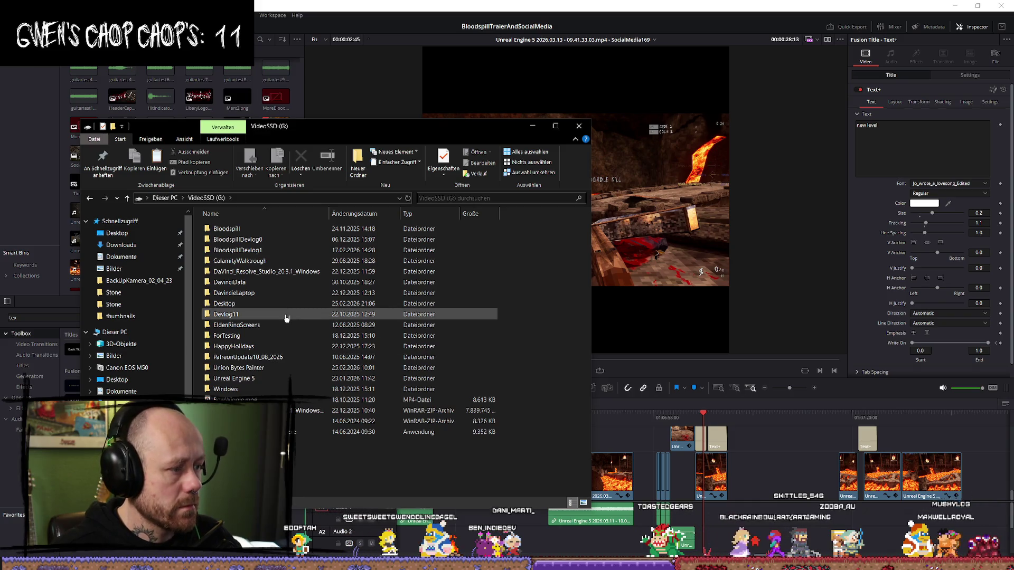
pyautogui.doubleClick(249, 378)
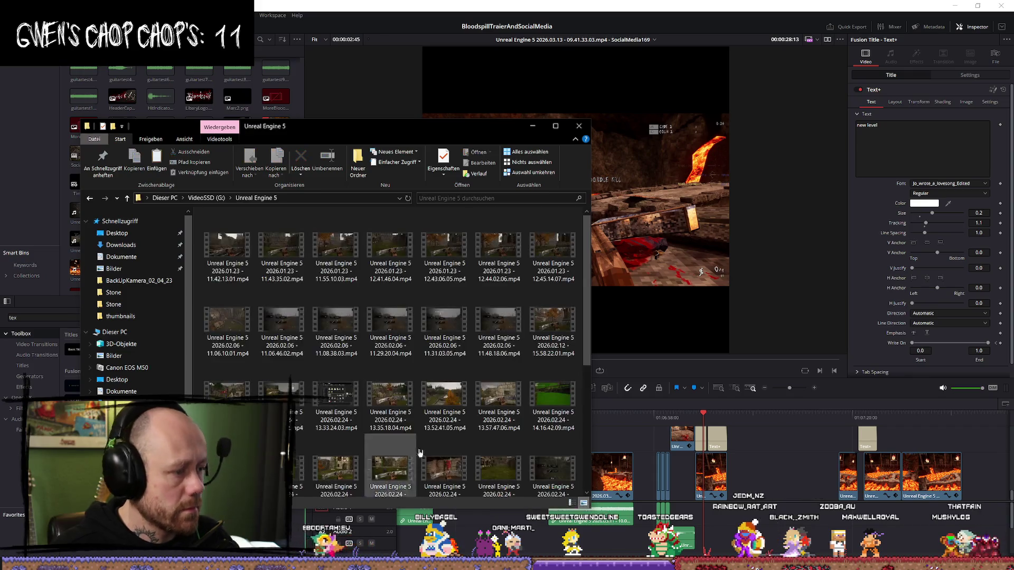
pyautogui.rightClick(443, 474)
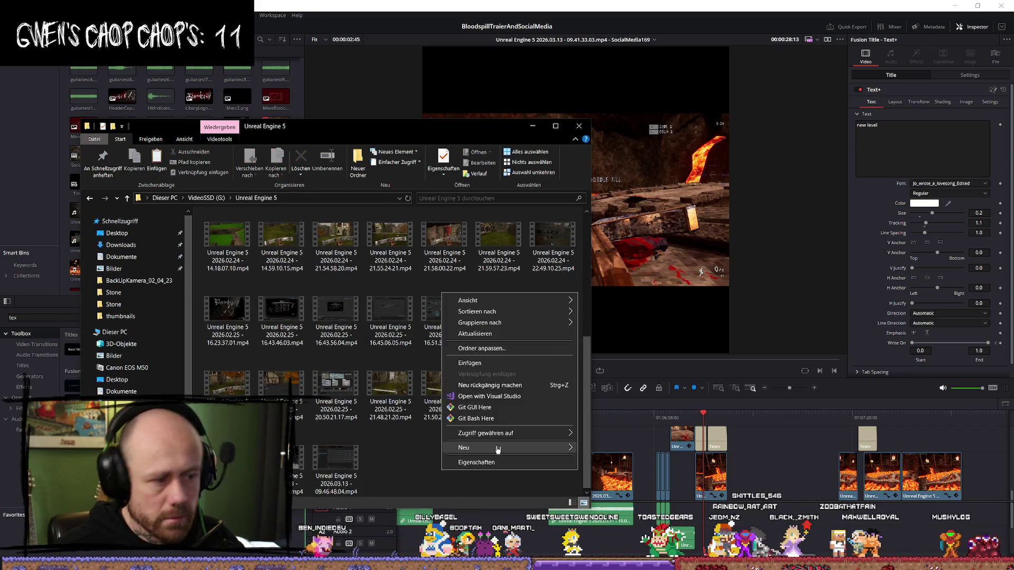
pyautogui.click(502, 364)
pyautogui.moveTo(391, 454)
pyautogui.mouseDown()
pyautogui.moveTo(655, 477)
pyautogui.moveTo(891, 481)
pyautogui.mouseUp()
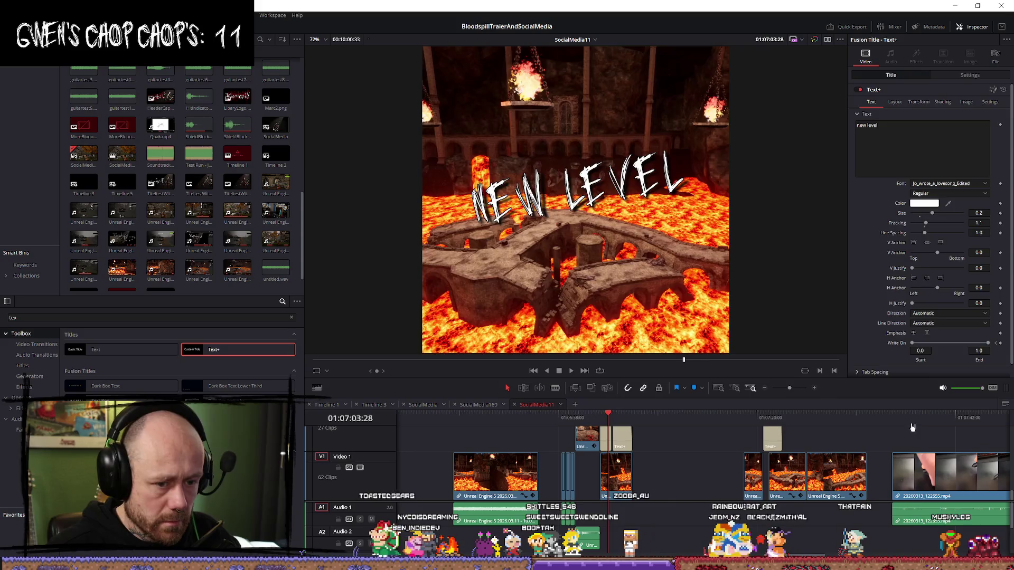
# Step: Drop 20260313_122655.mp4 onto the timeline, trim its start, and review it
pyautogui.click(918, 417)
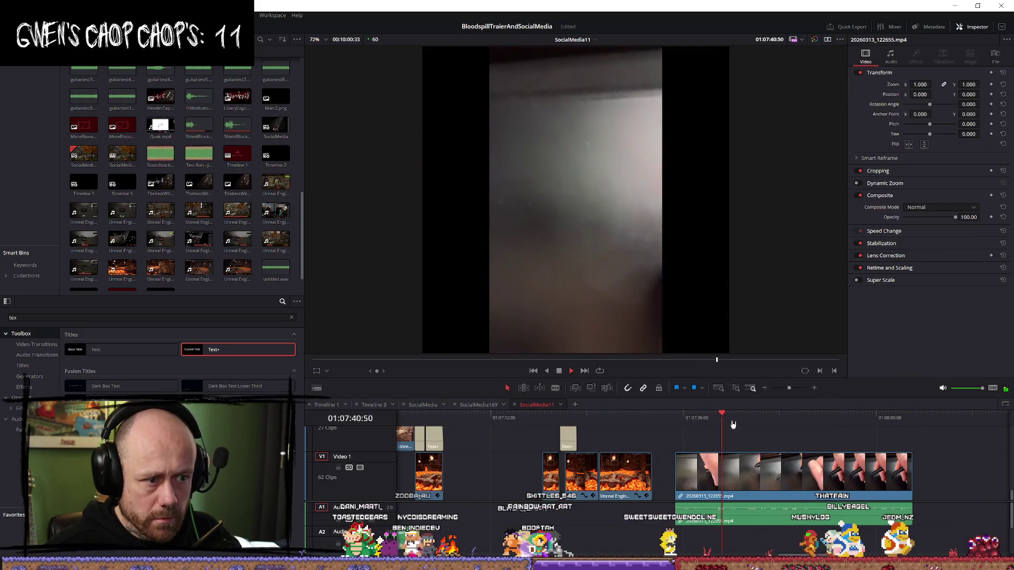
pyautogui.press('space')
pyautogui.moveTo(680, 470); pyautogui.dragTo(714, 470)
pyautogui.press('space')
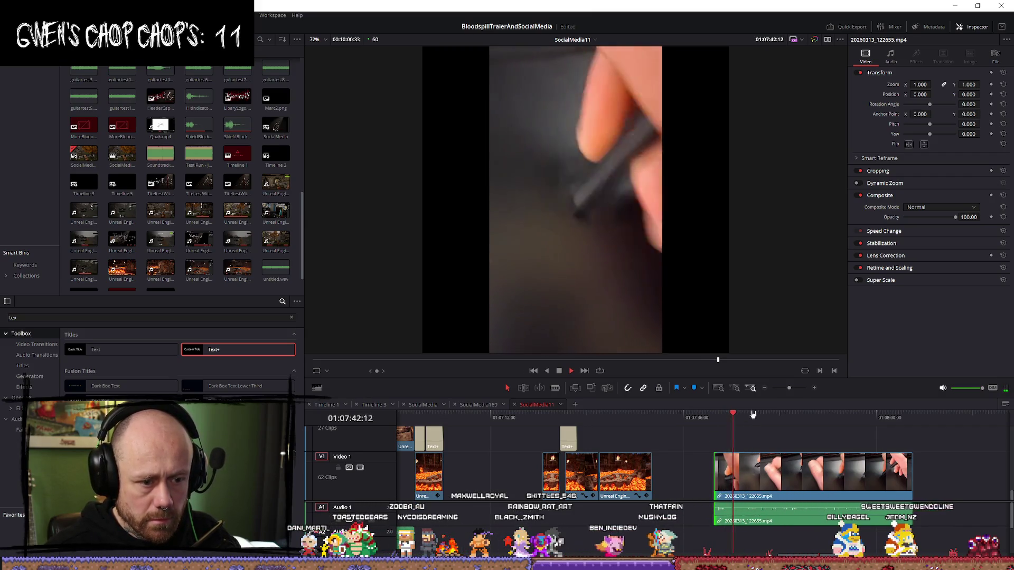
pyautogui.click(754, 414)
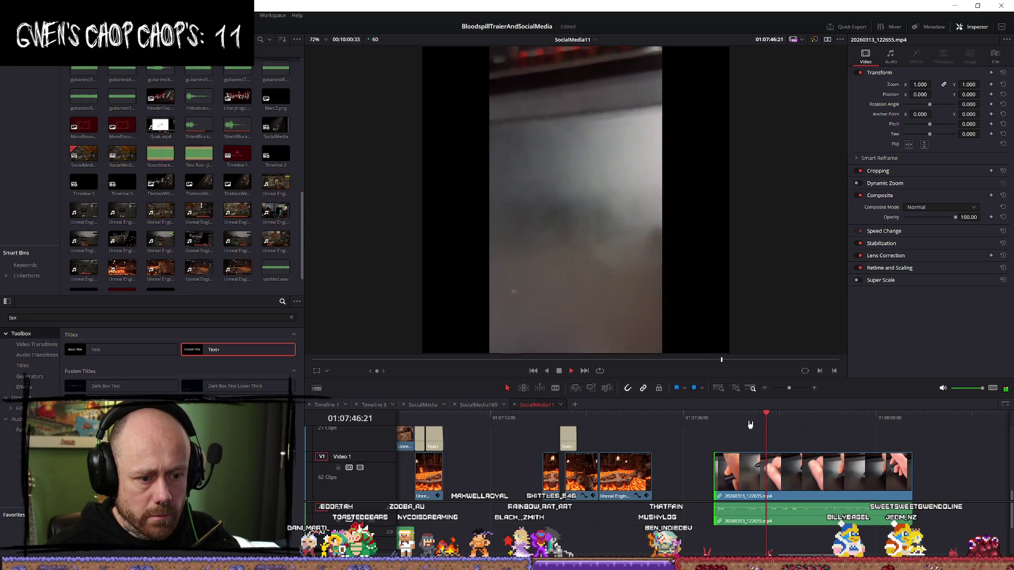
pyautogui.moveTo(760, 421)
pyautogui.mouseDown()
pyautogui.moveTo(740, 421)
pyautogui.moveTo(751, 421)
pyautogui.mouseUp()
pyautogui.click(717, 417)
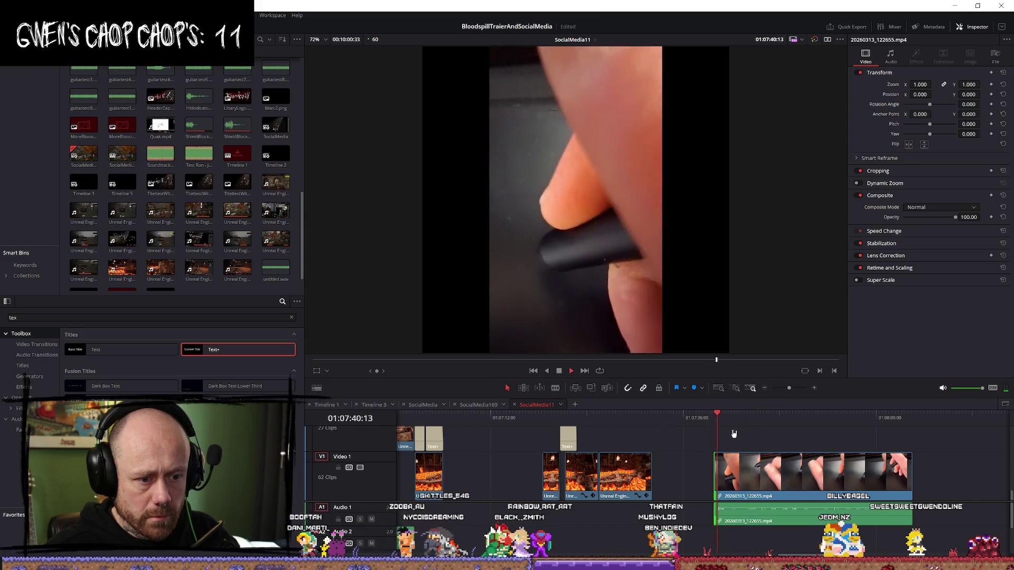
pyautogui.click(822, 417)
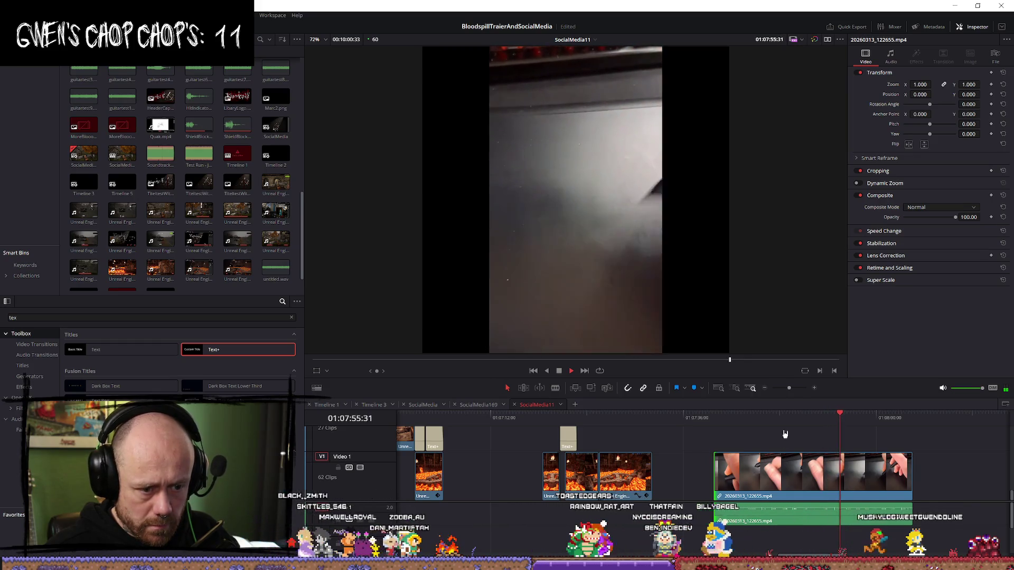
pyautogui.click(776, 418)
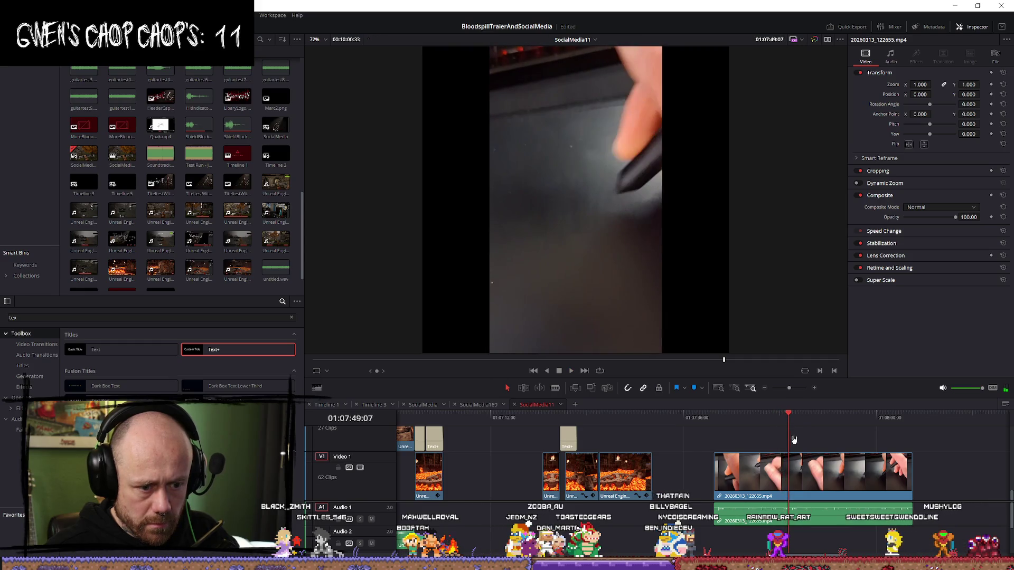
# Step: Blade the hand clip on Video 1 in three places, then return to Selection
pyautogui.press('b')
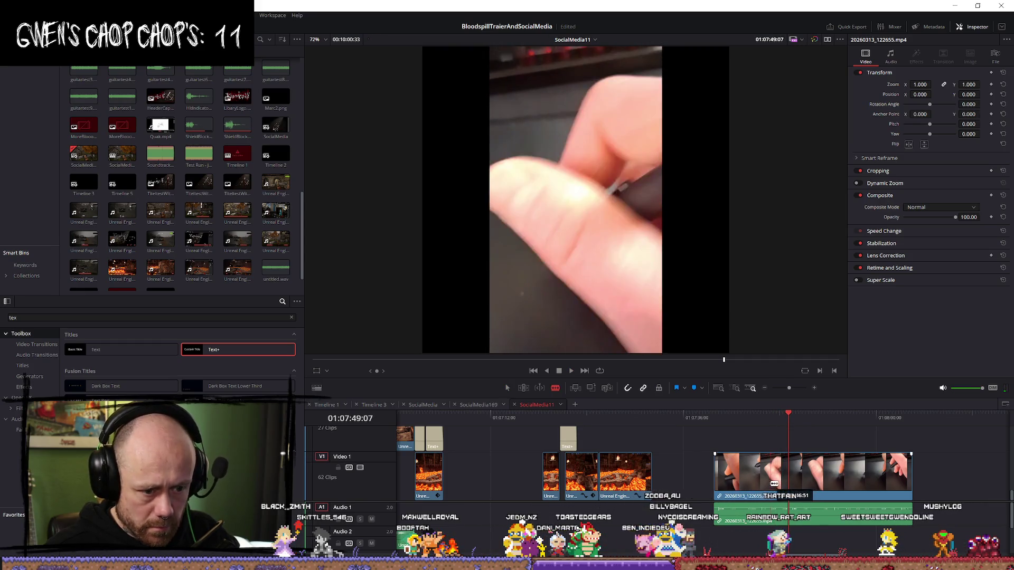
pyautogui.click(769, 476)
pyautogui.click(786, 482)
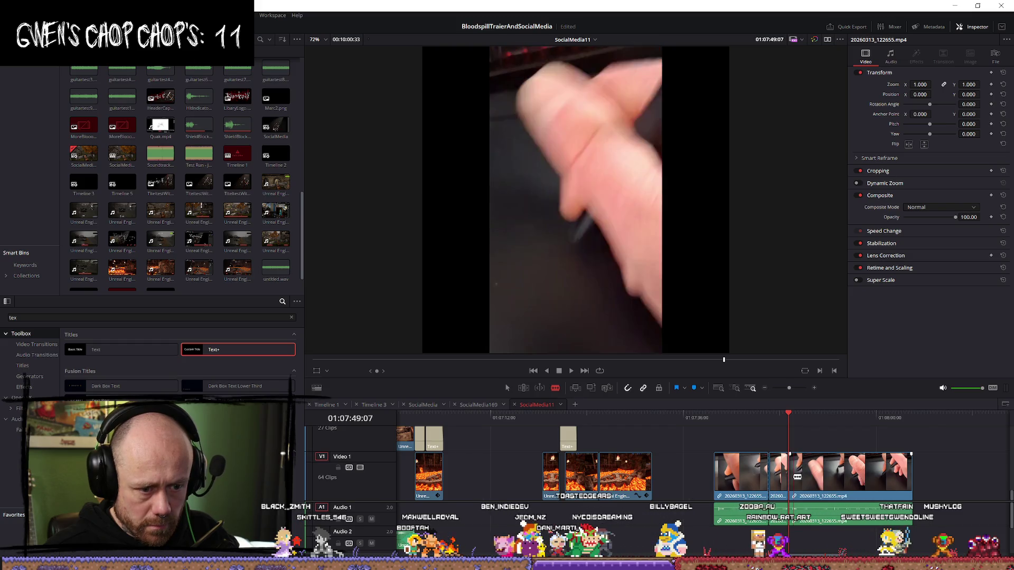
pyautogui.click(779, 481)
pyautogui.press('a')
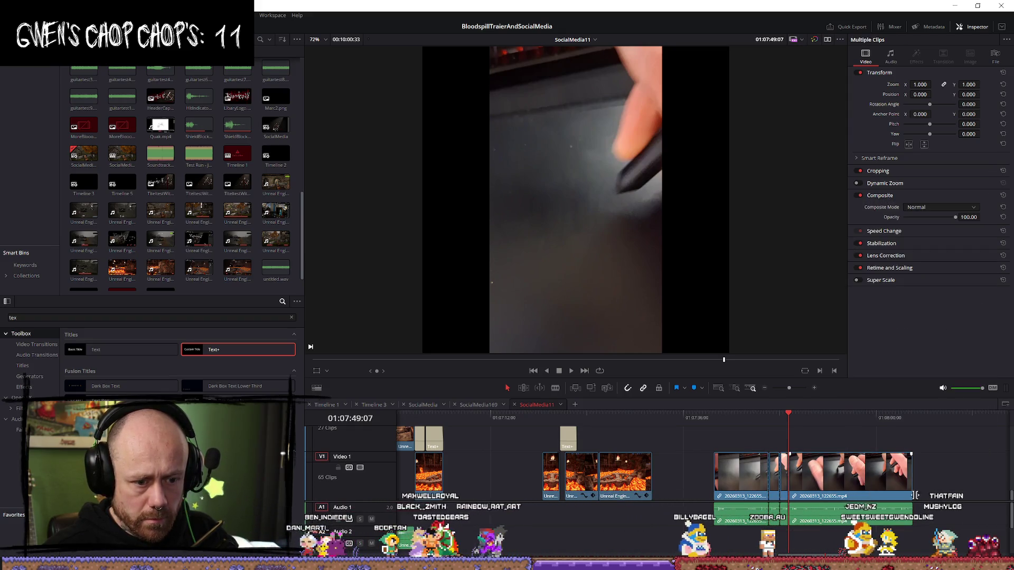
# Step: Unlink the selected hand clips and delete their video, keeping the audio on Audio 1
pyautogui.rightClick(884, 472)
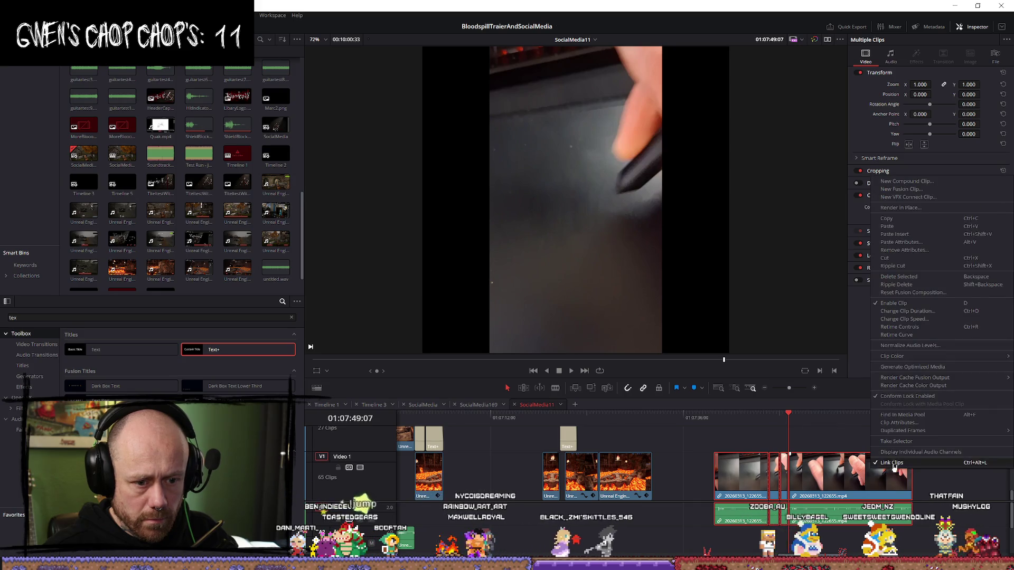
pyautogui.click(892, 464)
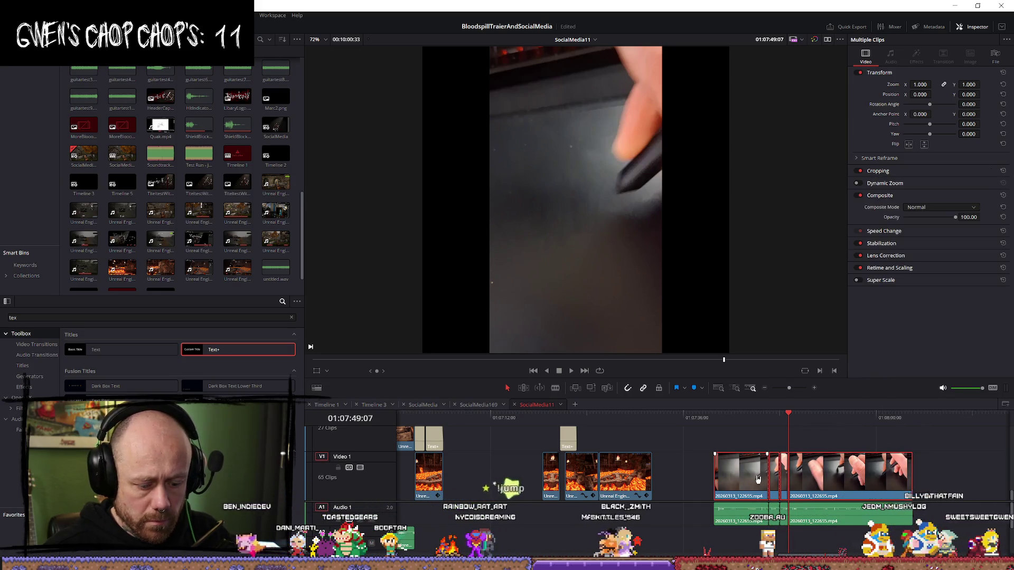
pyautogui.press('Delete')
pyautogui.scroll(3, 802, 533)
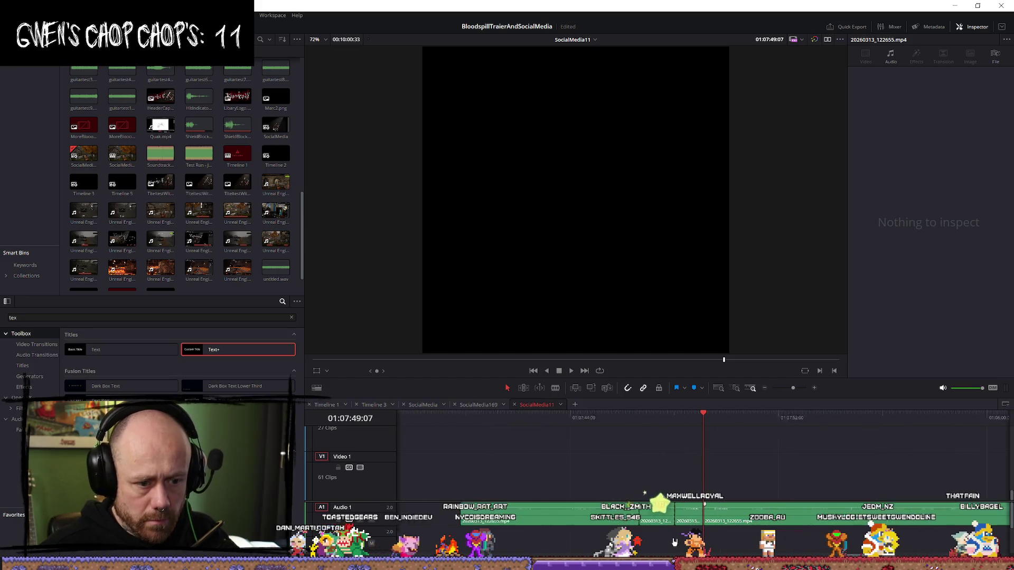
# Step: Select the remaining hand-footage audio clip and return the playhead to the lava shot
pyautogui.click(668, 522)
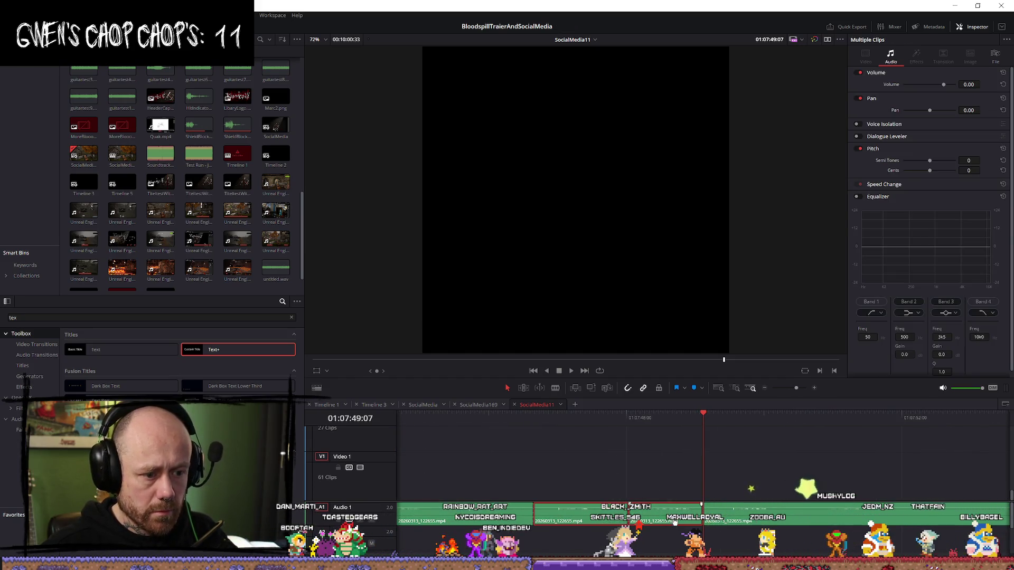
pyautogui.hscroll(-10, 371, 522)
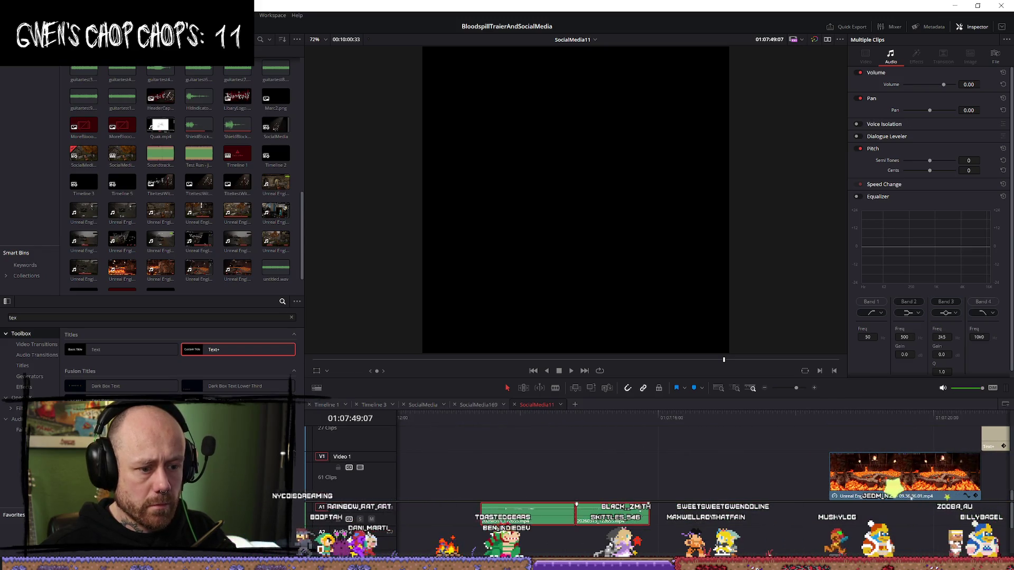
pyautogui.scroll(-6, 552, 537)
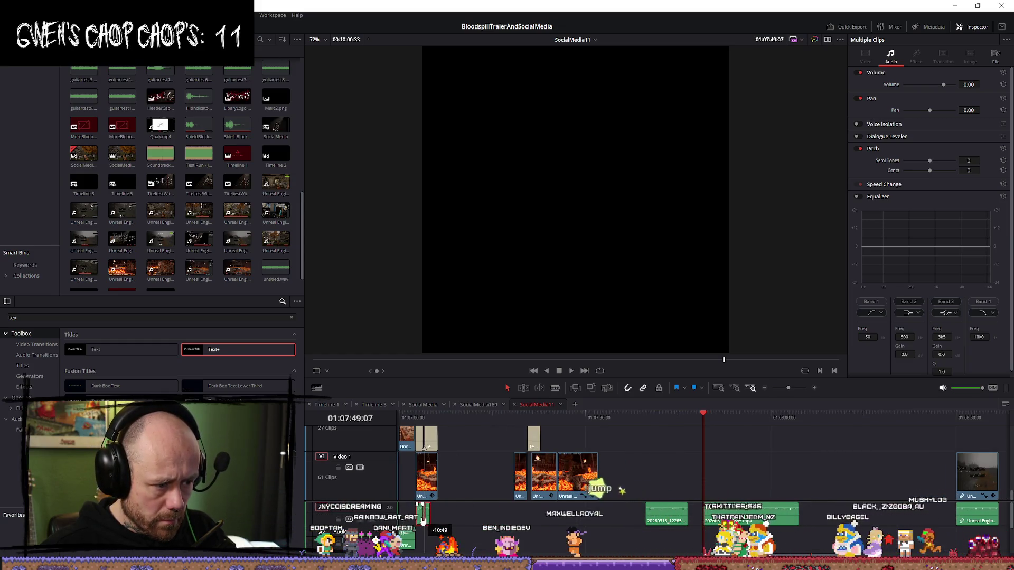
pyautogui.click(416, 420)
pyautogui.scroll(3, 753, 501)
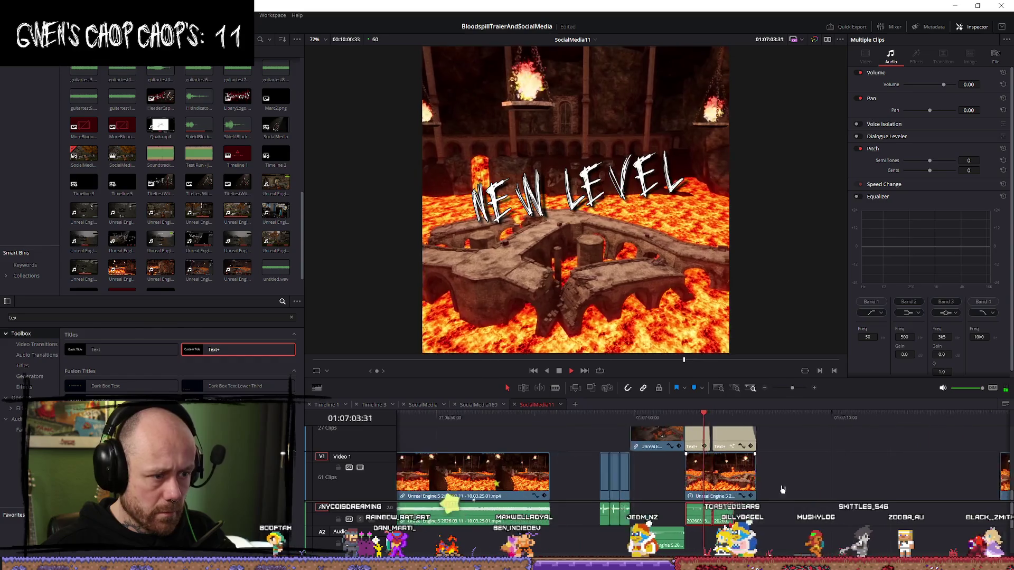
# Step: Shift the 20260313_122655 hand audio clip 20 frames earlier under the title
pyautogui.click(679, 419)
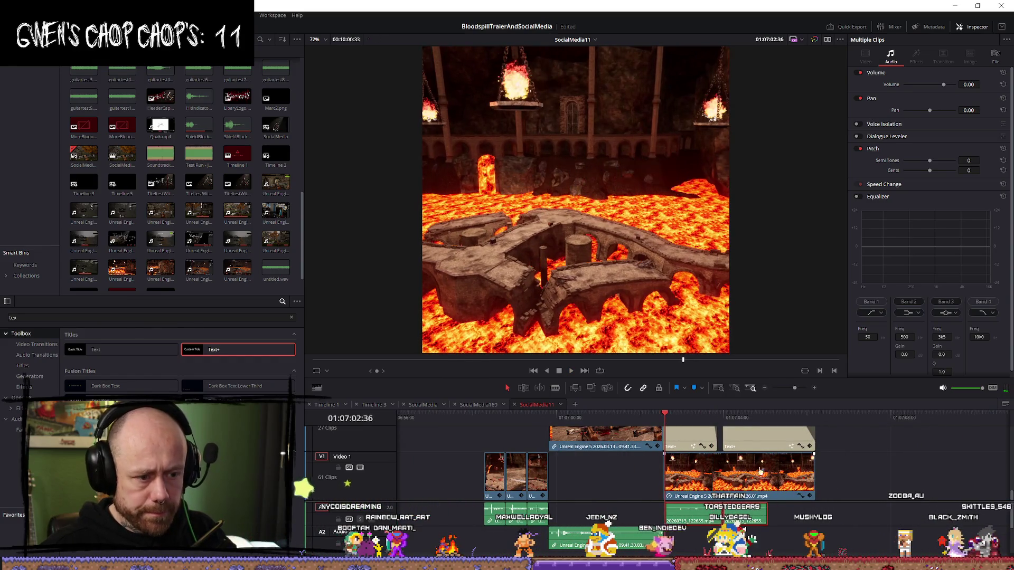
pyautogui.scroll(3, 708, 516)
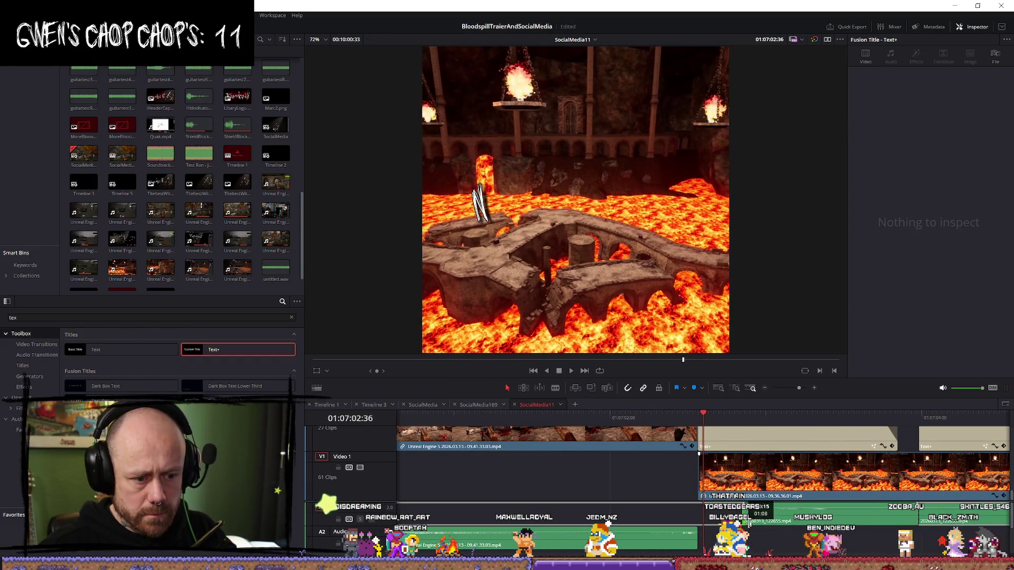
pyautogui.moveTo(813, 524); pyautogui.dragTo(761, 524)
pyautogui.press('space')
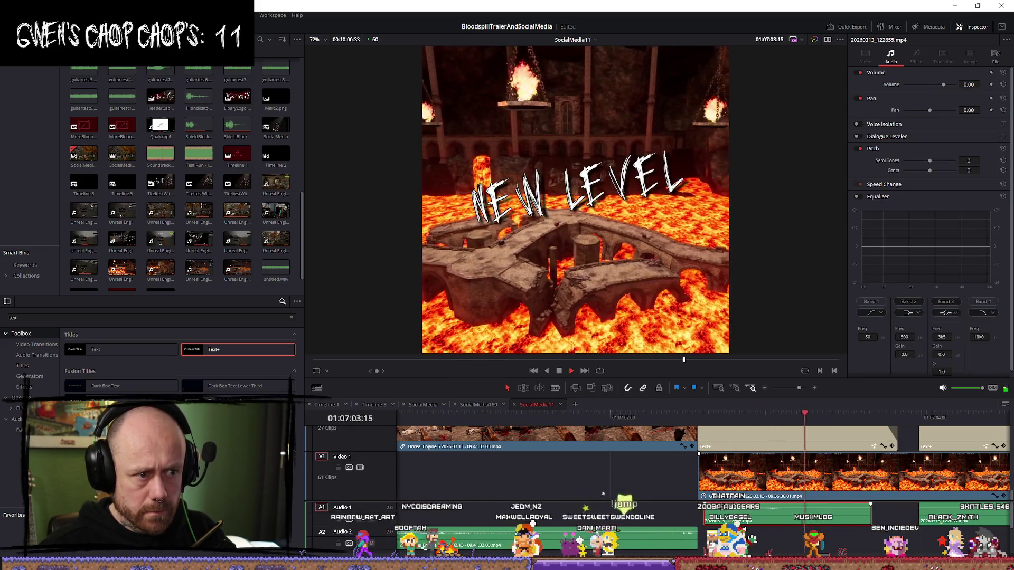
# Step: Replay the title animation to check the audio timing, then switch to the SocialMedia timeline
pyautogui.click(684, 418)
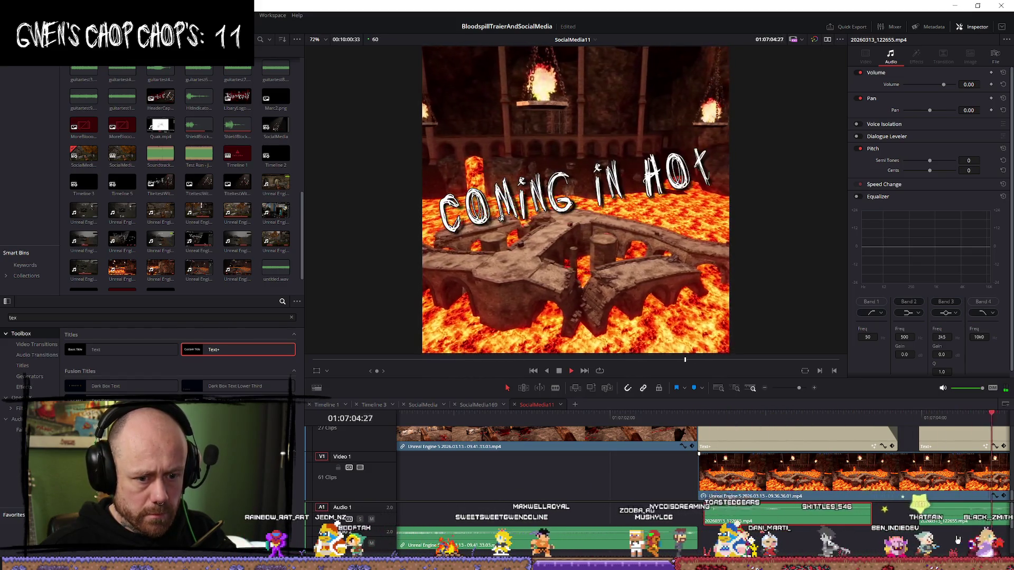
pyautogui.click(625, 434)
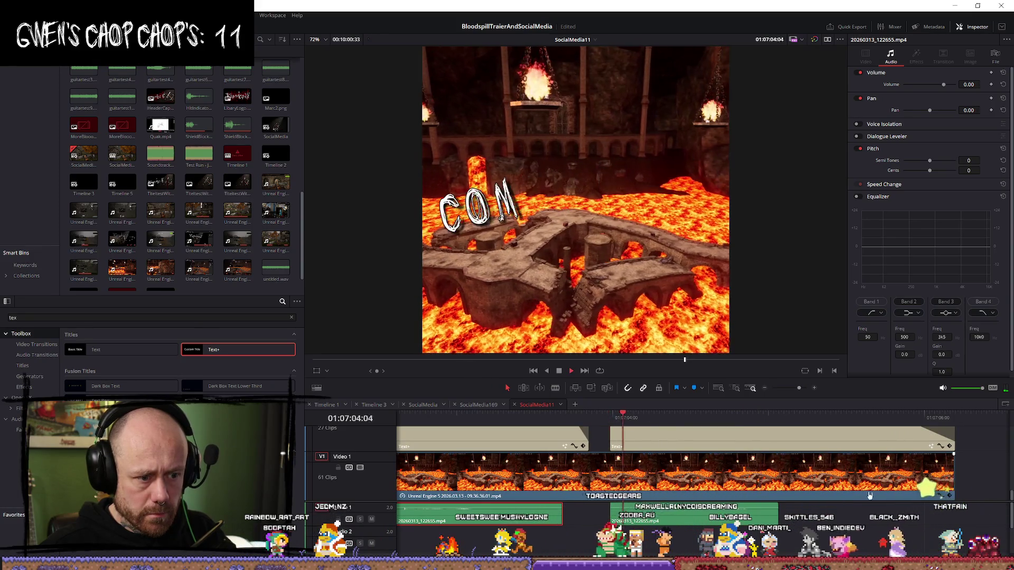
pyautogui.press('space')
pyautogui.click(619, 515)
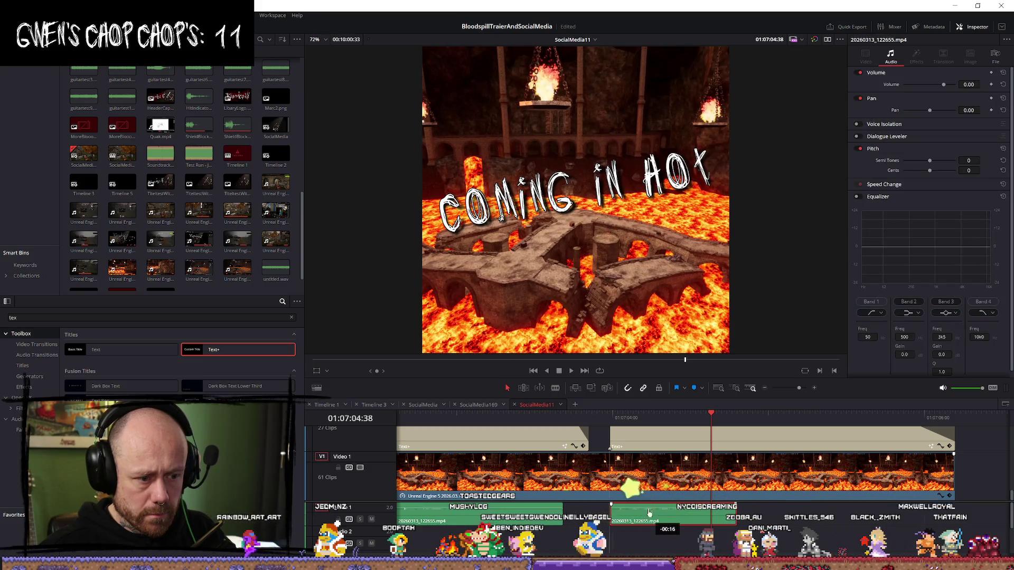
pyautogui.press('space')
pyautogui.press('space')
pyautogui.scroll(-1, 667, 502)
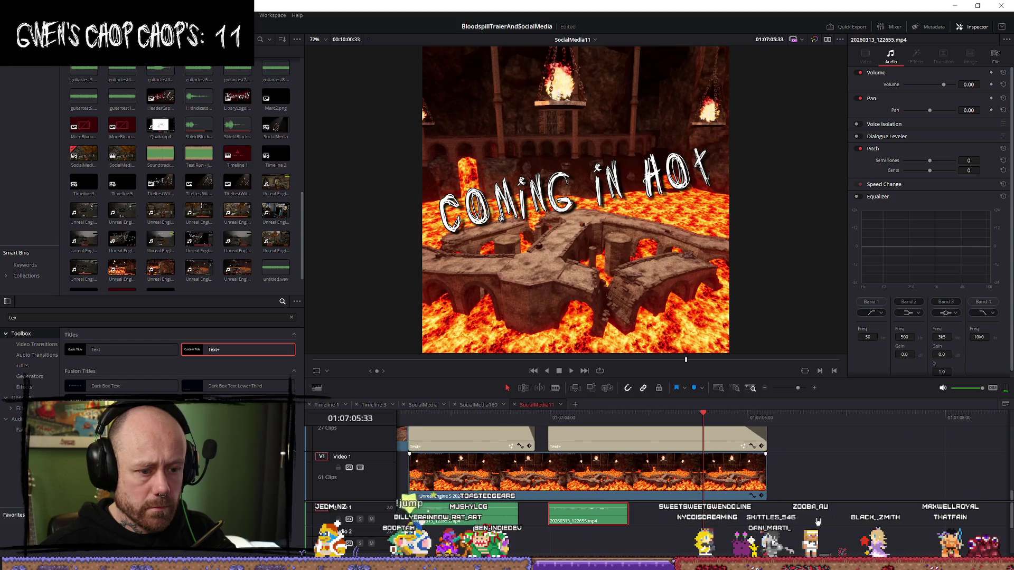
pyautogui.click(422, 404)
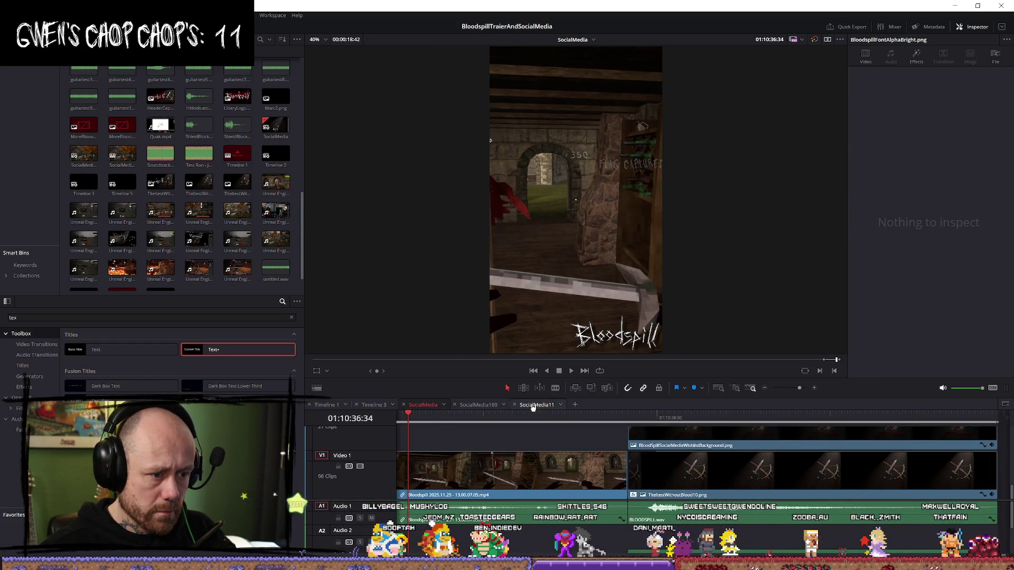
# Step: Return to SocialMedia11 and preview the NEW LEVEL title over the lava clip
pyautogui.click(533, 405)
pyautogui.scroll(-1, 561, 434)
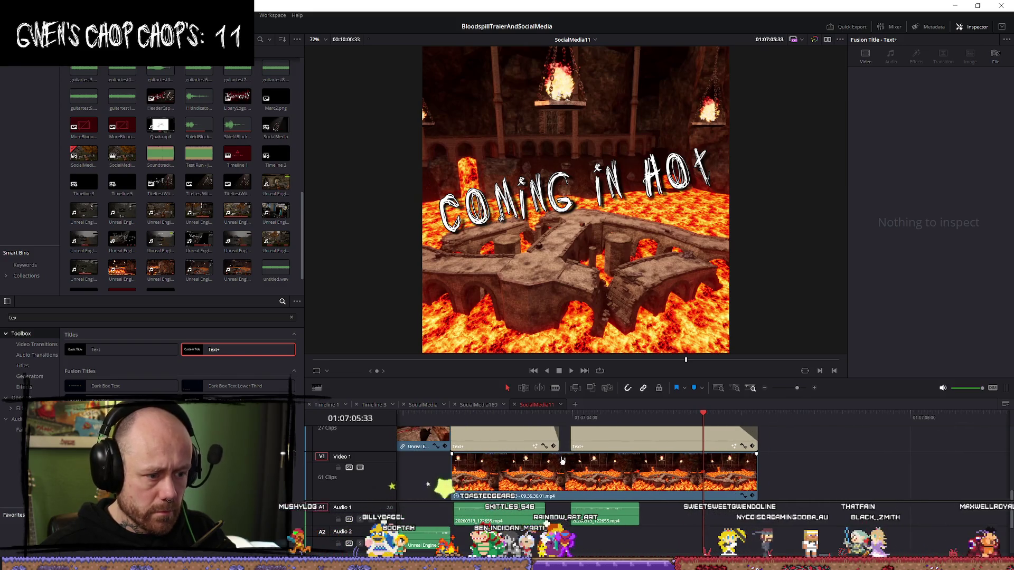
pyautogui.moveTo(461, 421); pyautogui.dragTo(505, 421)
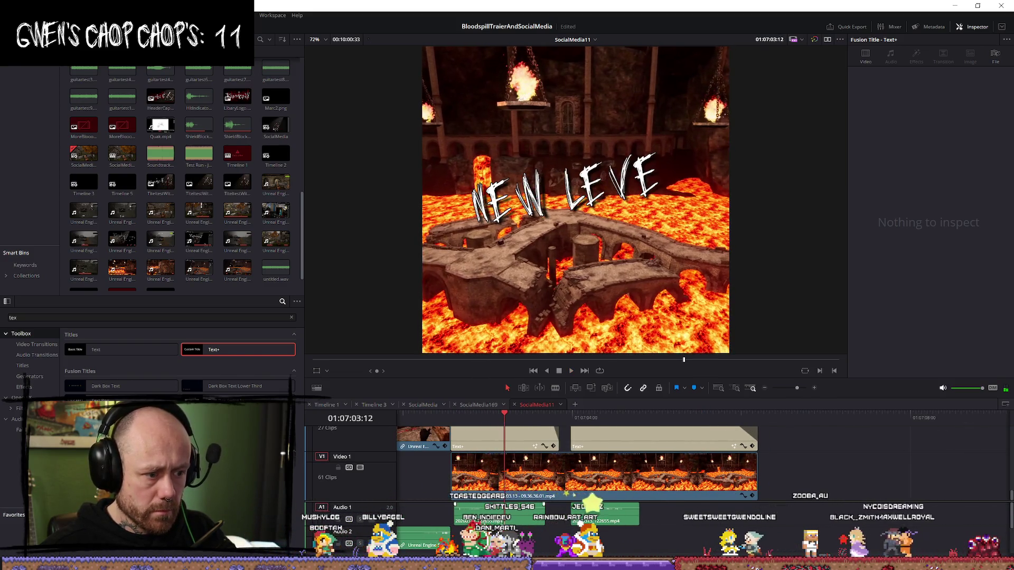
pyautogui.click(490, 520)
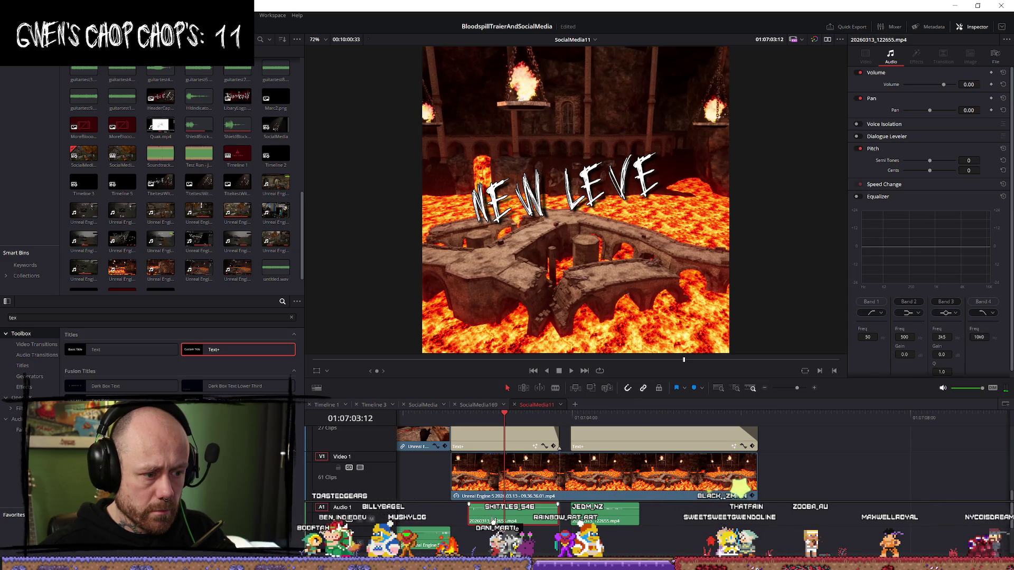
pyautogui.moveTo(456, 418)
pyautogui.mouseDown()
pyautogui.moveTo(520, 425)
pyautogui.moveTo(542, 454)
pyautogui.mouseUp()
pyautogui.press('space')
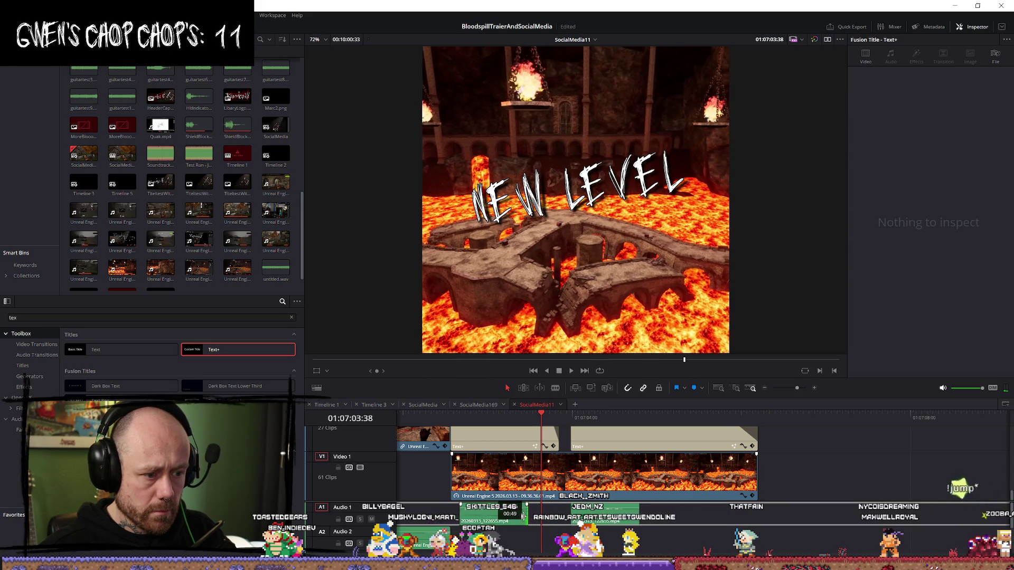
pyautogui.click(648, 477)
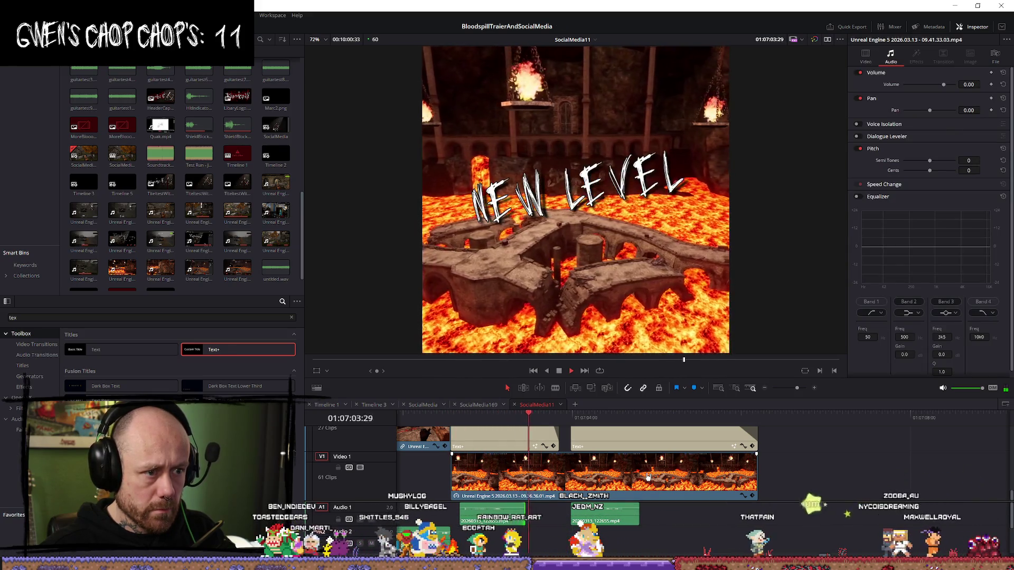
pyautogui.press('space')
# Step: Replay the NEW LEVEL and COMING IN HOT titles from the start
pyautogui.click(491, 515)
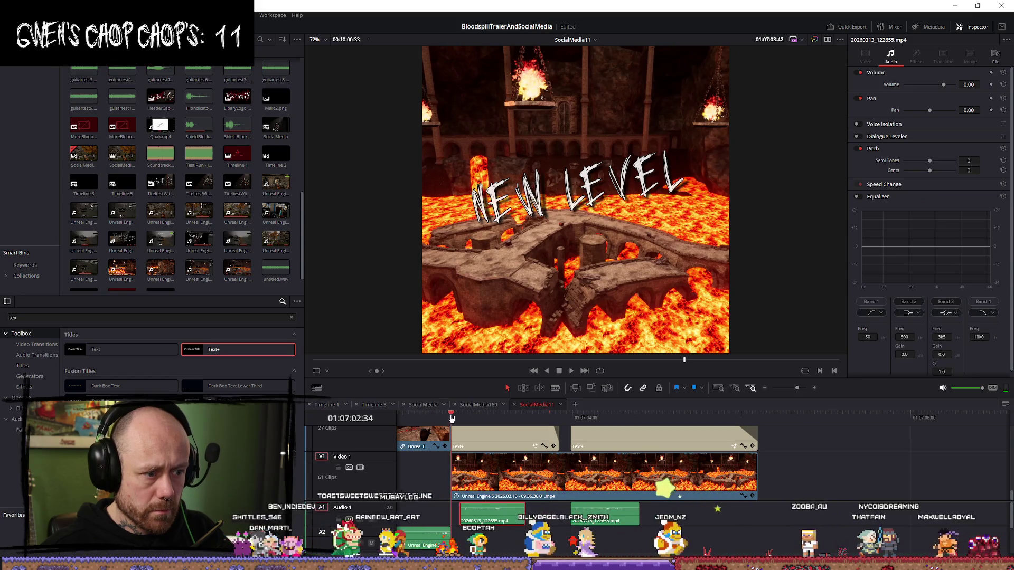
pyautogui.click(434, 418)
pyautogui.press('space')
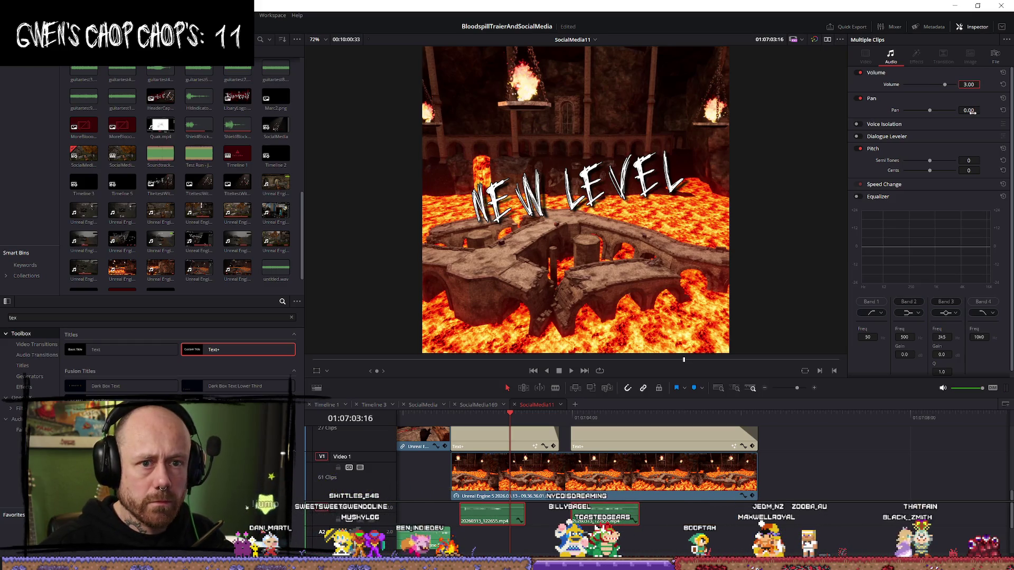
pyautogui.click(449, 418)
pyautogui.press('space')
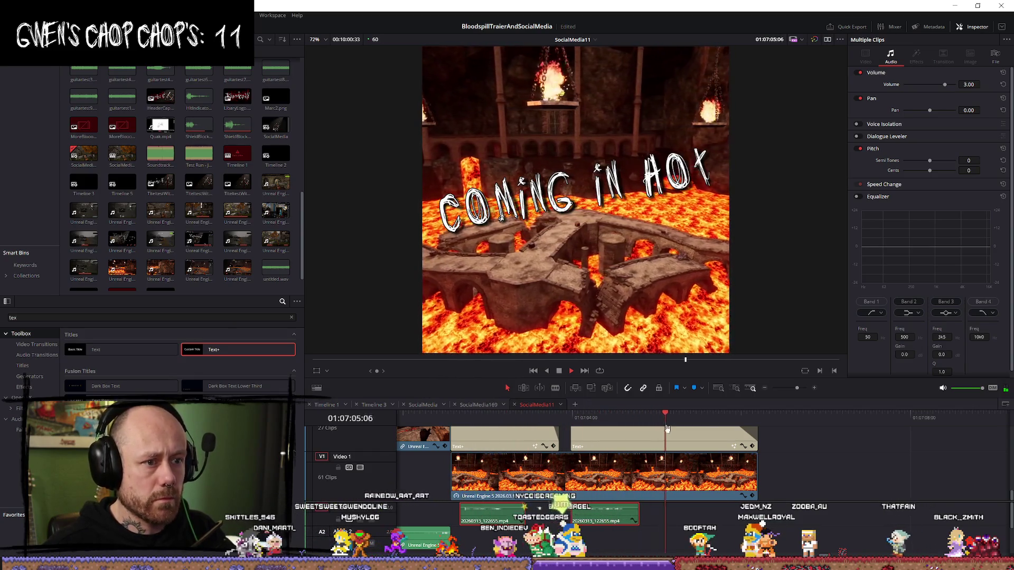
pyautogui.press('space')
pyautogui.scroll(-5, 666, 429)
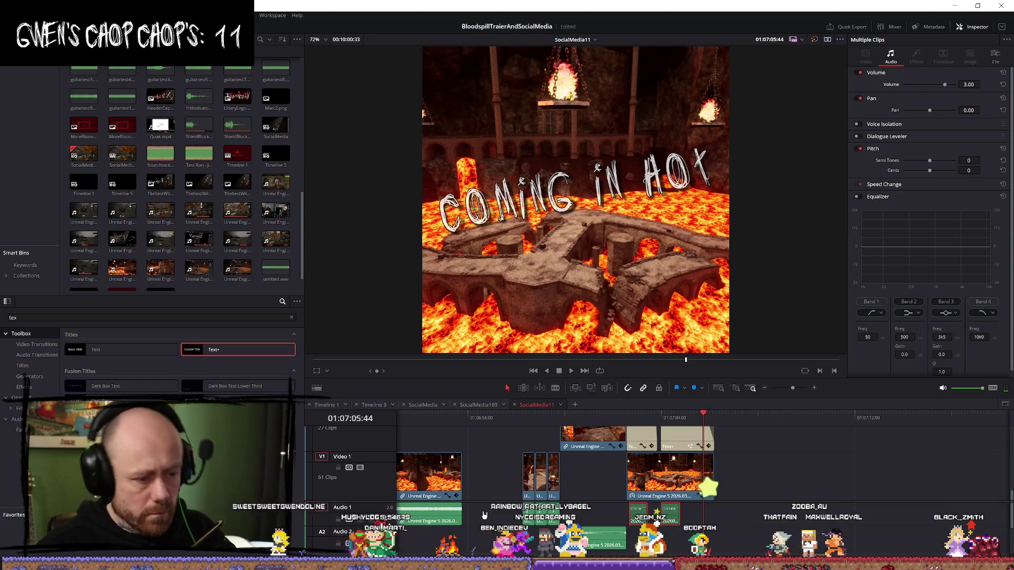
# Step: Preview the earlier gameplay footage and an Unreal Engine clip from the media pool
pyautogui.click(526, 432)
pyautogui.press('space')
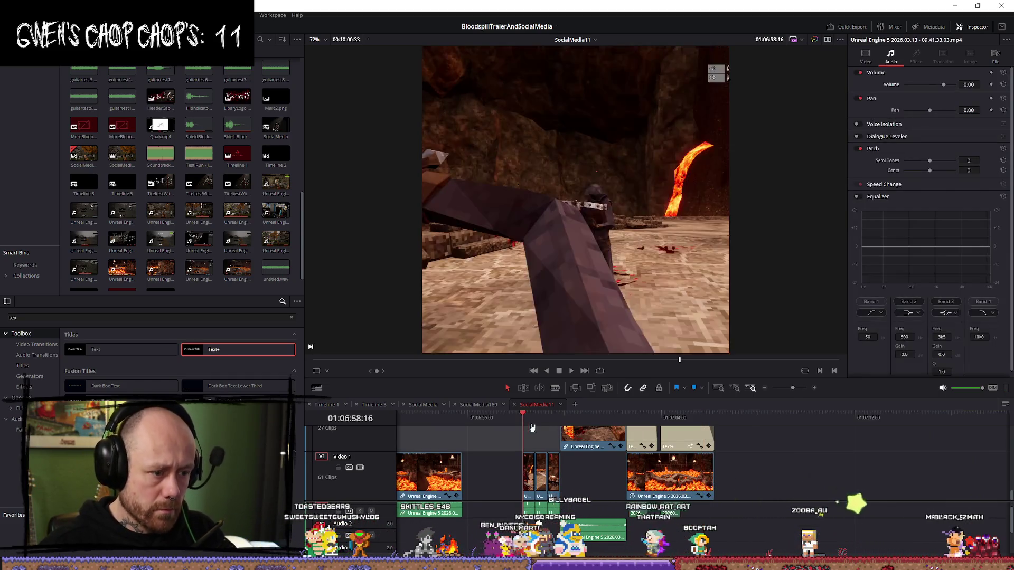
pyautogui.click(244, 208)
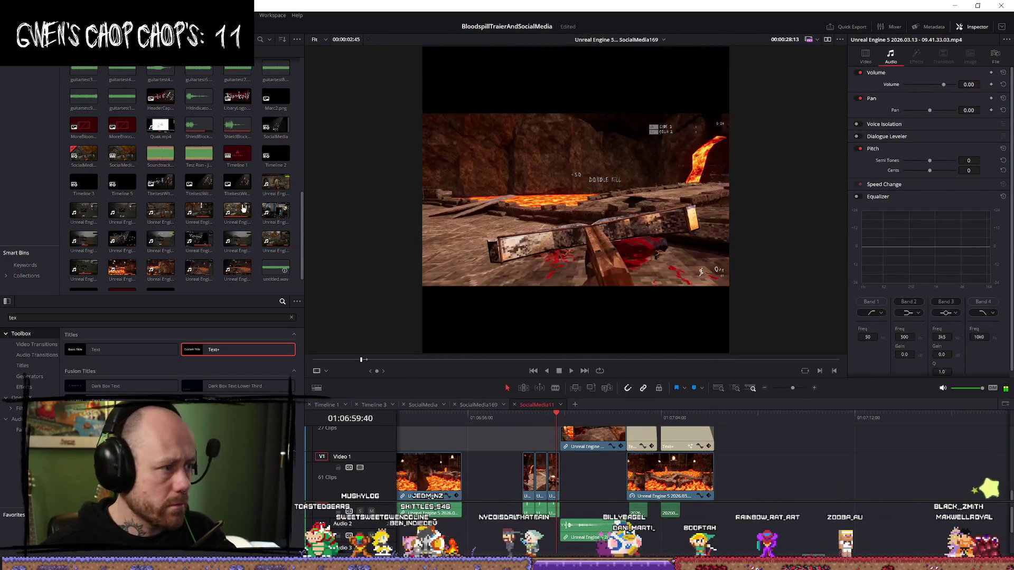
pyautogui.scroll(10, 240, 174)
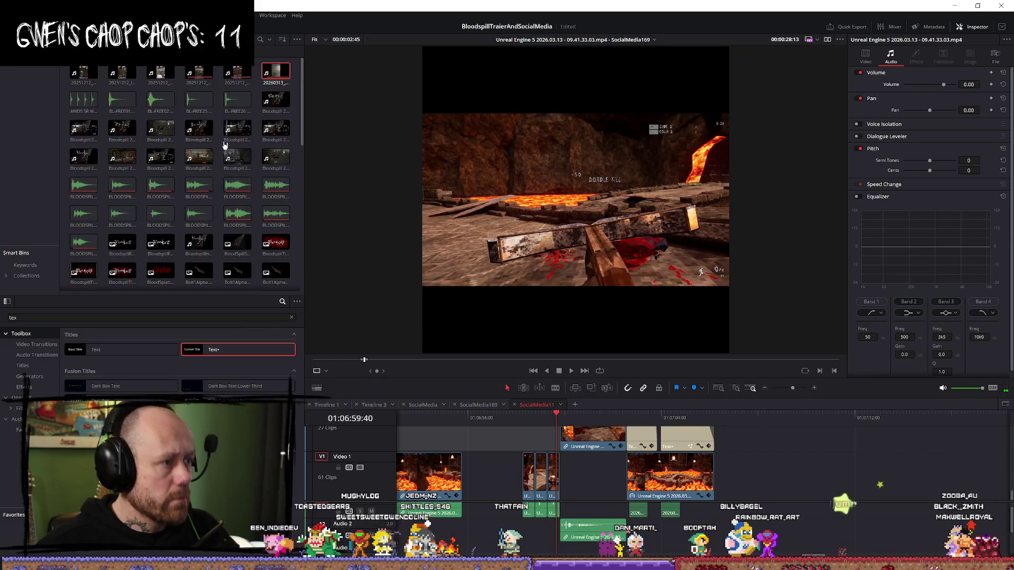
pyautogui.scroll(-10, 237, 154)
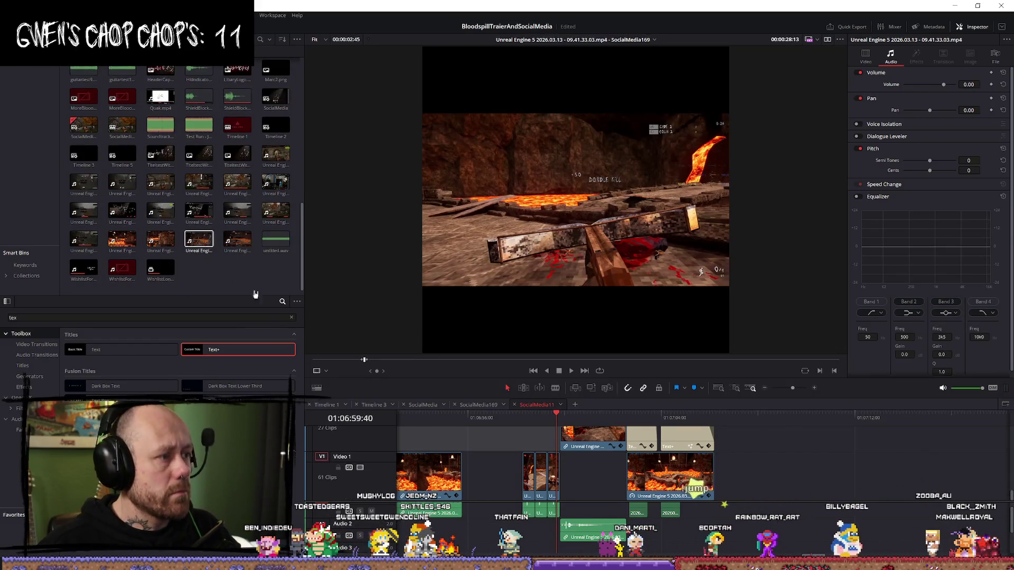
pyautogui.scroll(-3, 524, 492)
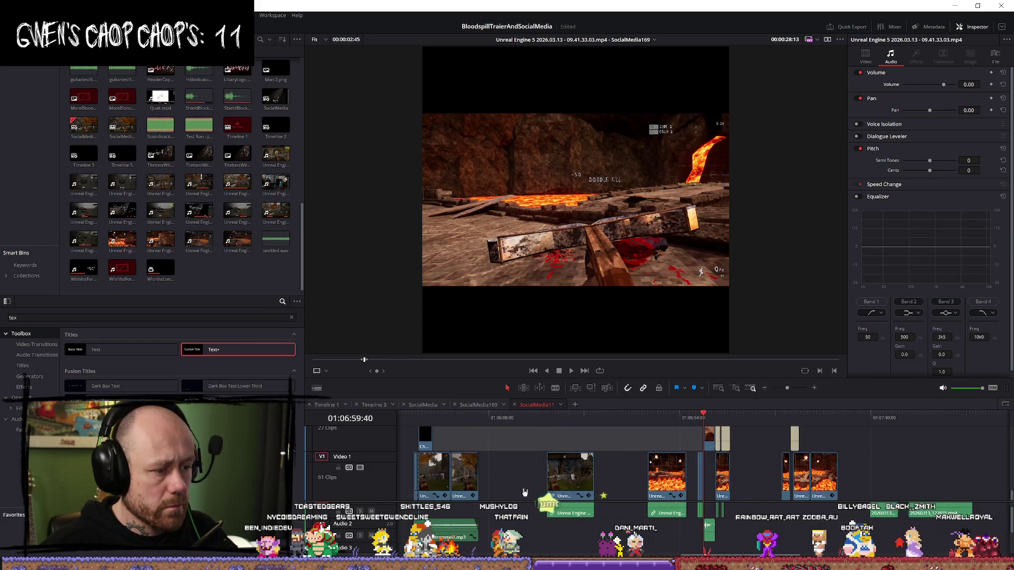
# Step: Paste the FABI geschrammel1.mp3 clip into SocialMedia11 at a later playhead position
pyautogui.click(460, 539)
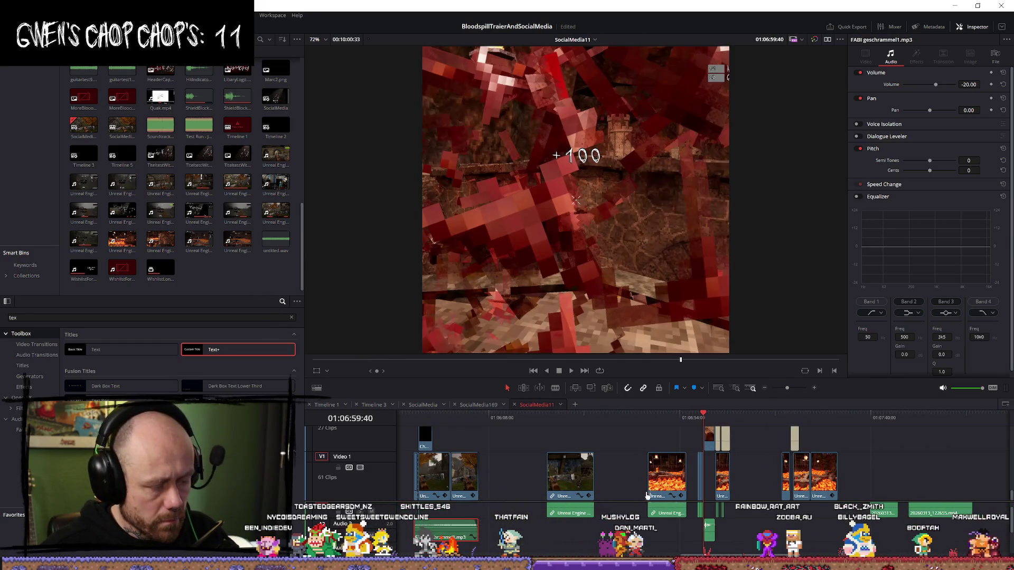
pyautogui.click(698, 417)
pyautogui.hotkey('ctrl', 'v')
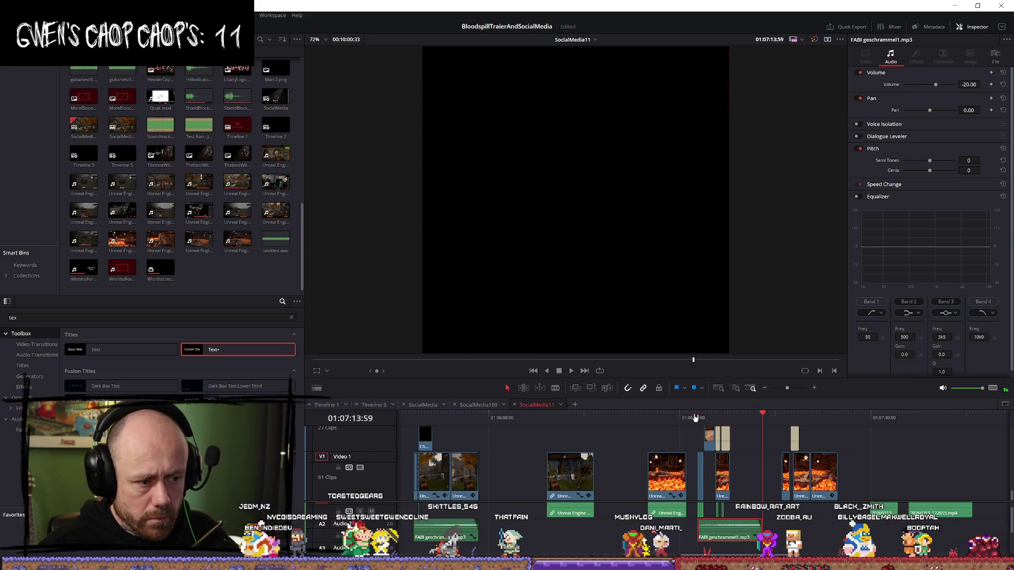
pyautogui.hotkey('ctrl', 'z')
pyautogui.click(756, 418)
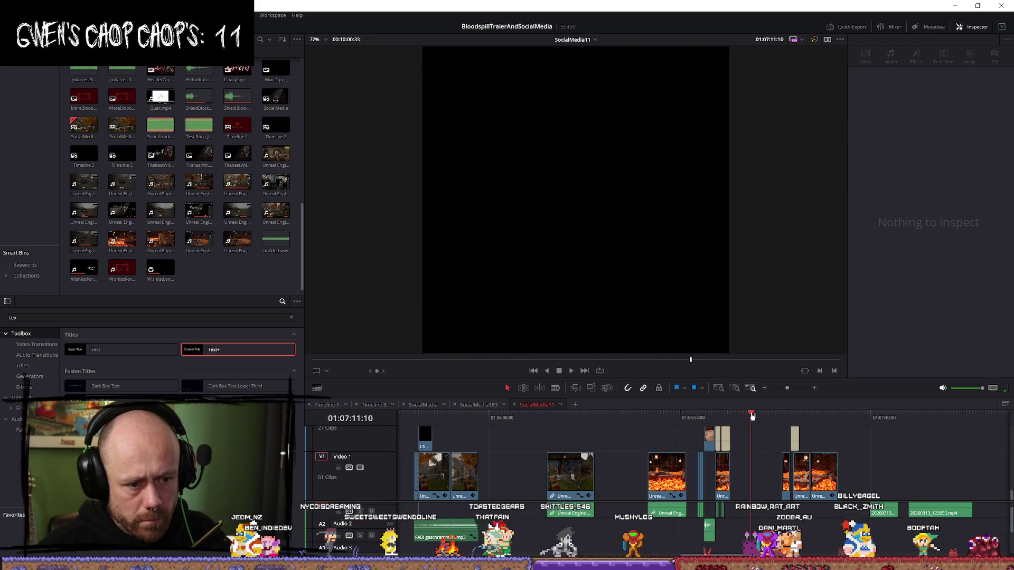
pyautogui.hotkey('ctrl', 'v')
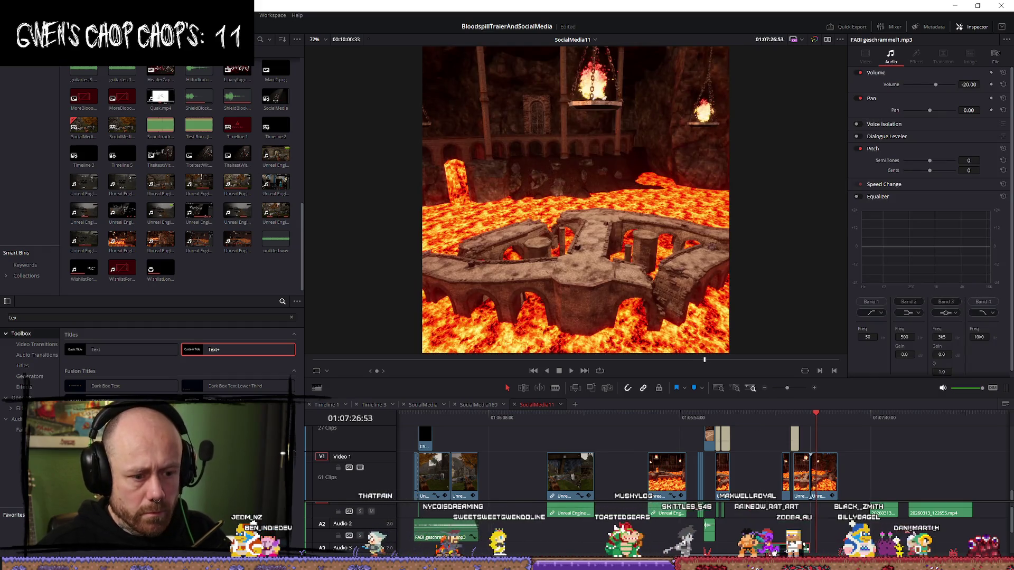
pyautogui.hotkey('ctrl', 'z')
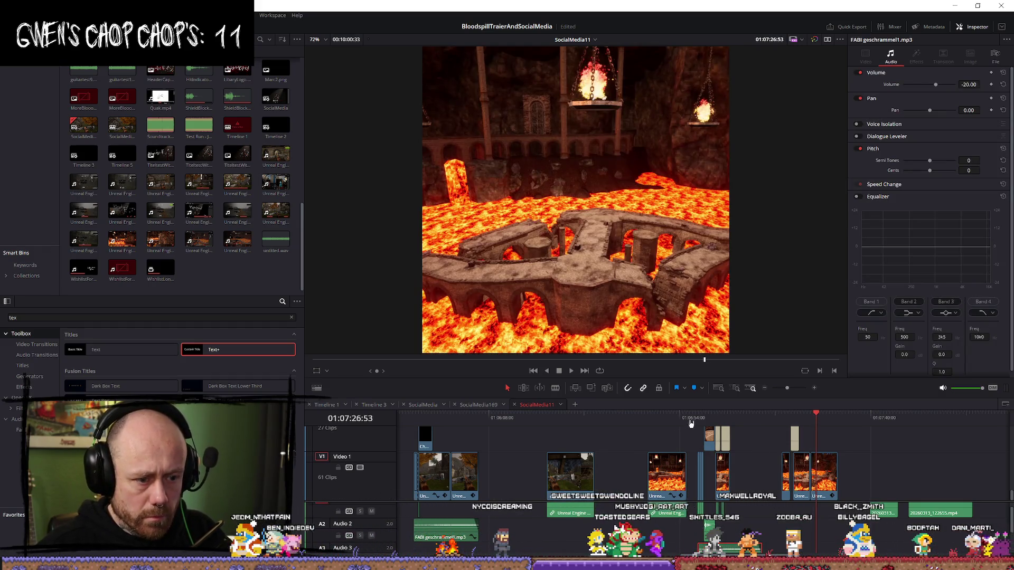
pyautogui.press('space')
# Step: Play back the edit to hear the new geschrammel1 music under the gameplay
pyautogui.scroll(5, 528, 530)
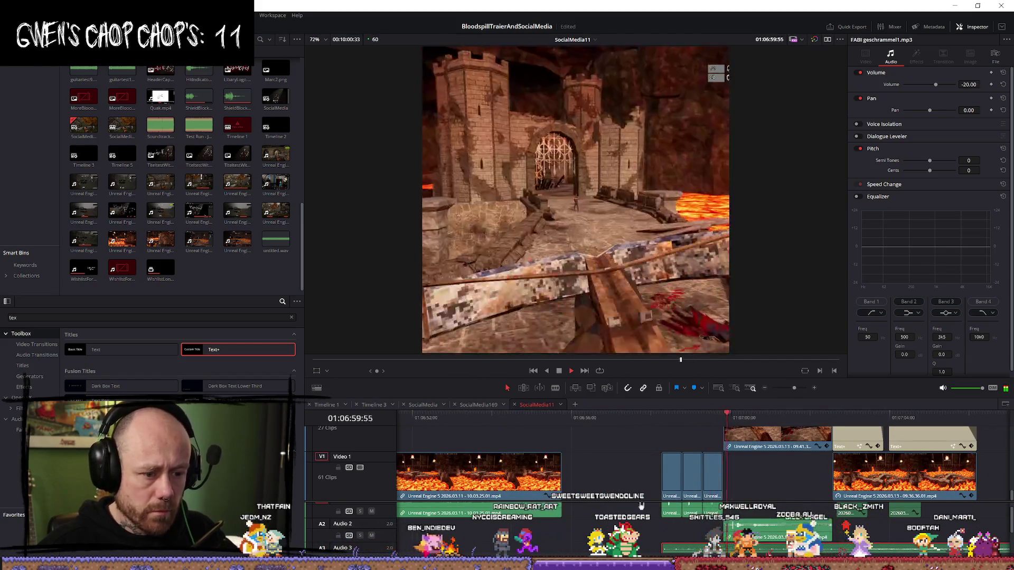
pyautogui.scroll(-2, 528, 530)
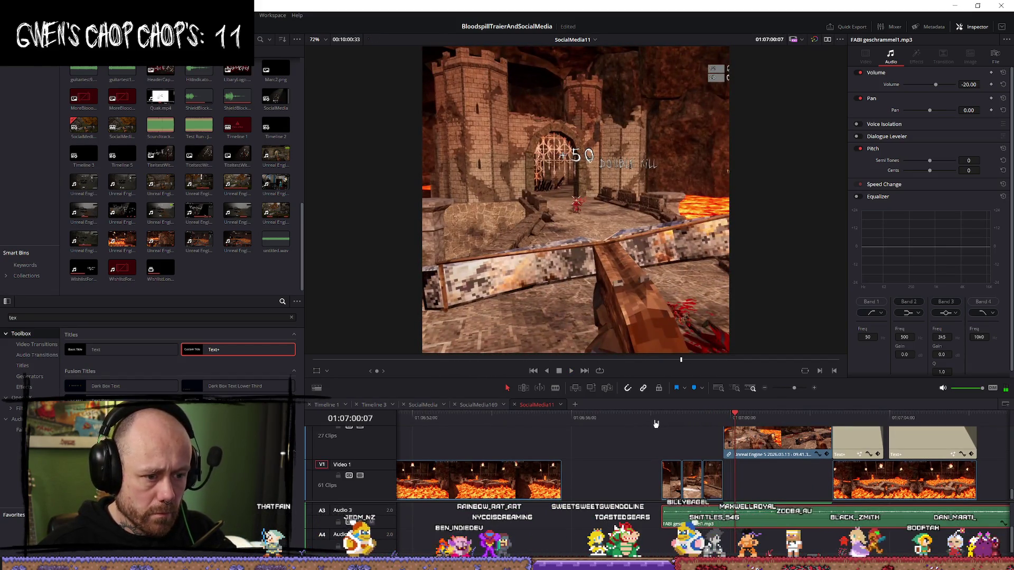
pyautogui.press('space')
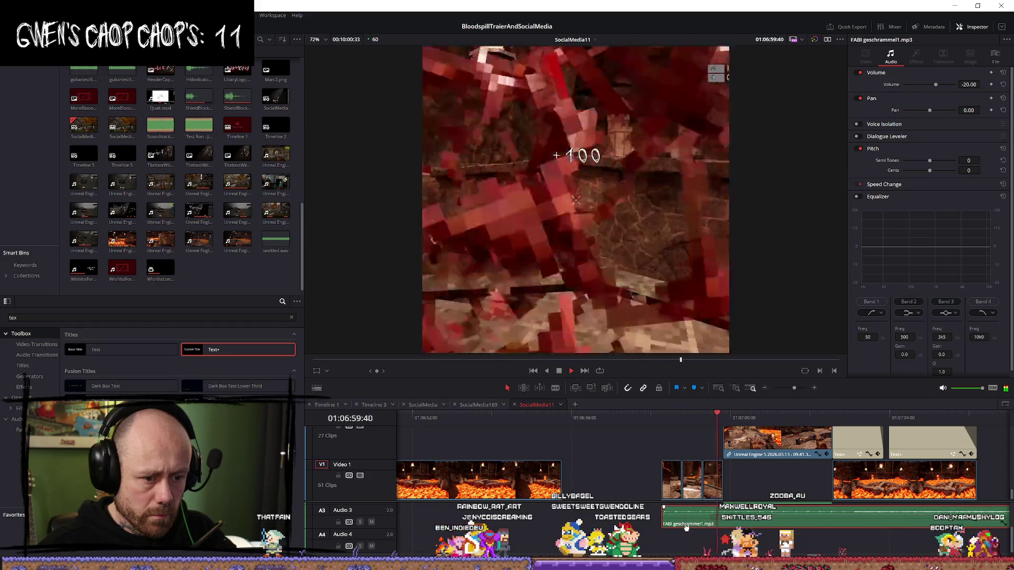
pyautogui.press('space')
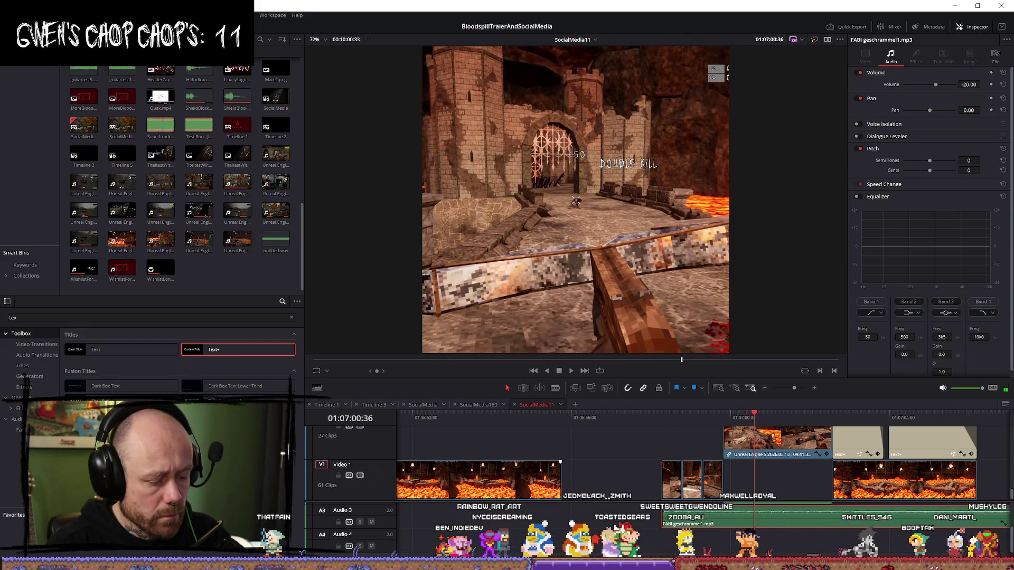
pyautogui.press('space')
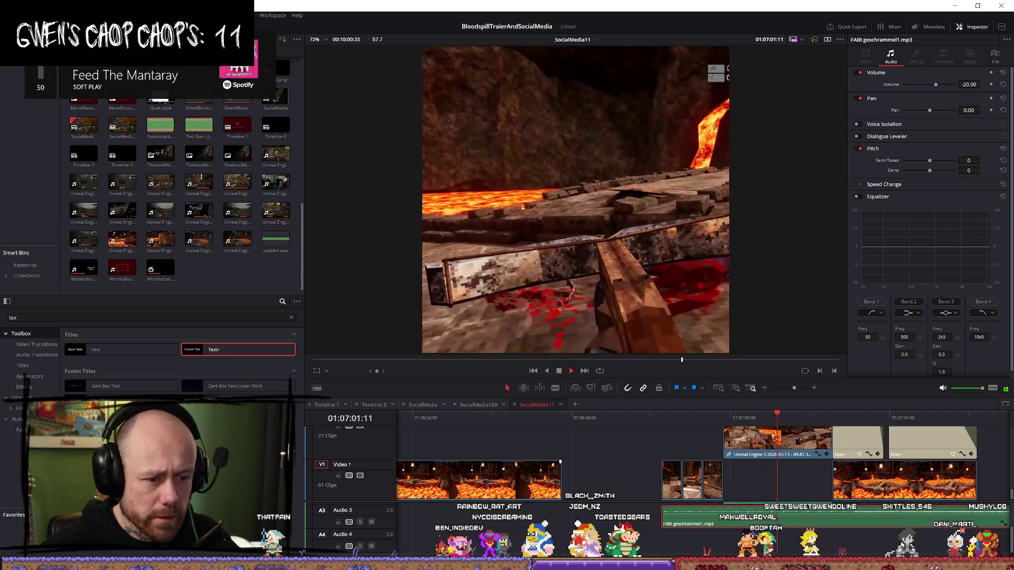
pyautogui.press('space')
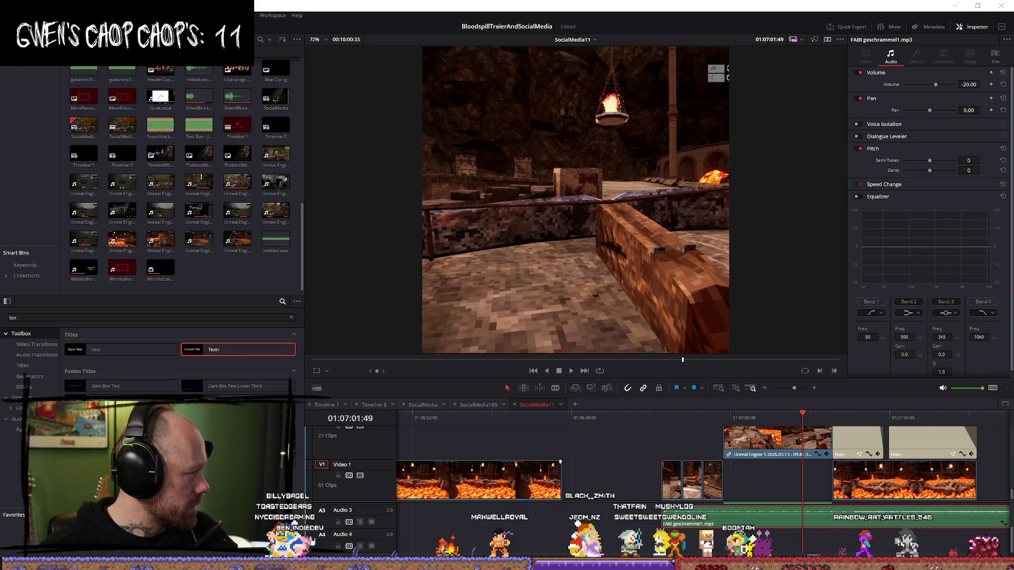
pyautogui.click(670, 418)
pyautogui.press('space')
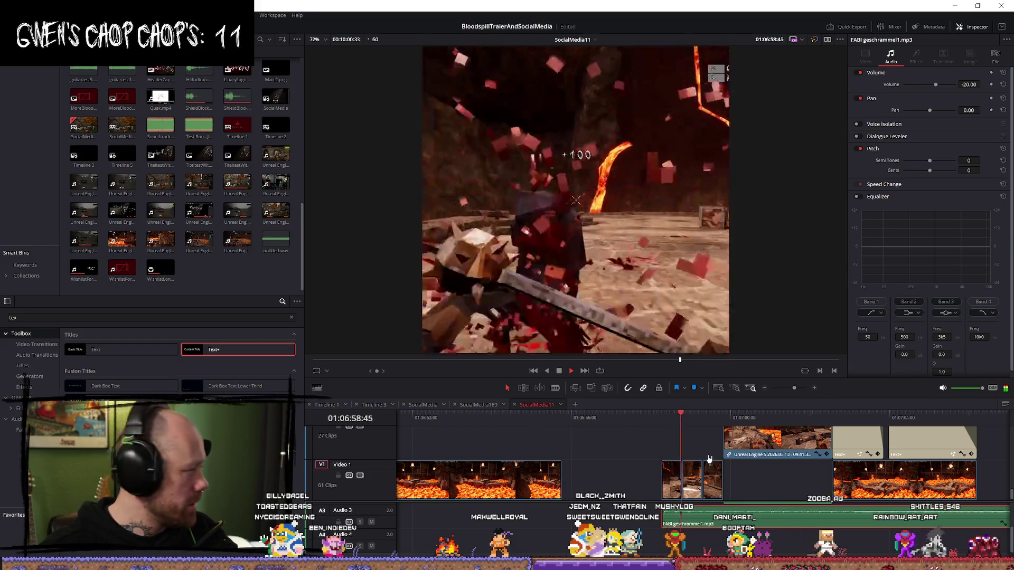
pyautogui.scroll(-2, 758, 445)
pyautogui.scroll(4, 758, 445)
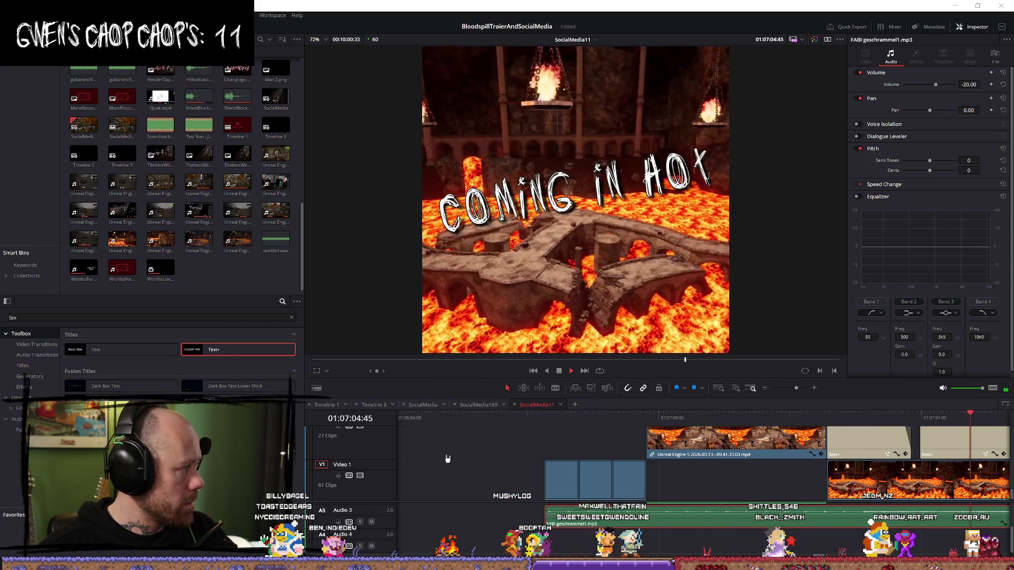
pyautogui.scroll(-5, 732, 463)
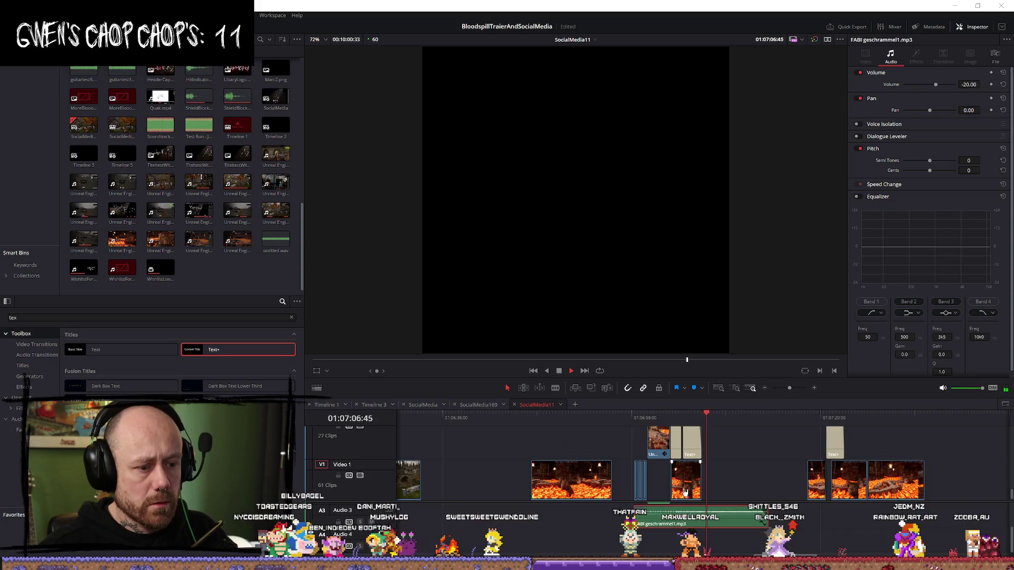
# Step: Trim the start off the geschrammel1 audio clip and preview it
pyautogui.moveTo(587, 520)
pyautogui.mouseDown()
pyautogui.moveTo(656, 520)
pyautogui.moveTo(629, 526)
pyautogui.mouseUp()
pyautogui.click(591, 417)
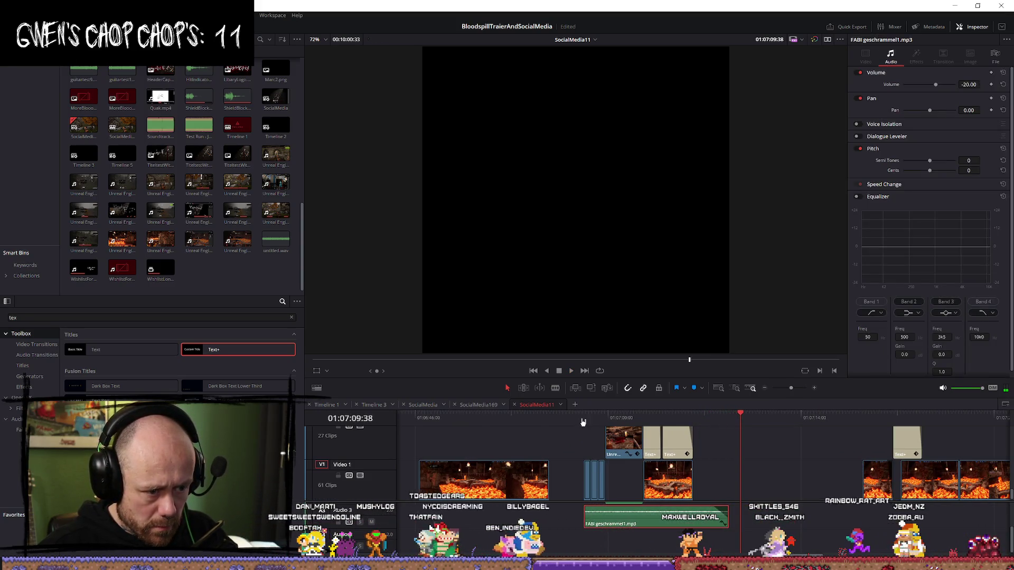
pyautogui.press('space')
pyautogui.scroll(3, 780, 465)
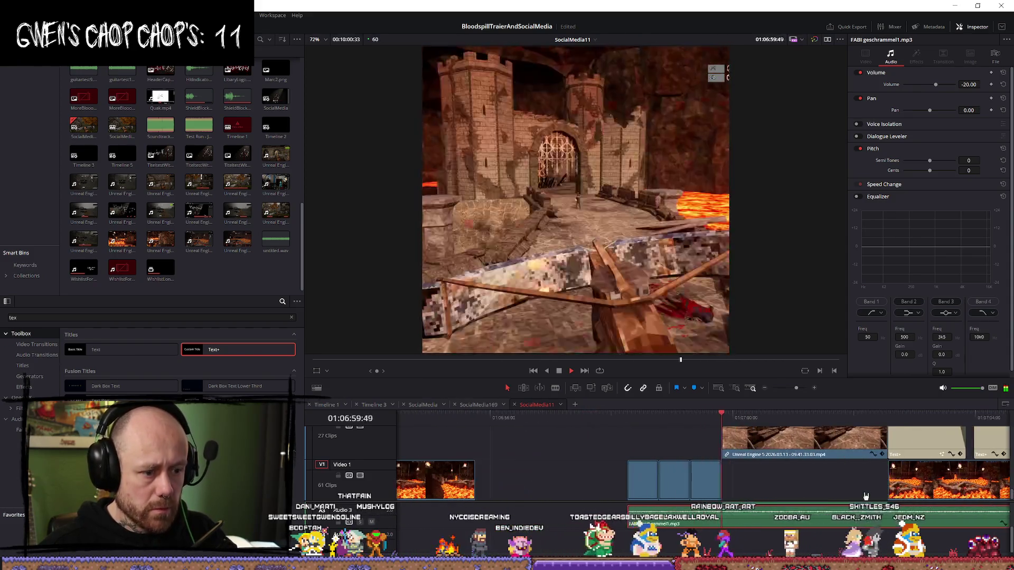
pyautogui.scroll(2, 727, 424)
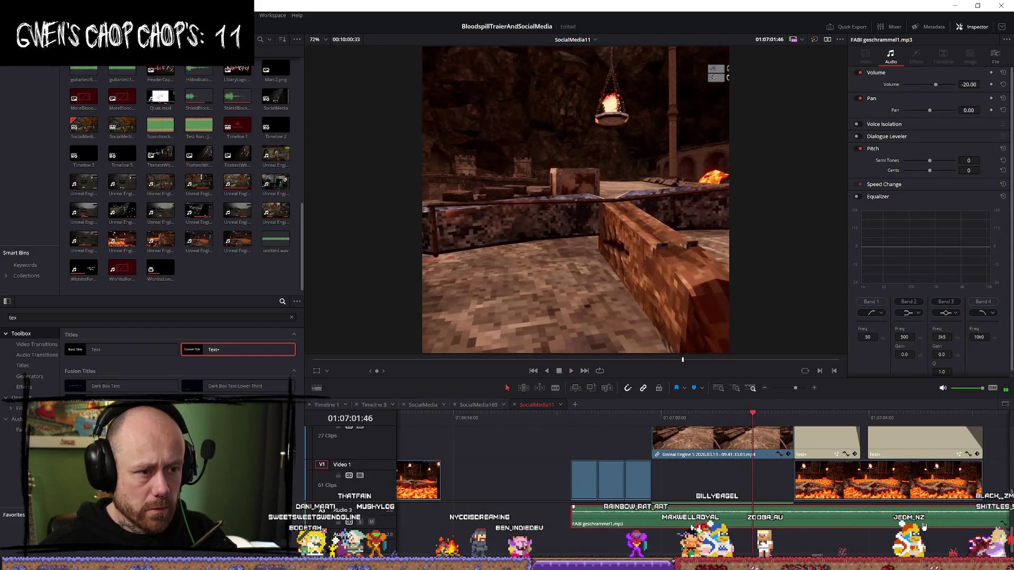
# Step: Try moving the audio clip later, undo it, and replay from the audio start
pyautogui.click(726, 421)
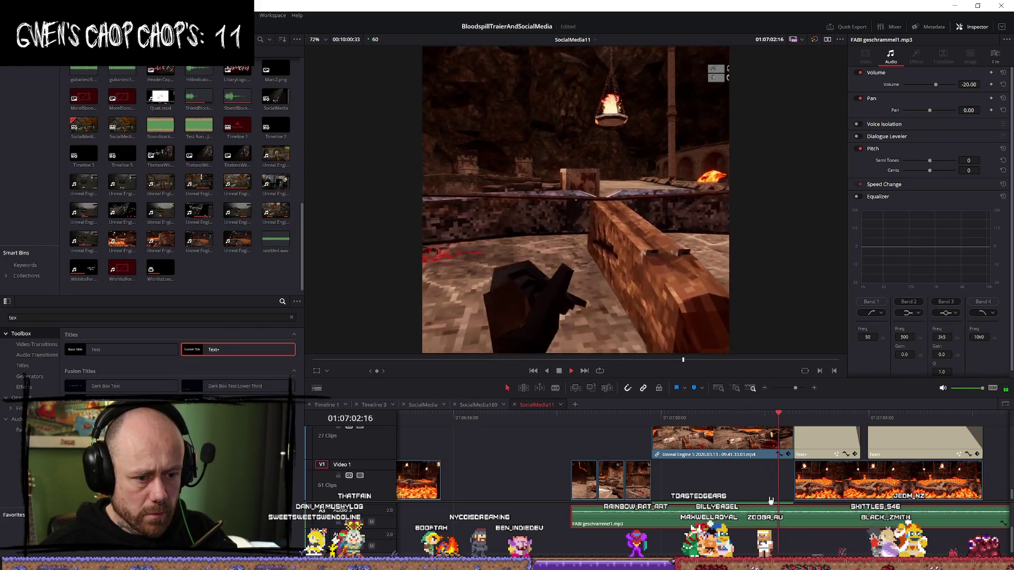
pyautogui.click(571, 515)
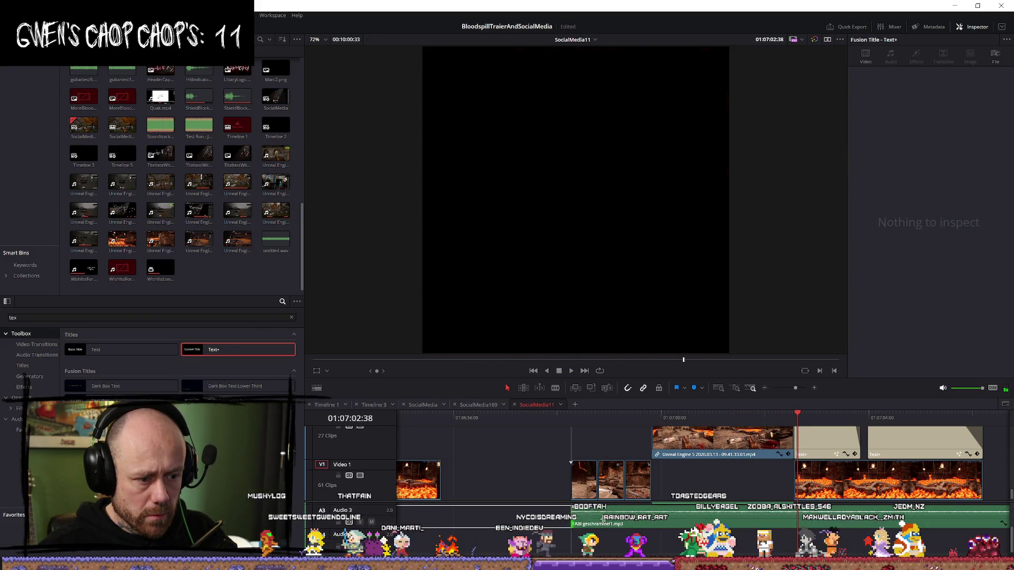
pyautogui.moveTo(602, 521); pyautogui.dragTo(783, 524)
pyautogui.hotkey('ctrl', 'z')
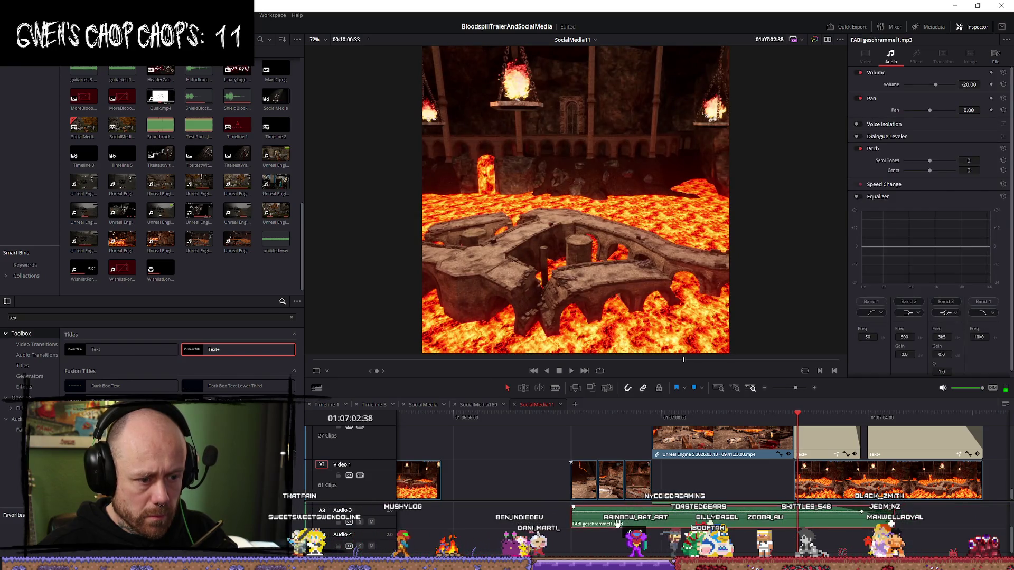
pyautogui.click(570, 417)
pyautogui.press('space')
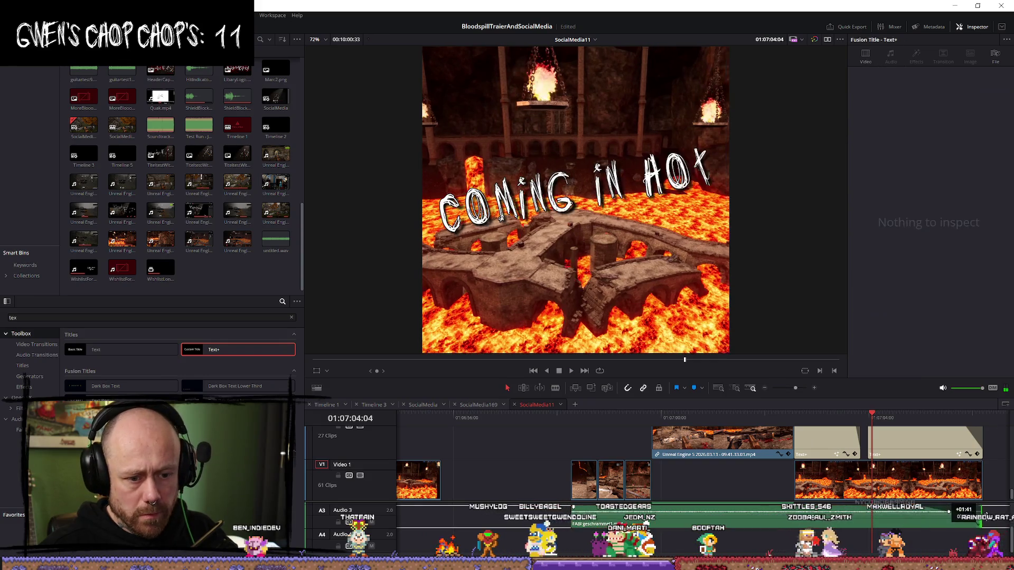
pyautogui.click(978, 523)
# Step: Nudge the A3 music clip slightly earlier and preview the timing
pyautogui.moveTo(573, 510); pyautogui.dragTo(544, 510)
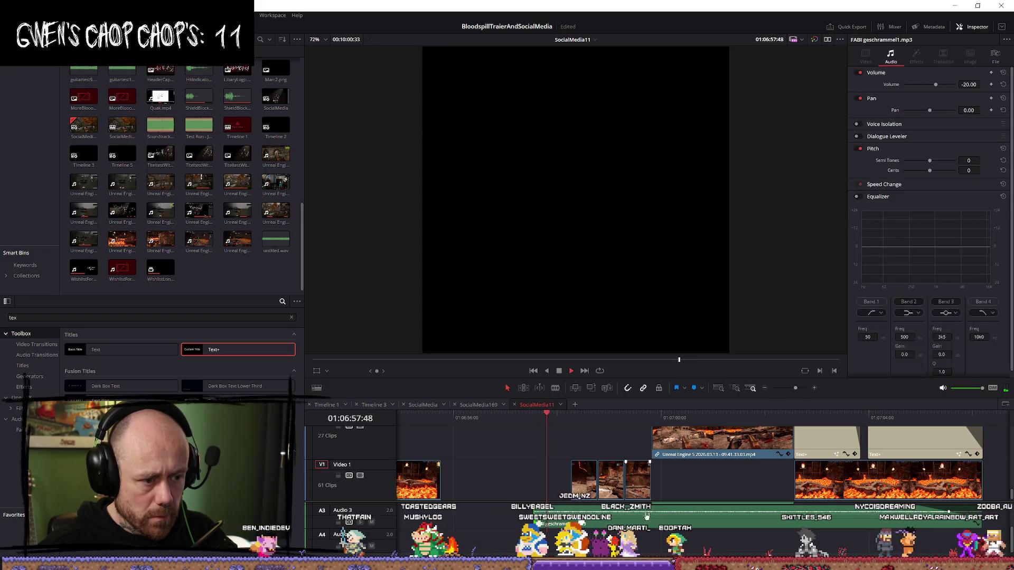
pyautogui.click(574, 417)
pyautogui.press('space')
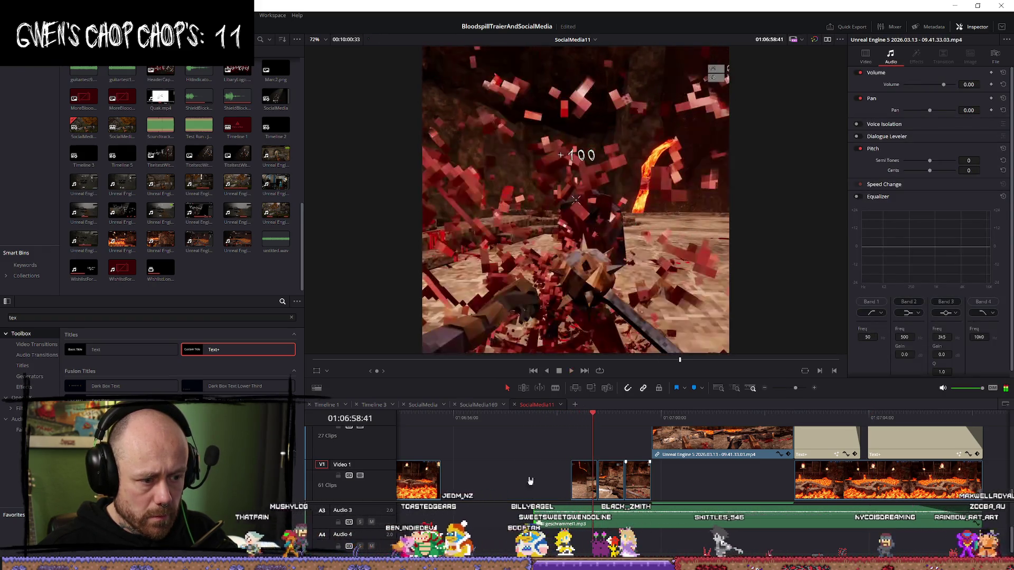
pyautogui.click(548, 432)
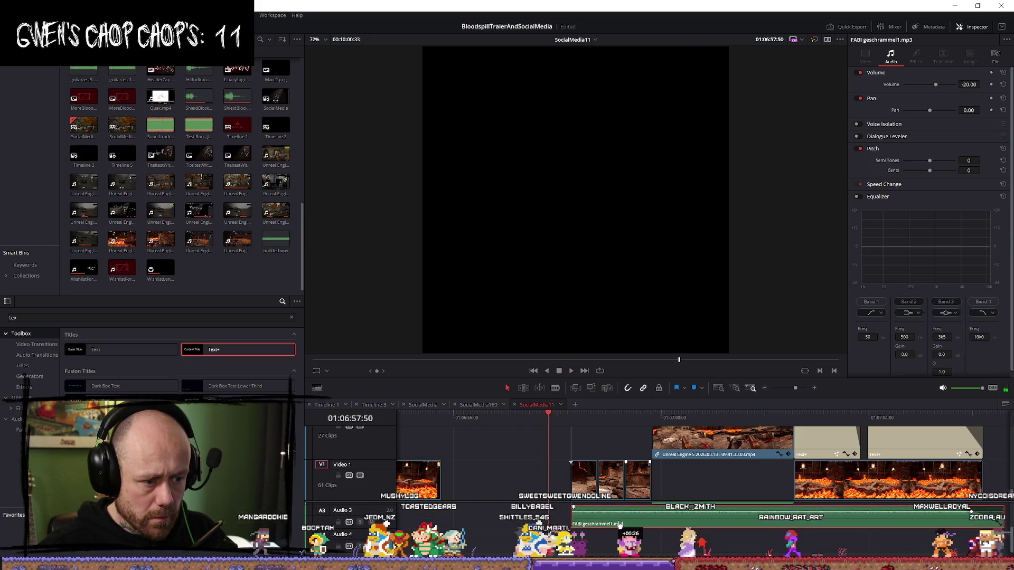
pyautogui.press('space')
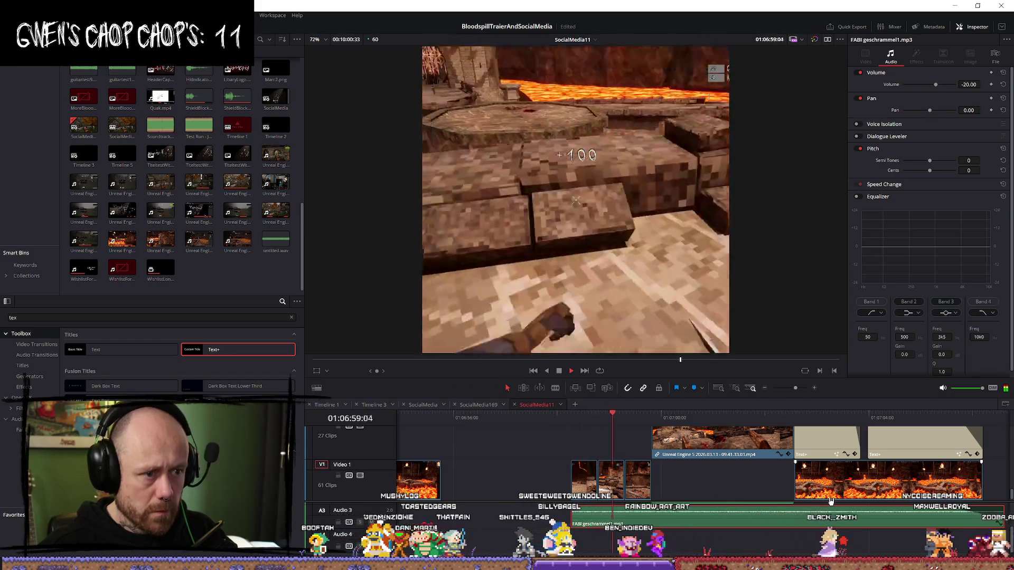
pyautogui.press('space')
# Step: Shift the A3 music clip a little further earlier, ahead of the gameplay clips
pyautogui.scroll(3, 550, 533)
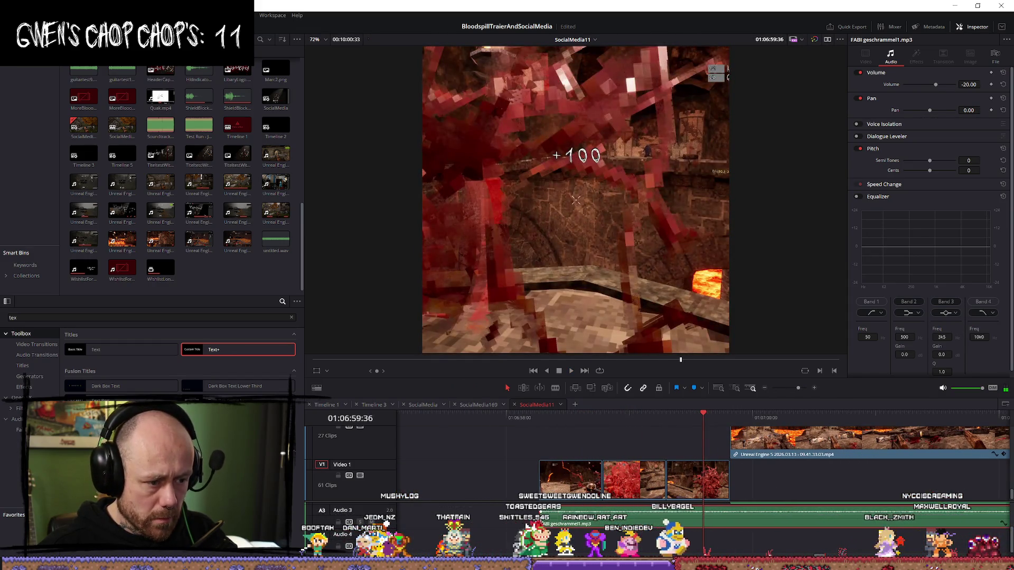
pyautogui.click(531, 510)
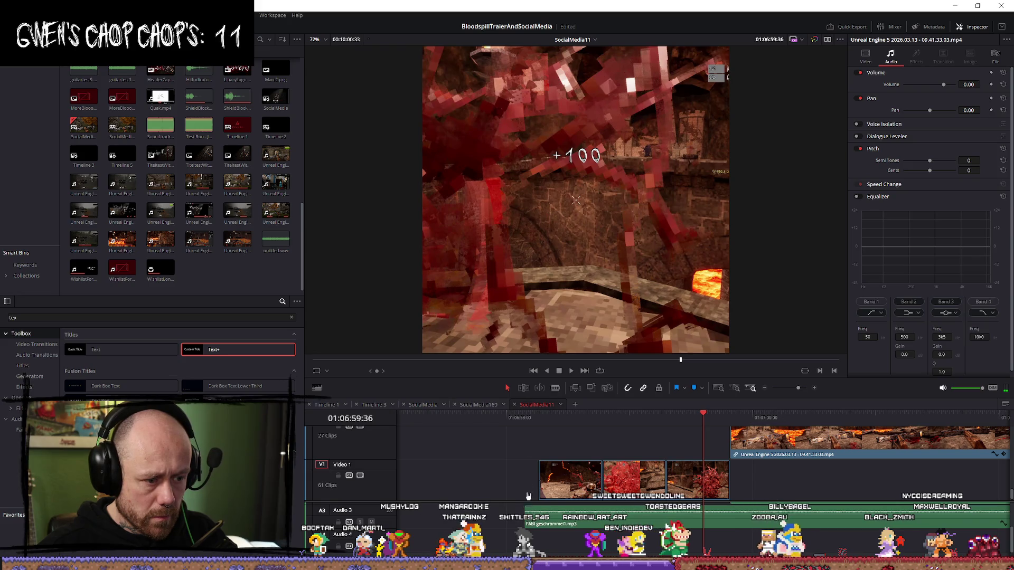
pyautogui.moveTo(523, 510); pyautogui.dragTo(485, 510)
pyautogui.click(474, 418)
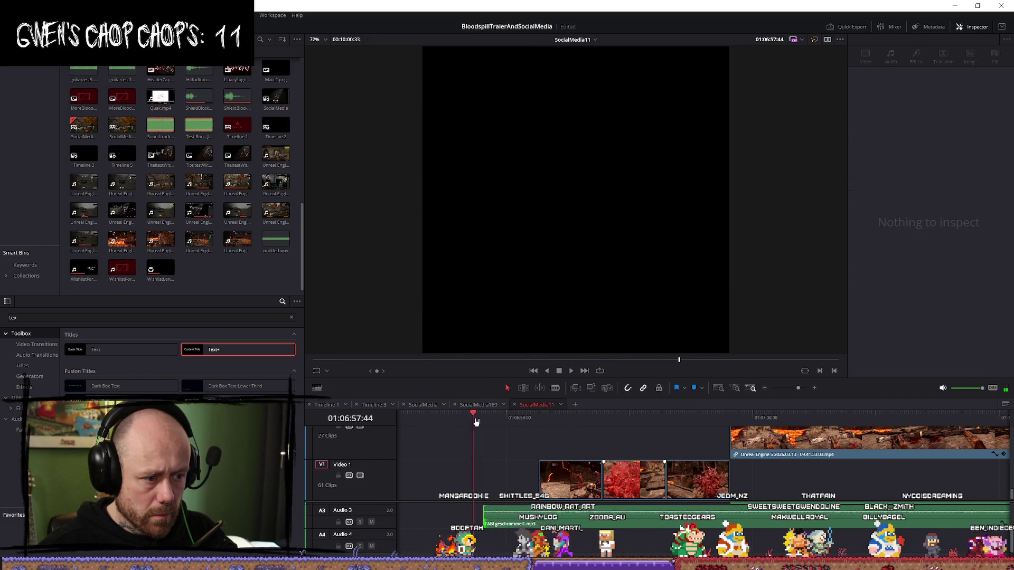
# Step: Line the geschrammel1 music clip up with the start of the first game clip
pyautogui.press('space')
pyautogui.press('/')
pyautogui.press('space')
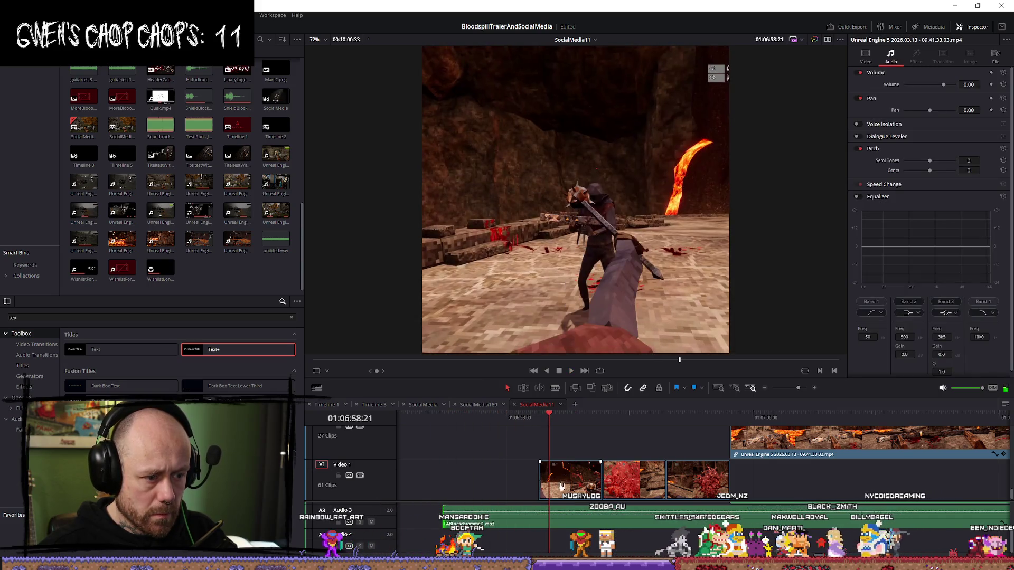
pyautogui.moveTo(626, 519); pyautogui.dragTo(593, 481)
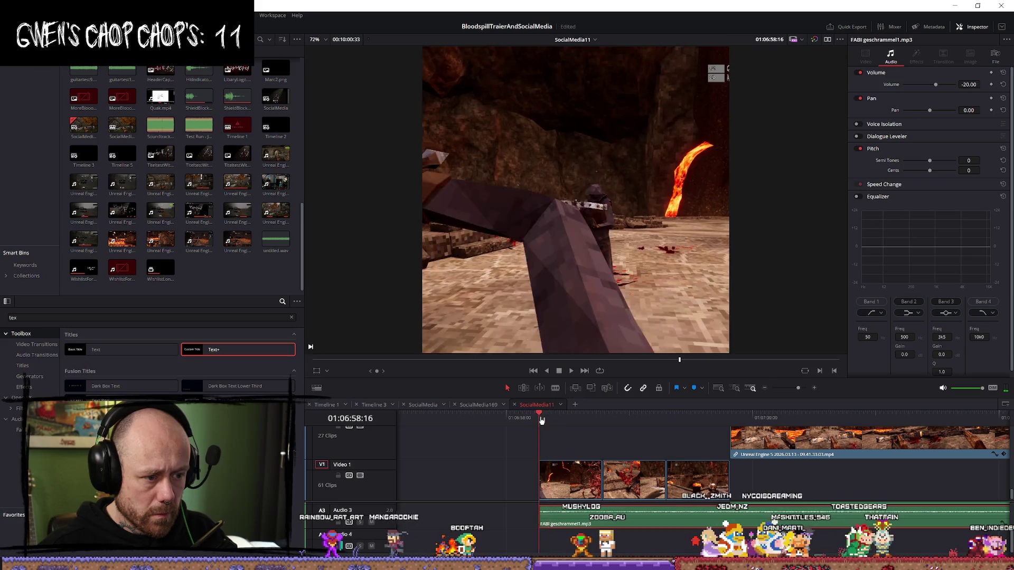
pyautogui.scroll(-3, 741, 472)
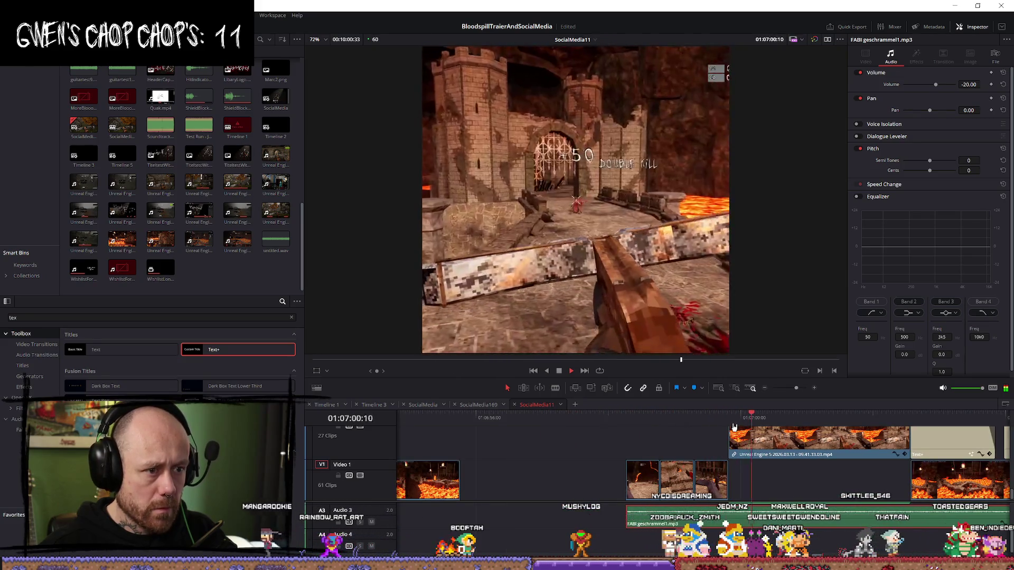
pyautogui.scroll(-3, 734, 427)
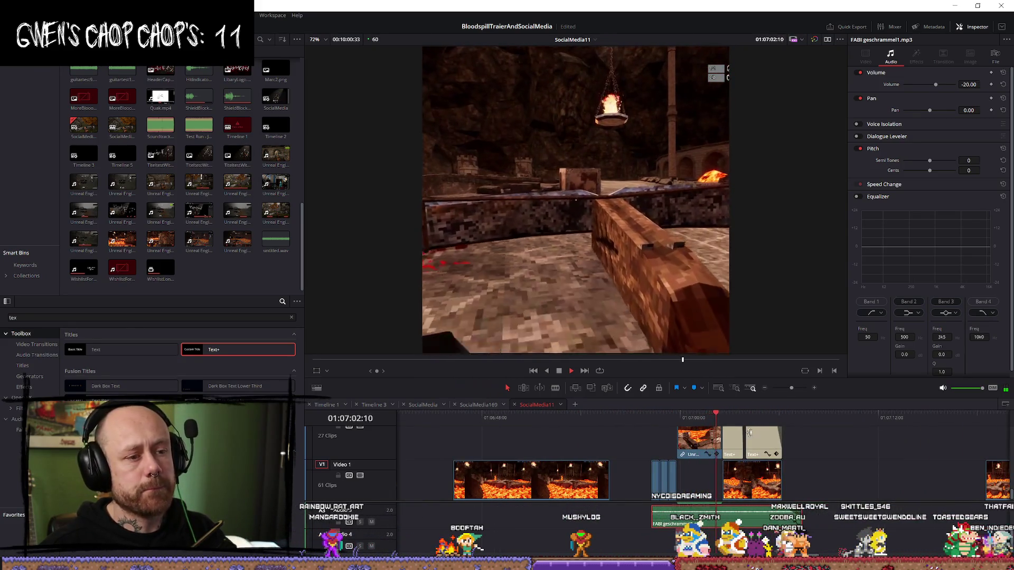
pyautogui.scroll(3, 750, 433)
pyautogui.press('space')
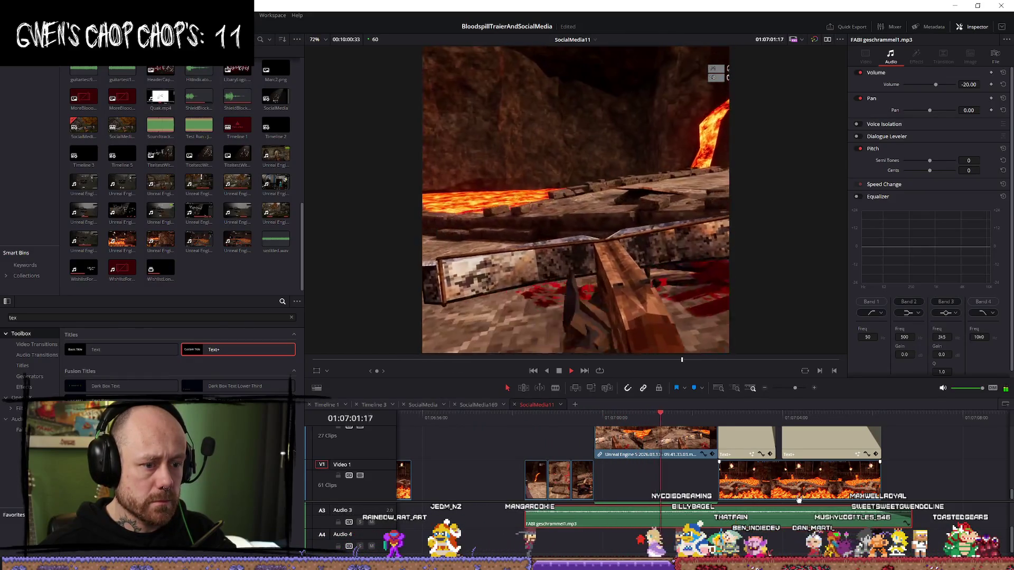
# Step: Trim the music's start and end edges to match the video clips
pyautogui.moveTo(909, 518); pyautogui.dragTo(887, 517)
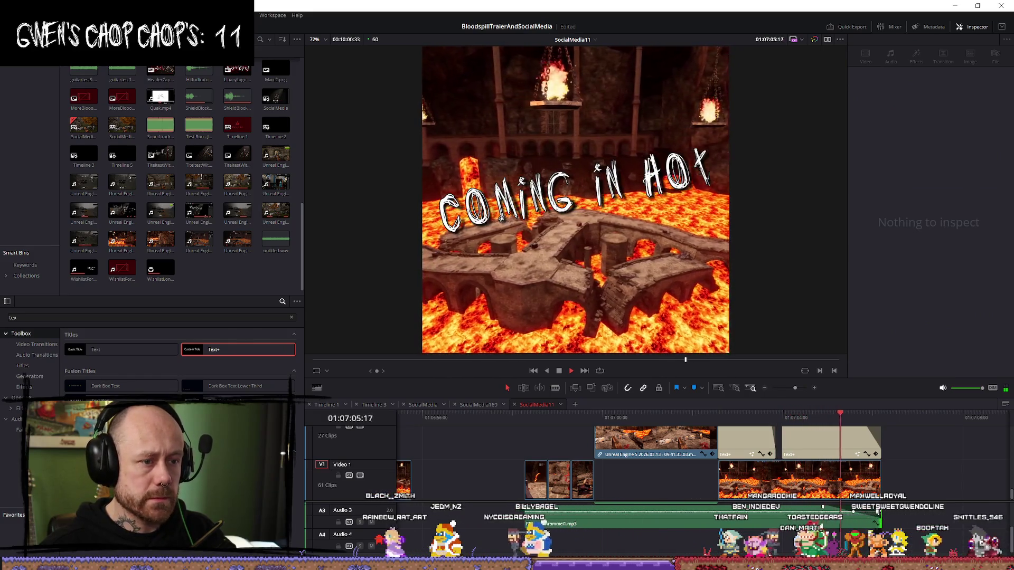
pyautogui.click(527, 425)
pyautogui.press('space')
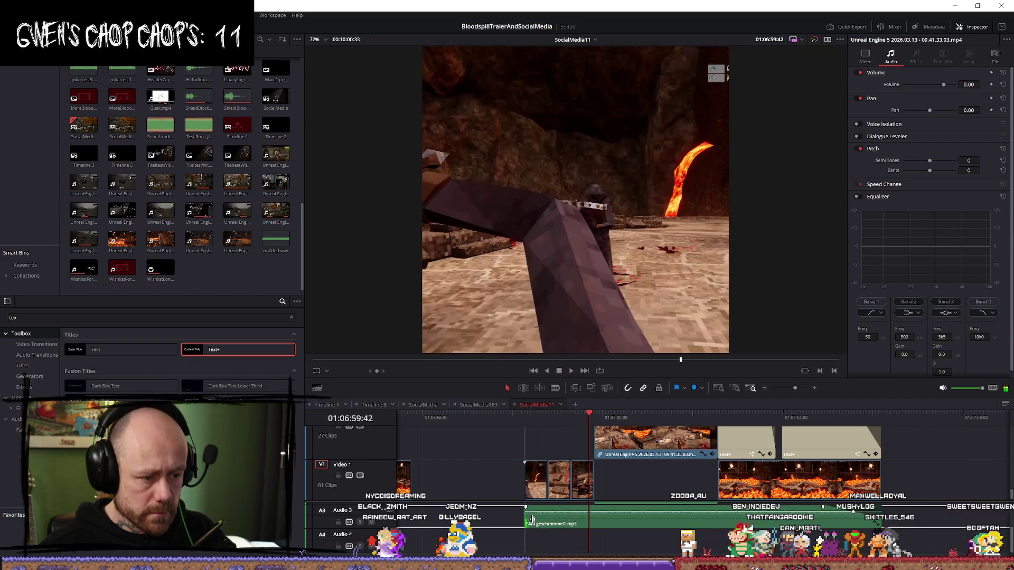
pyautogui.moveTo(558, 524); pyautogui.dragTo(543, 524)
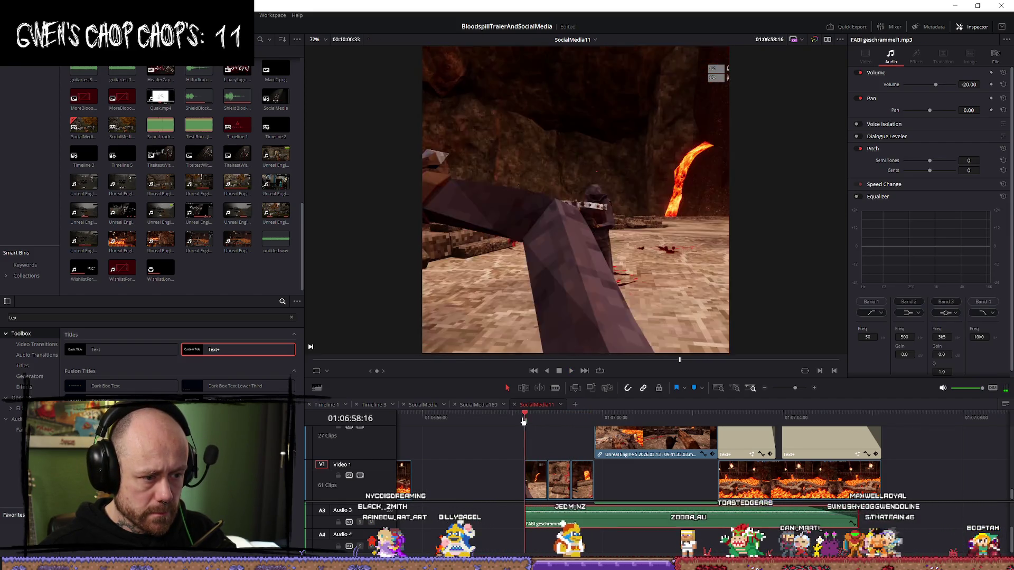
pyautogui.moveTo(855, 519); pyautogui.dragTo(882, 515)
pyautogui.press('space')
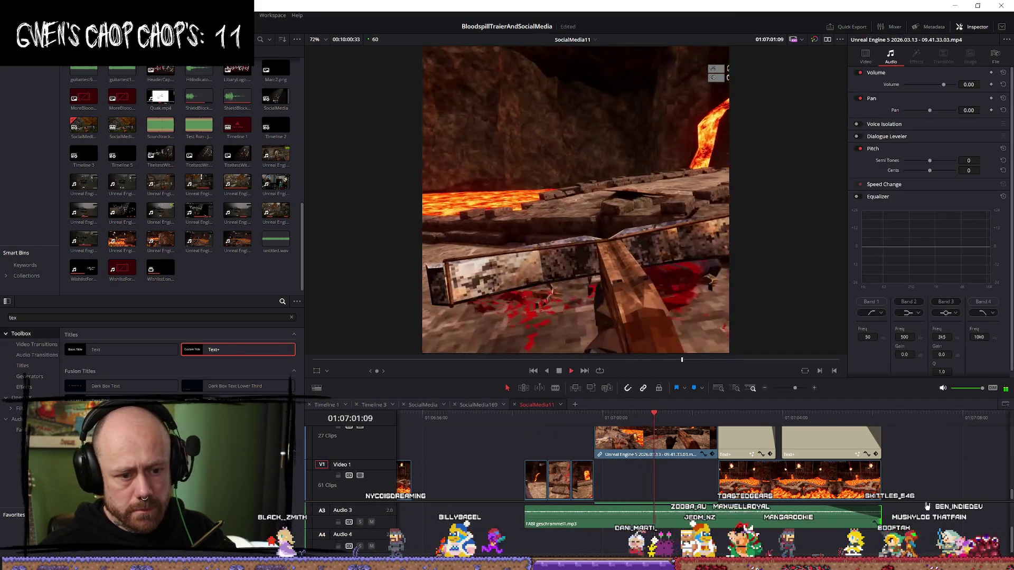
pyautogui.scroll(2, 898, 507)
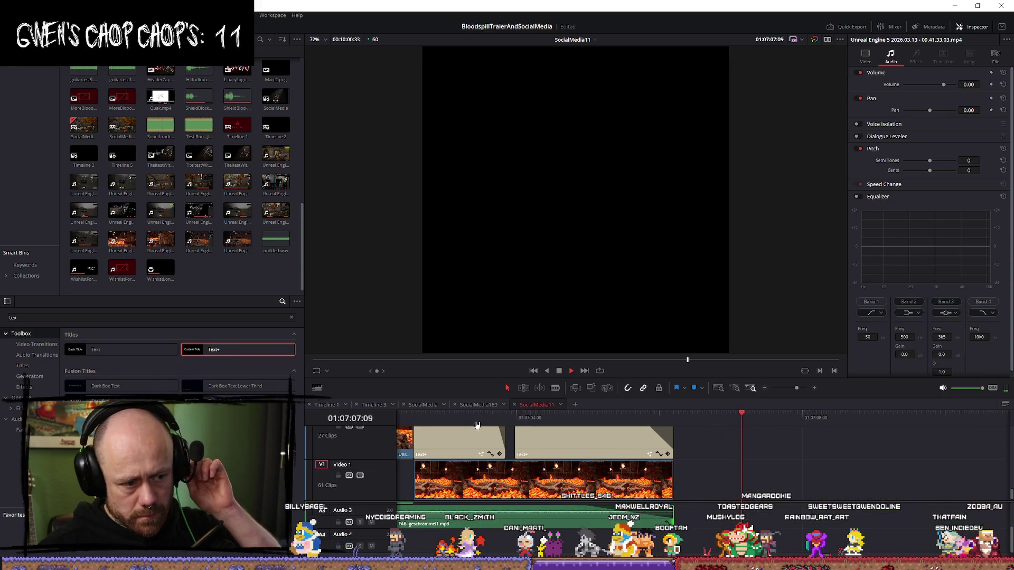
# Step: Select the lava clips and replay the whole edit to review the music timing
pyautogui.press('Up')
pyautogui.press('Up')
pyautogui.scroll(-2, 586, 464)
pyautogui.scroll(3, 586, 464)
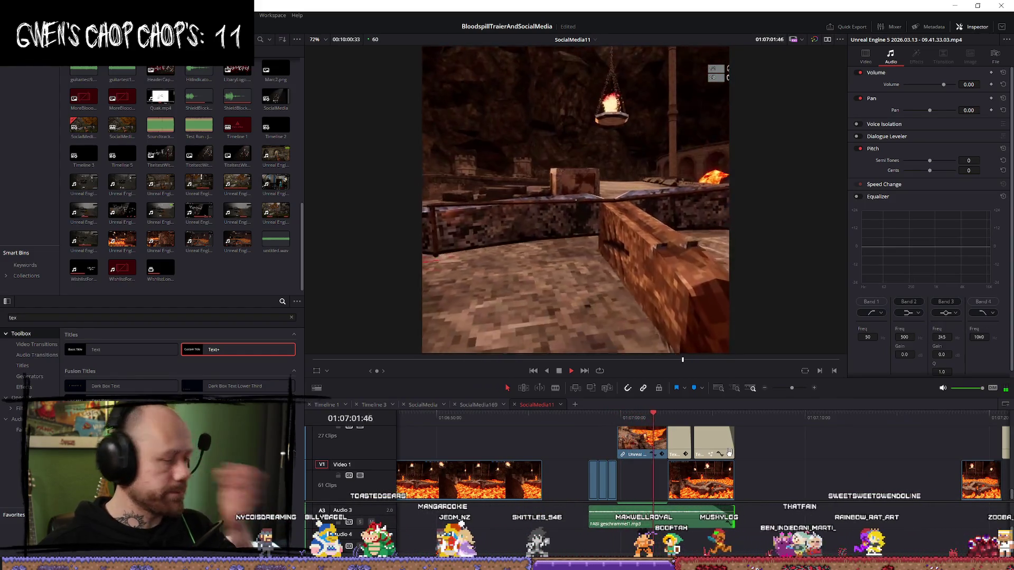
pyautogui.scroll(-1, 726, 478)
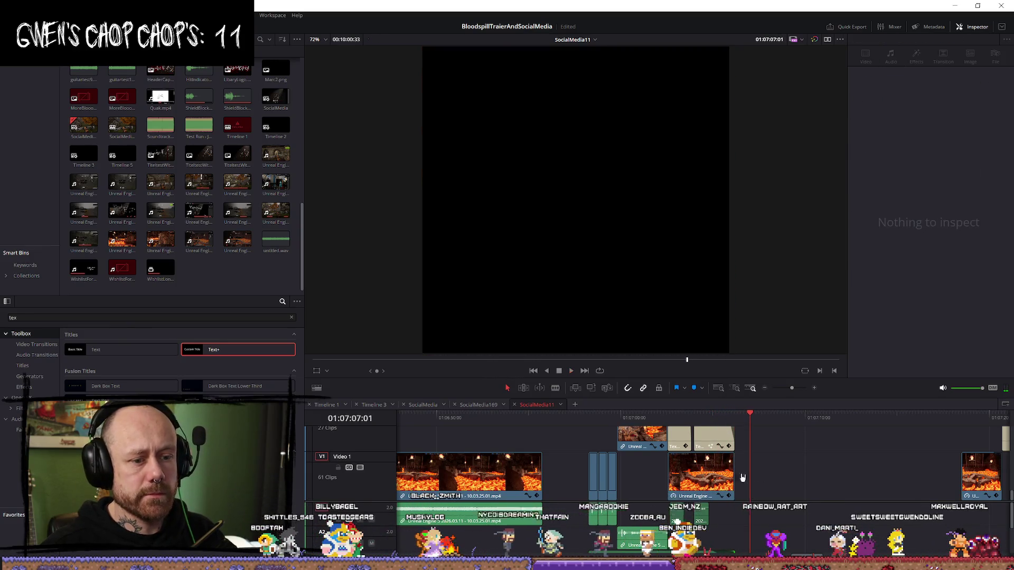
pyautogui.moveTo(913, 499); pyautogui.dragTo(669, 453)
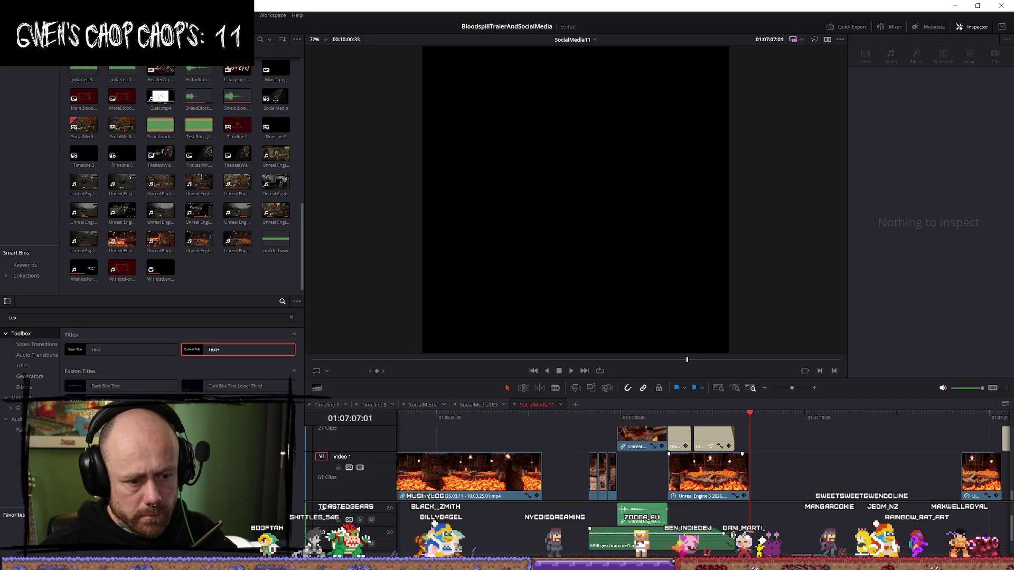
pyautogui.moveTo(597, 424); pyautogui.dragTo(589, 422)
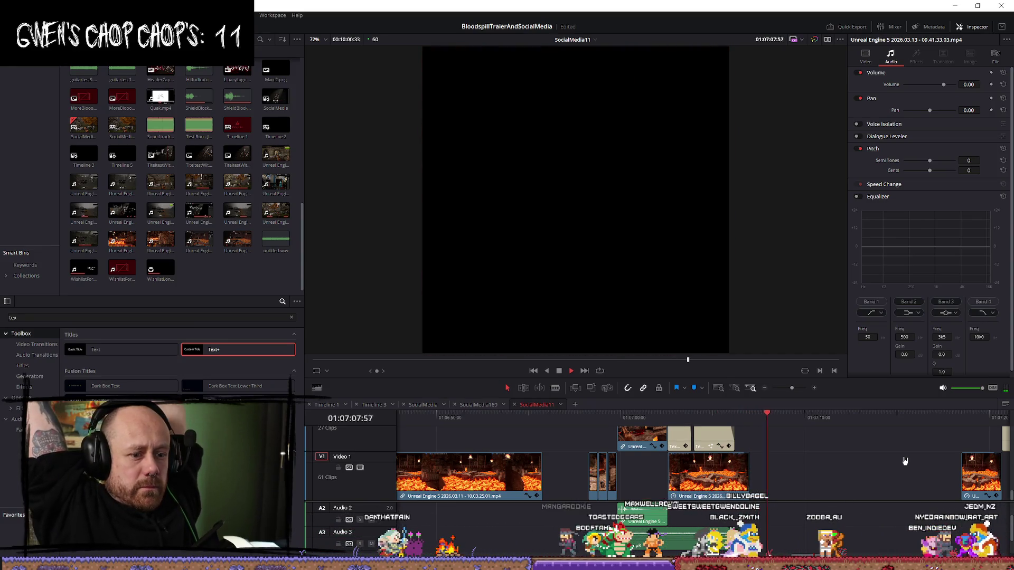
pyautogui.click(906, 460)
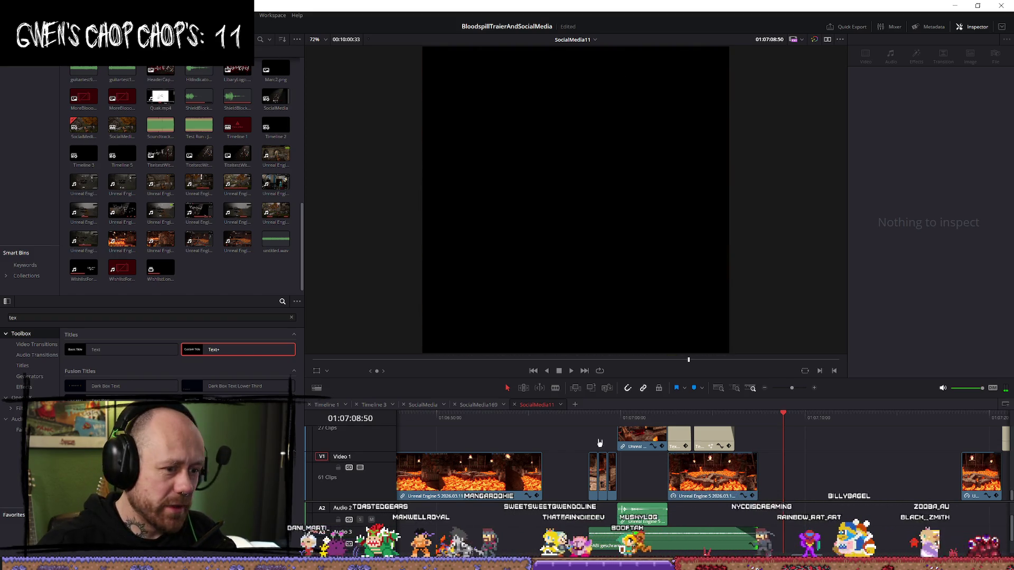
pyautogui.click(596, 418)
pyautogui.press('space')
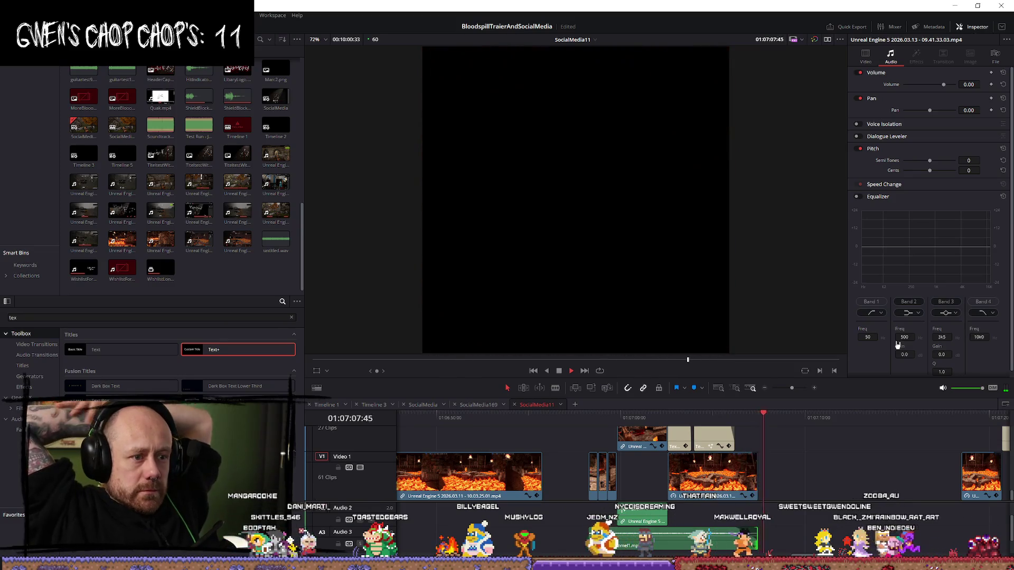
pyautogui.press('space')
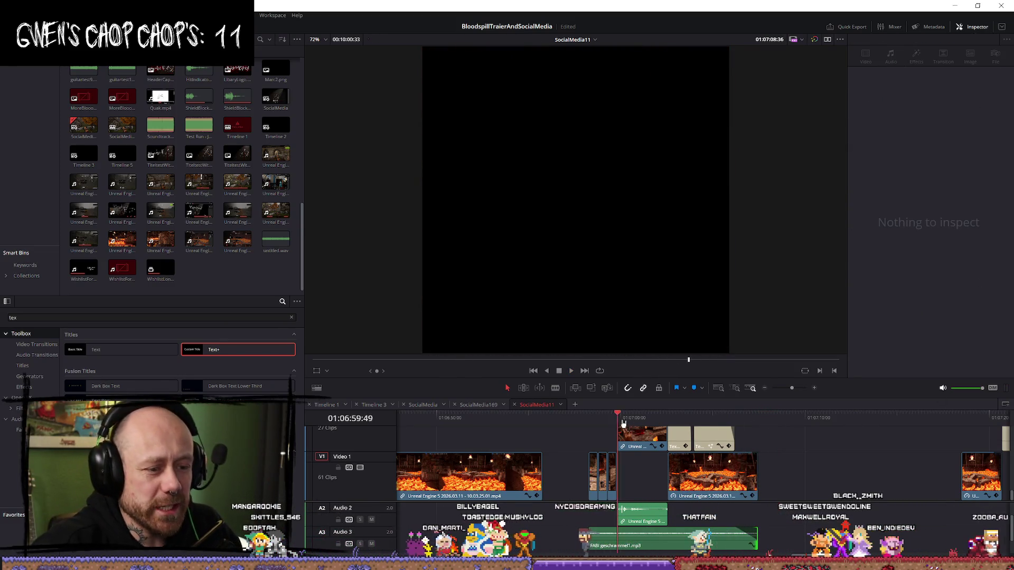
pyautogui.press('Up')
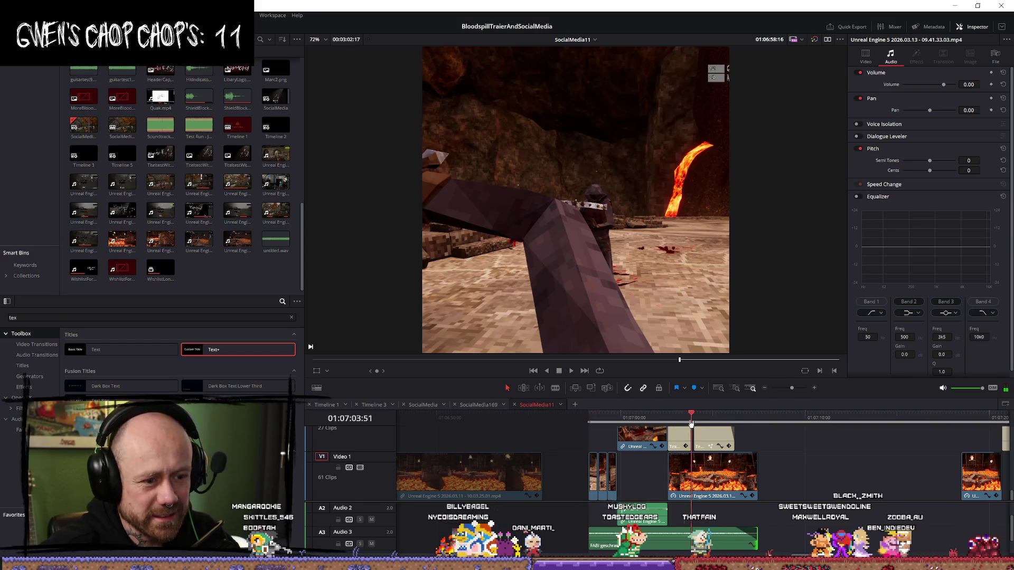
# Step: Set an Out point at the end of the lava footage, after 00:00:09:12
pyautogui.moveTo(690, 422); pyautogui.dragTo(757, 424)
pyautogui.press('o')
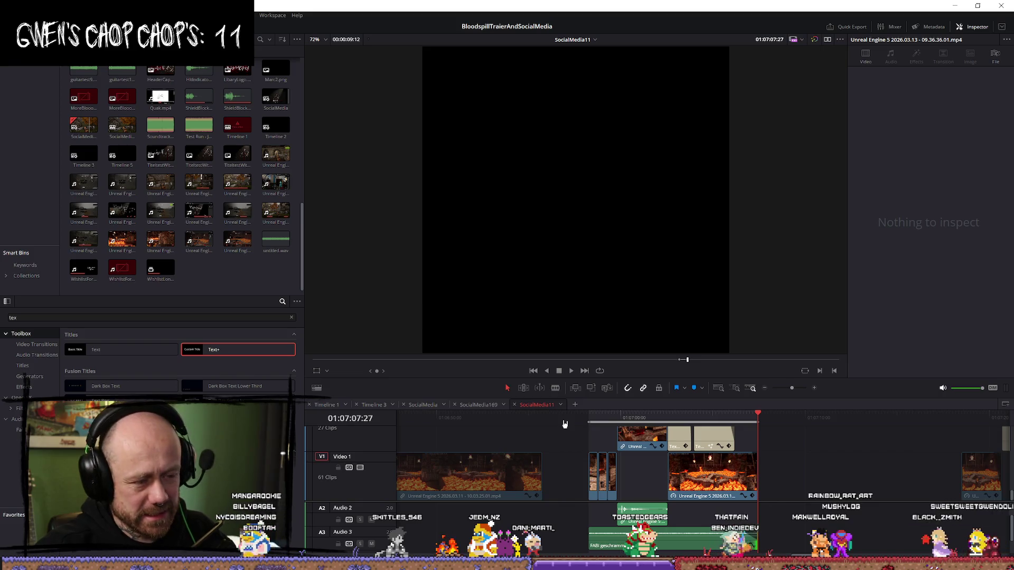
pyautogui.scroll(-4, 559, 435)
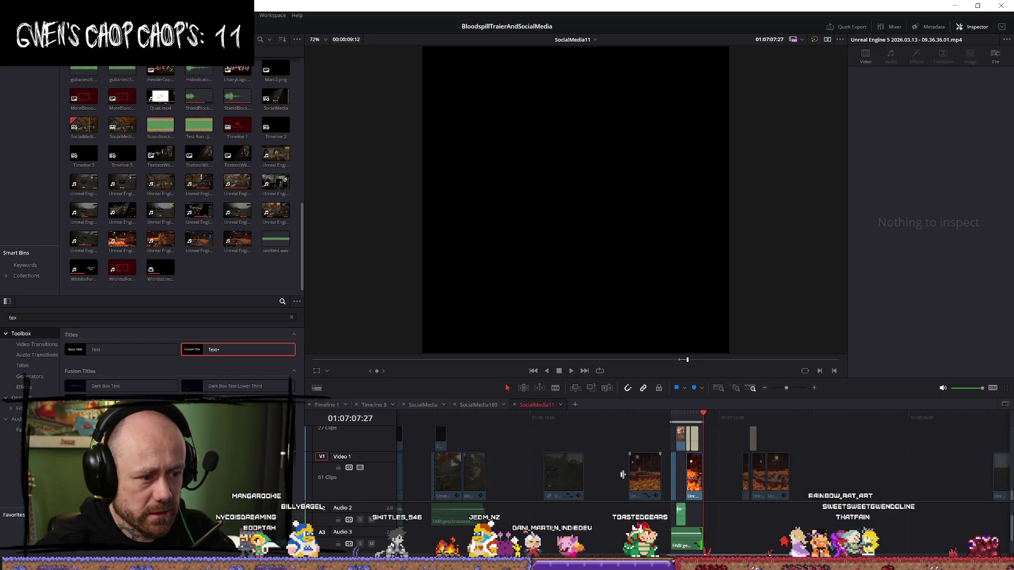
pyautogui.scroll(1, 444, 467)
pyautogui.scroll(1, 456, 465)
# Step: Move both Bloodspill logo clips later so they sit over the lava title shots
pyautogui.click(437, 418)
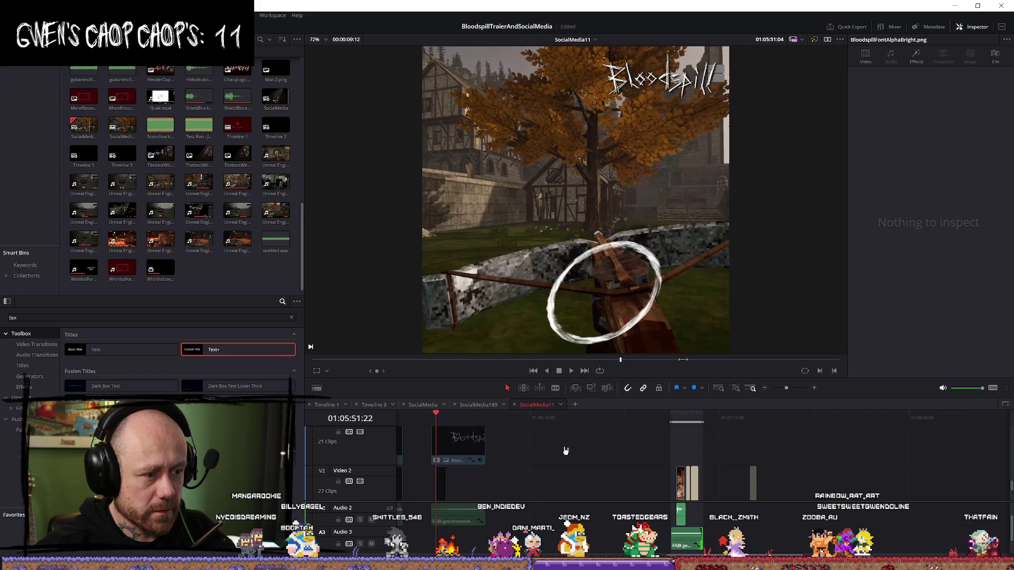
pyautogui.scroll(1, 527, 468)
pyautogui.moveTo(517, 478); pyautogui.dragTo(459, 440)
pyautogui.moveTo(478, 482); pyautogui.dragTo(706, 486)
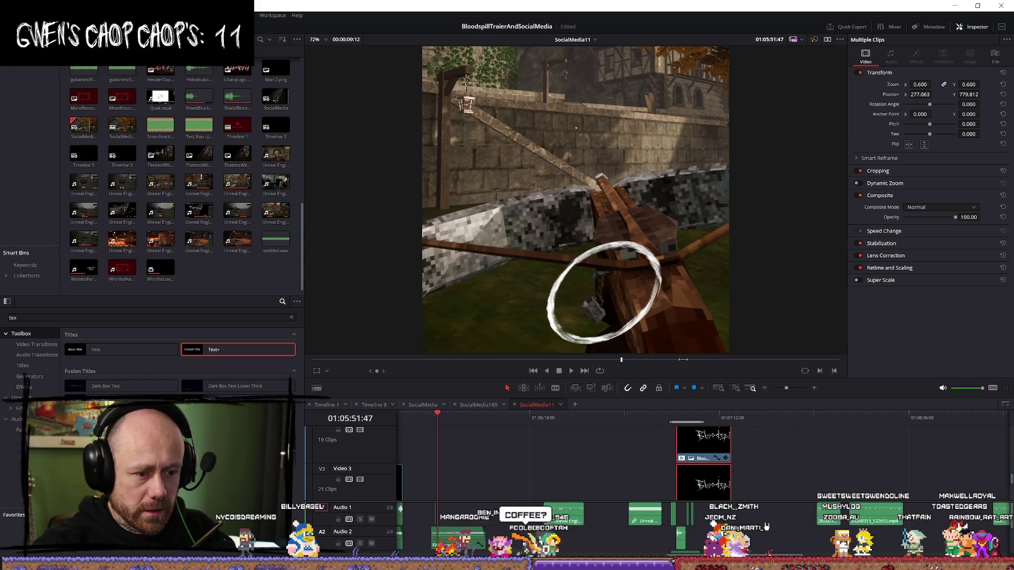
pyautogui.moveTo(699, 486); pyautogui.dragTo(708, 485)
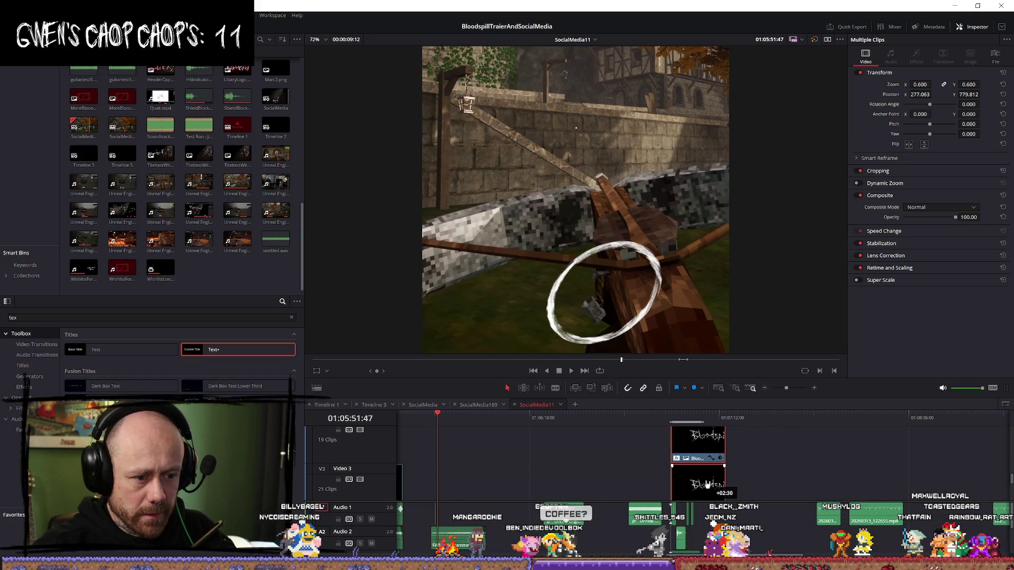
# Step: Play through the logo section to the COMING IN HOT title, then deselect the logo clips
pyautogui.click(666, 419)
pyautogui.press('space')
pyautogui.scroll(5, 870, 498)
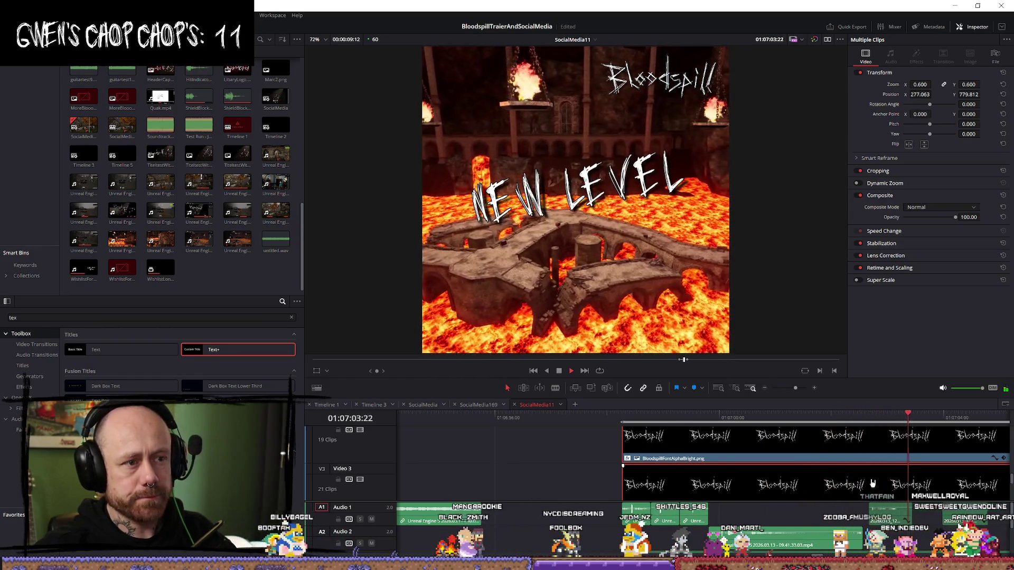
pyautogui.press('space')
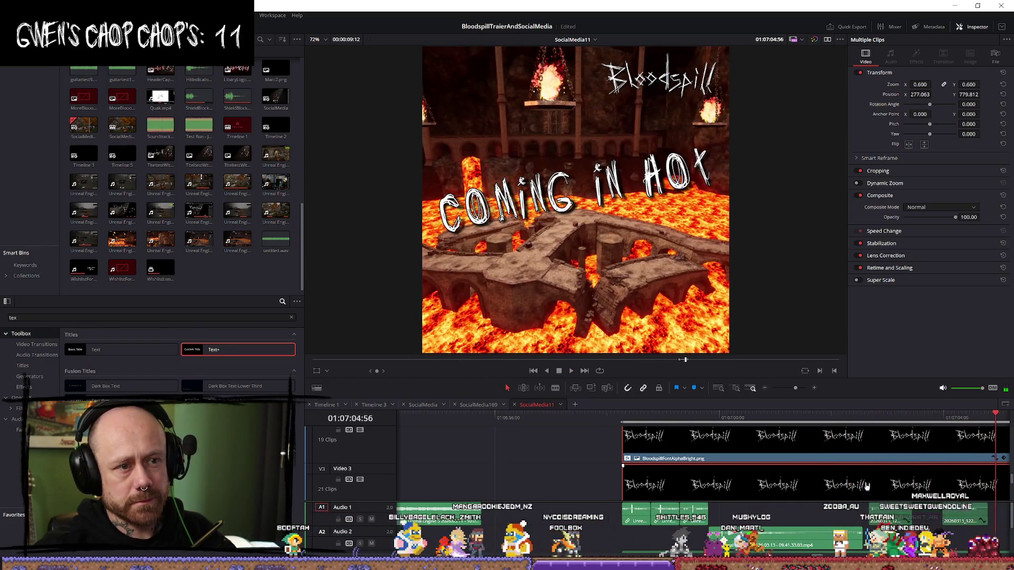
pyautogui.scroll(-2, 818, 502)
pyautogui.scroll(-3, 818, 502)
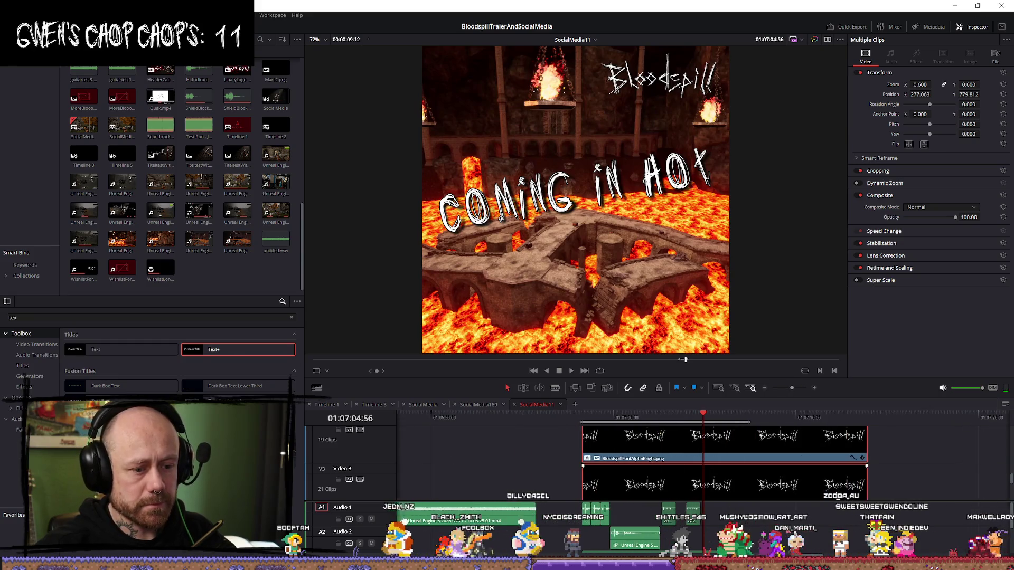
pyautogui.press('space')
pyautogui.press('space')
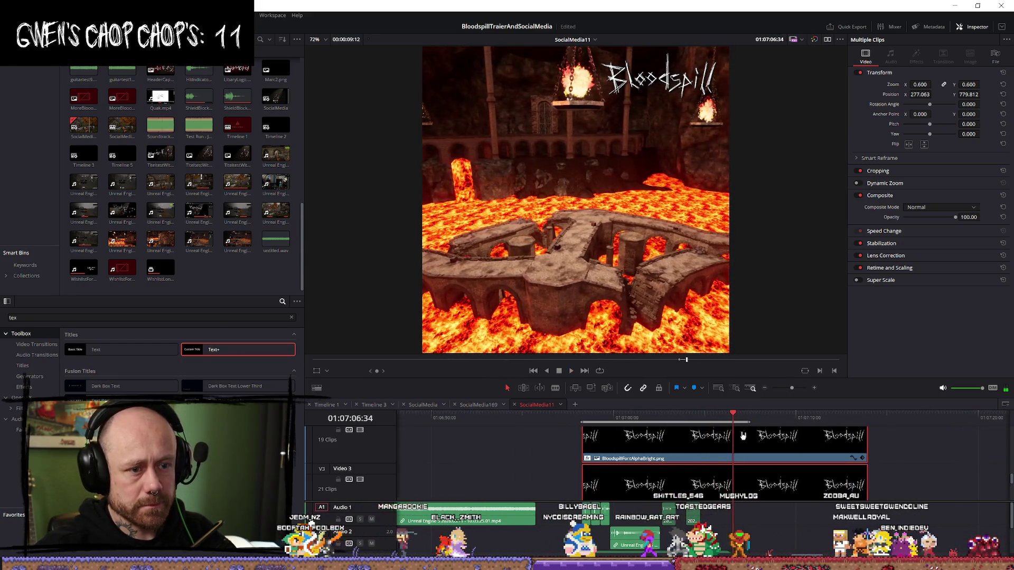
pyautogui.click(738, 419)
pyautogui.moveTo(738, 418); pyautogui.dragTo(759, 423)
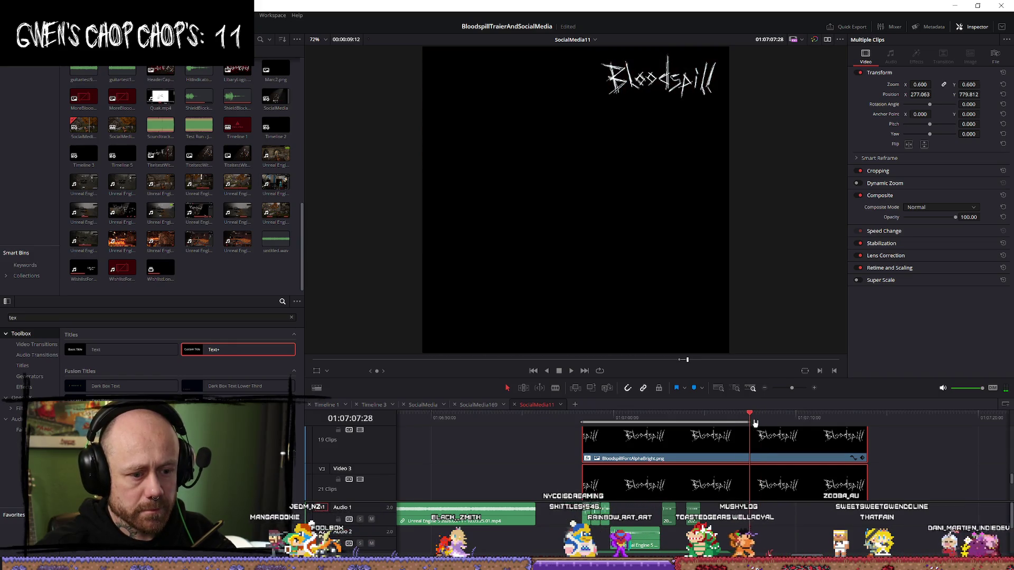
pyautogui.scroll(-4, 740, 513)
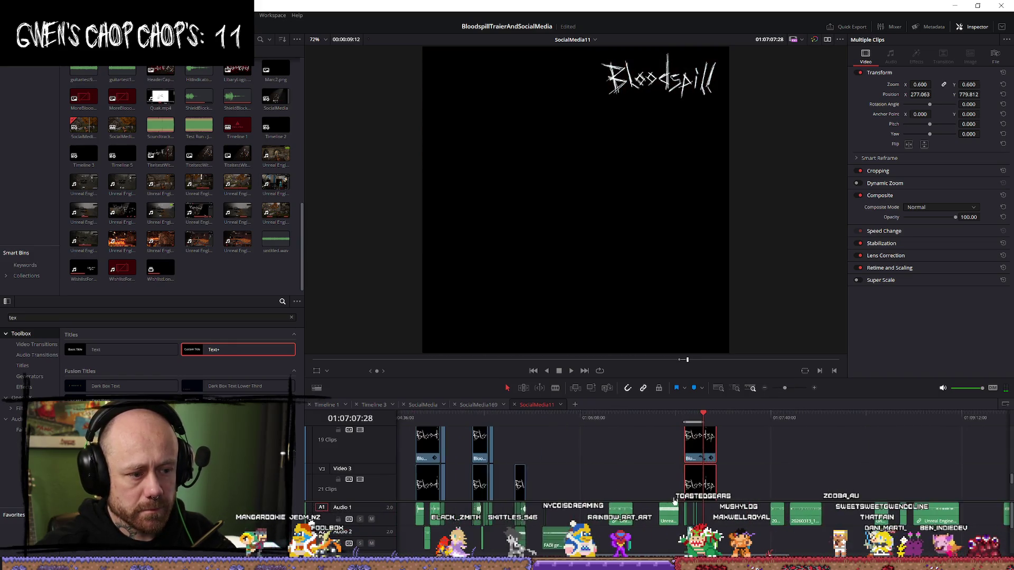
pyautogui.scroll(2, 739, 511)
pyautogui.click(756, 500)
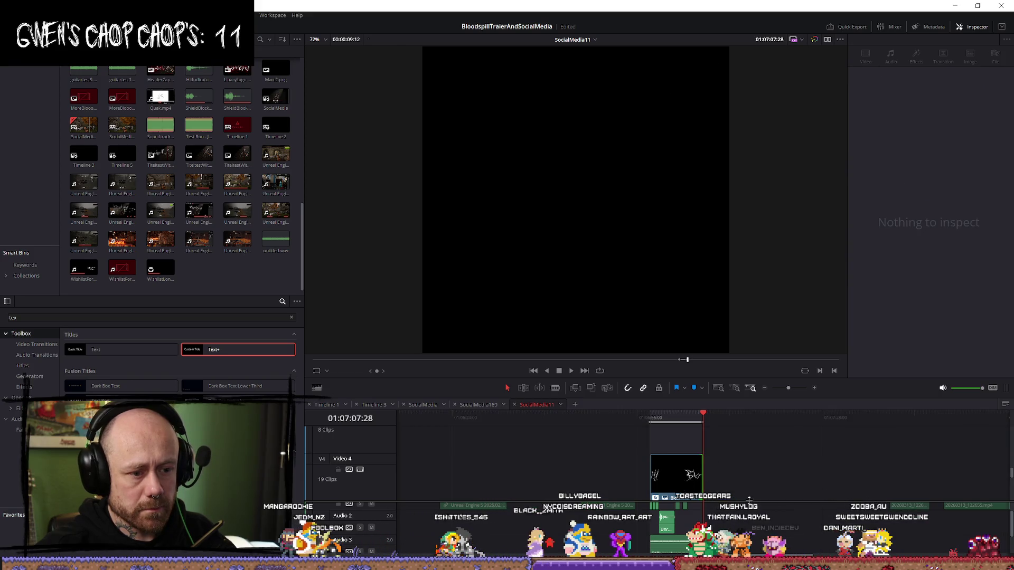
pyautogui.scroll(1, 756, 507)
# Step: Move the logo on both Bloodspill clips to Position X 294, Y -793, previewing the placement
pyautogui.click(676, 417)
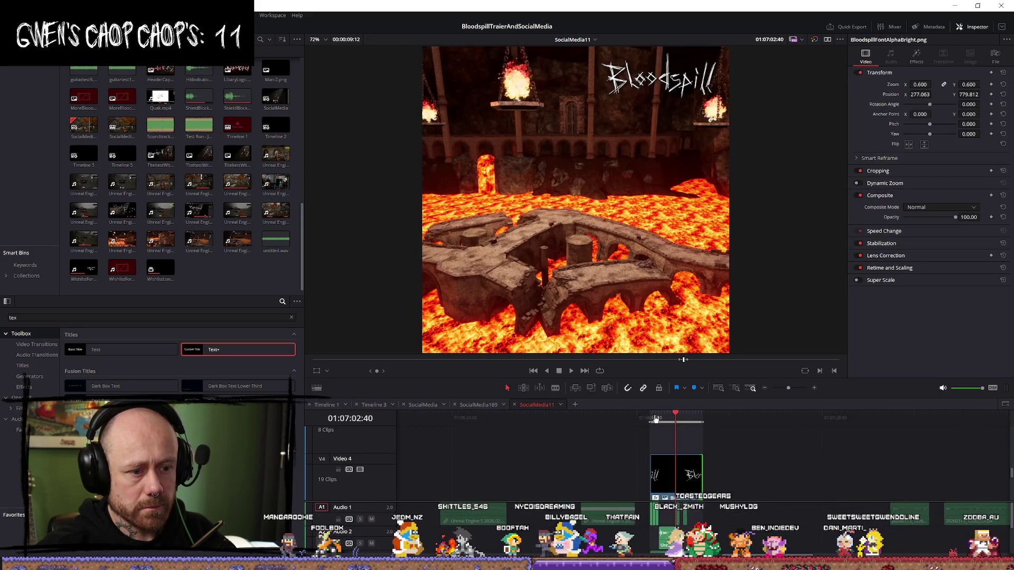
pyautogui.press('space')
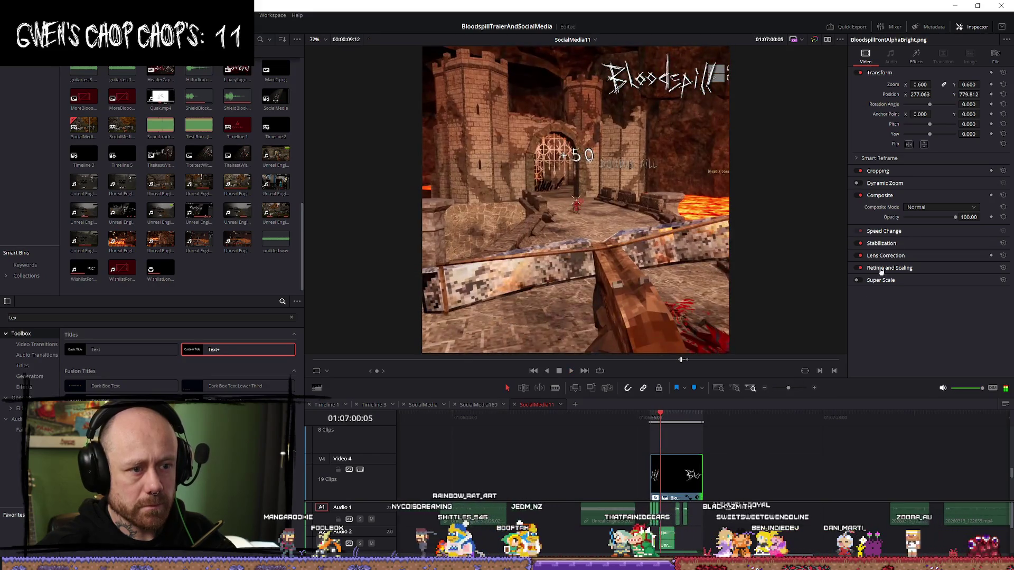
pyautogui.scroll(-1, 725, 455)
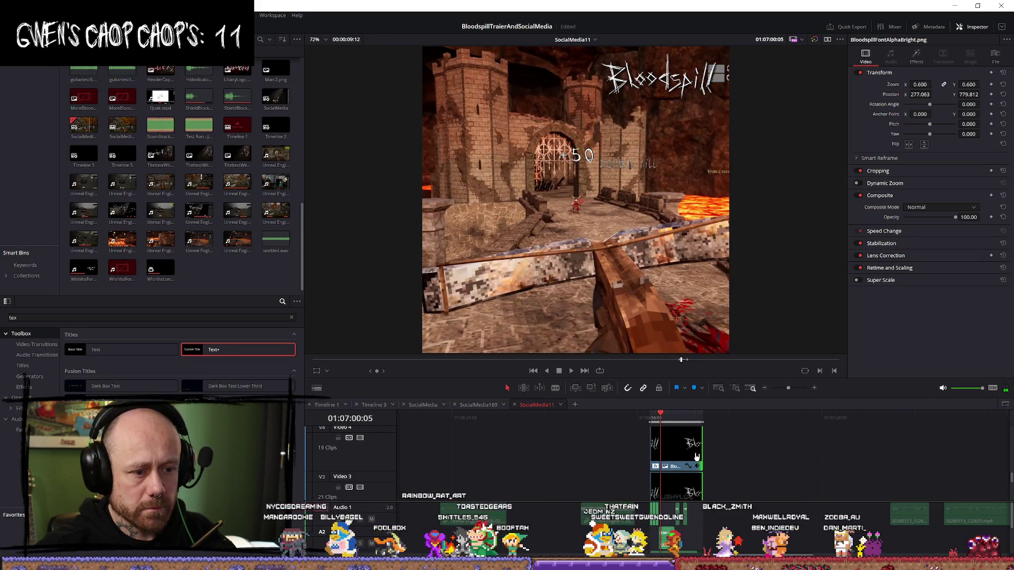
pyautogui.keyDown('ctrl'); pyautogui.click(691, 492); pyautogui.keyUp('ctrl')
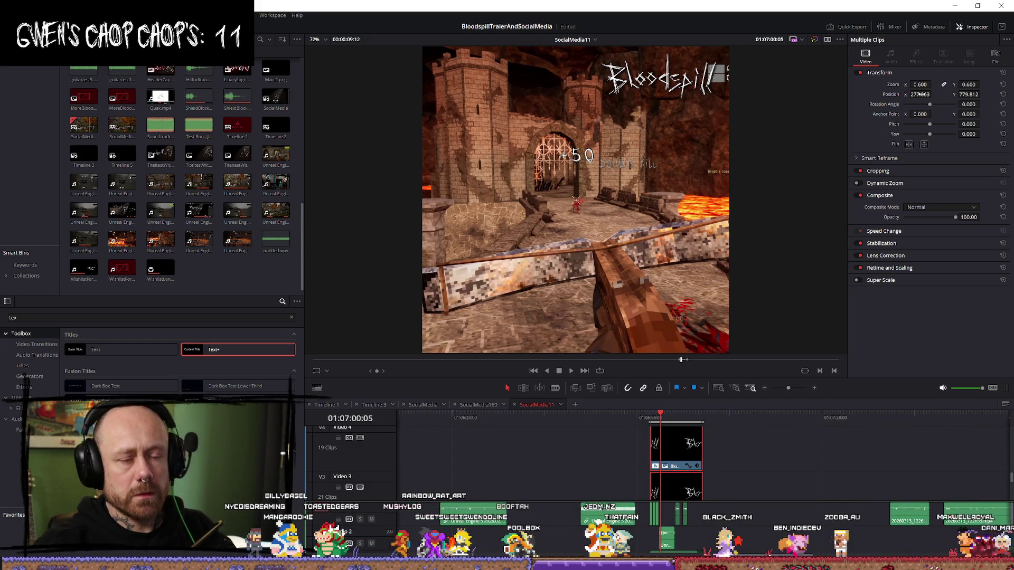
pyautogui.moveTo(920, 94); pyautogui.dragTo(897, 94)
pyautogui.moveTo(985, 98); pyautogui.dragTo(639, 98)
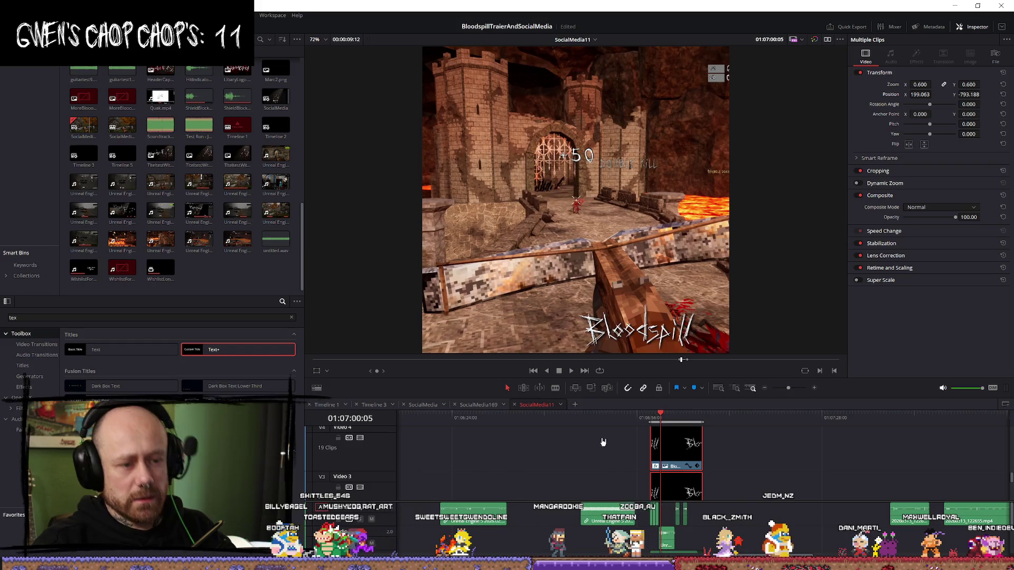
pyautogui.press('/')
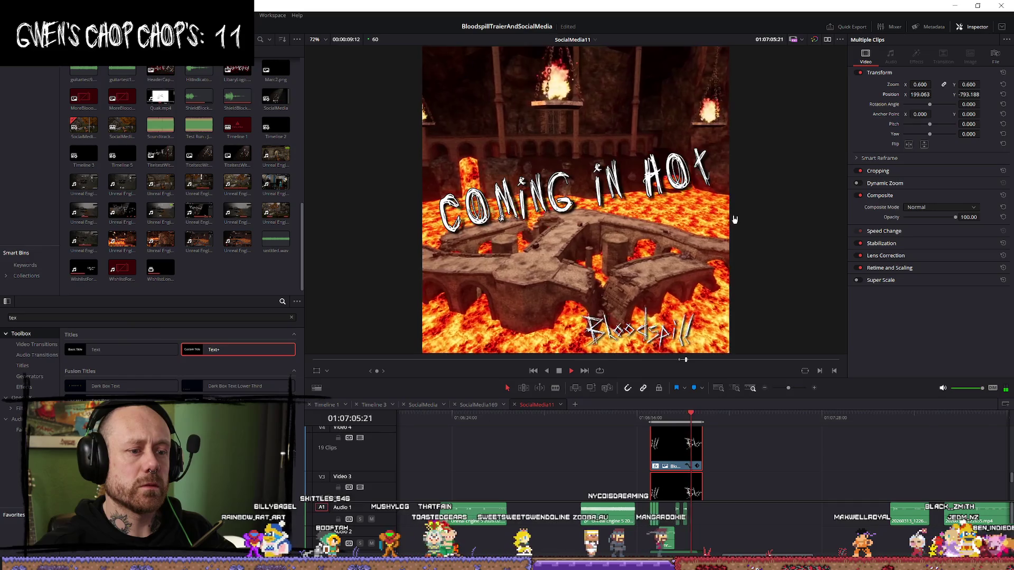
pyautogui.press('space')
pyautogui.moveTo(668, 419); pyautogui.dragTo(659, 419)
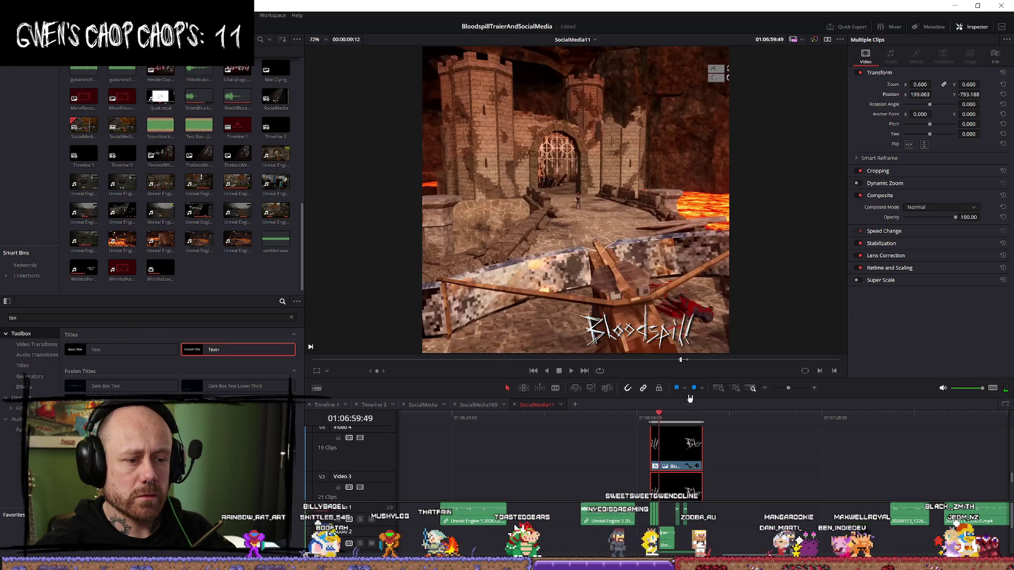
pyautogui.moveTo(919, 94); pyautogui.dragTo(953, 94)
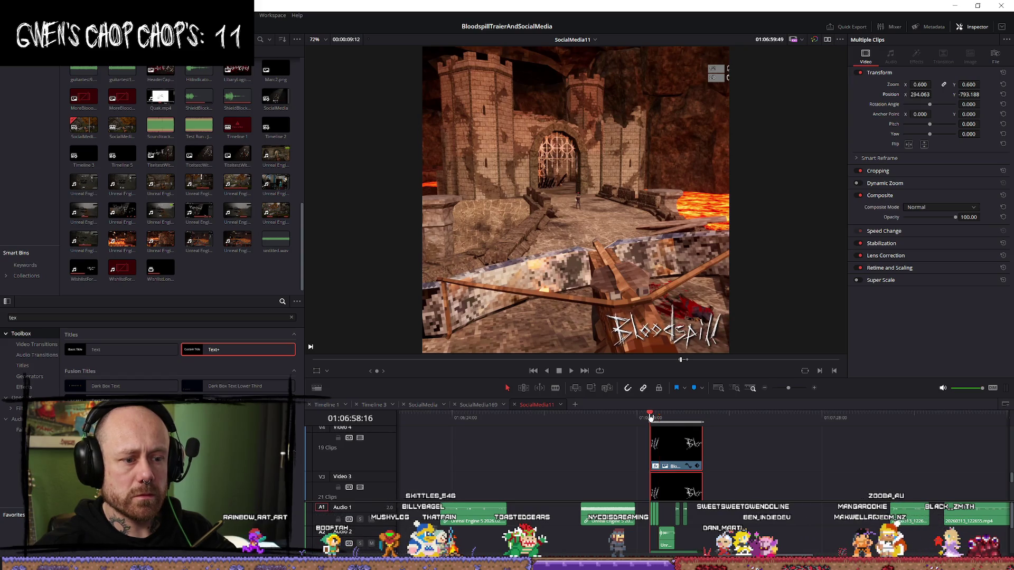
# Step: Play back the edit to check the new Bloodspill logo placement
pyautogui.press('space')
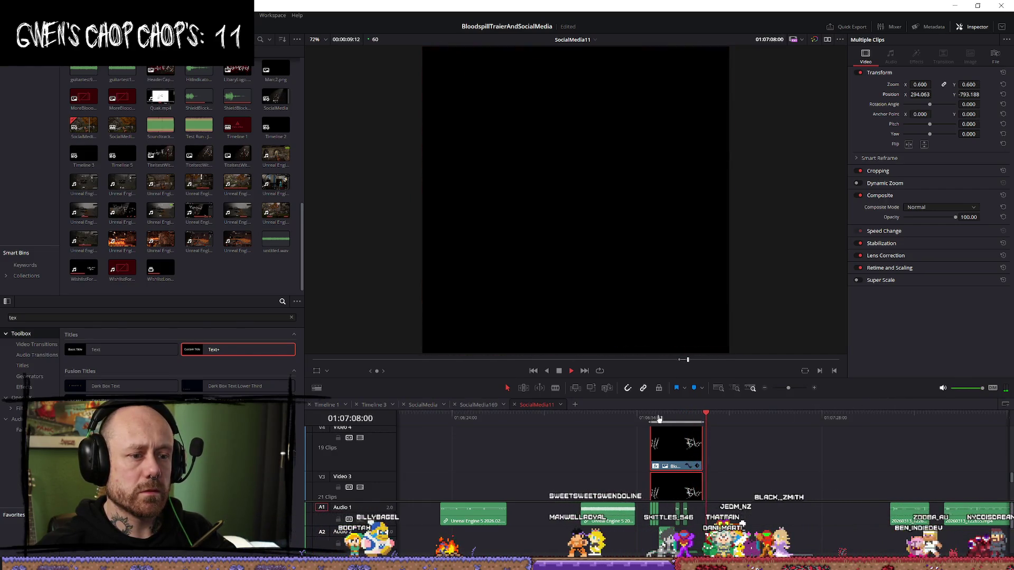
pyautogui.press('Up')
pyautogui.scroll(-2, 790, 483)
pyautogui.scroll(3, 790, 483)
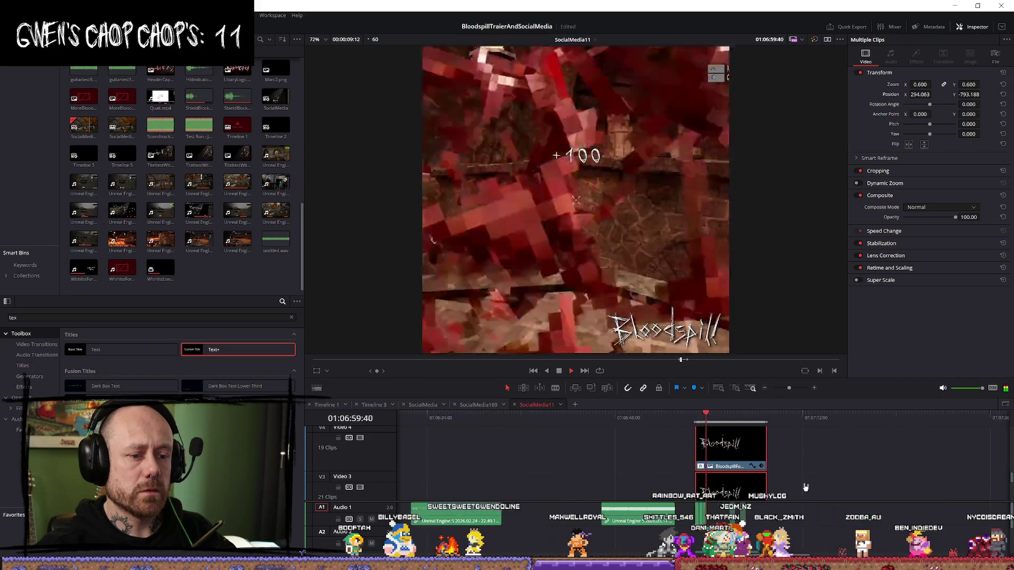
pyautogui.scroll(-2, 845, 475)
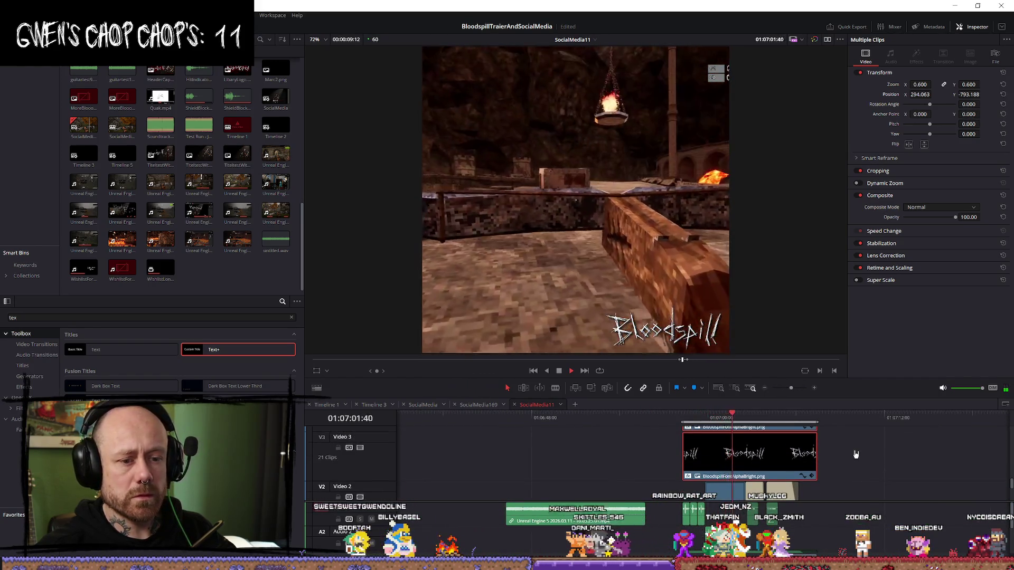
pyautogui.scroll(4, 903, 469)
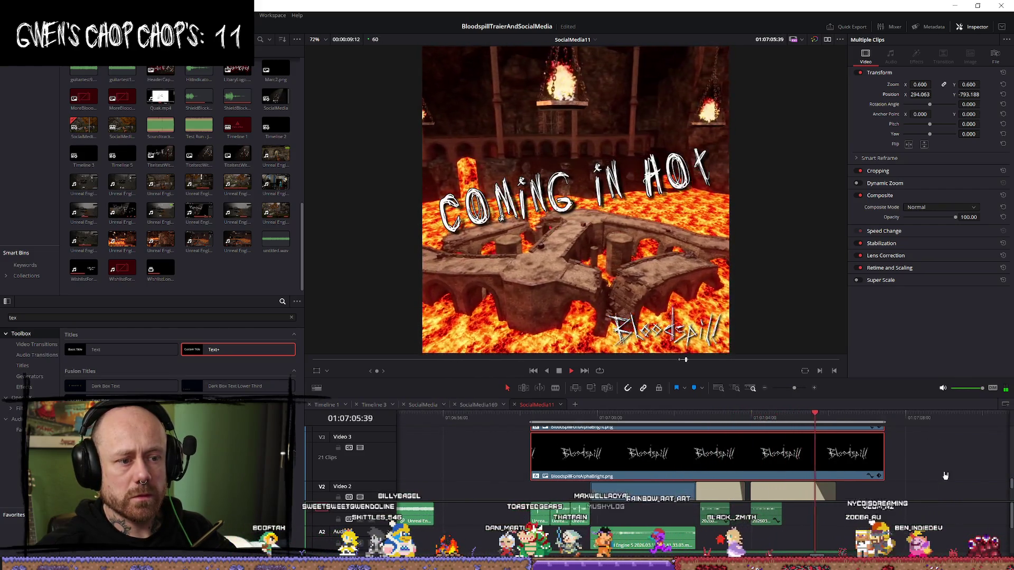
pyautogui.press('space')
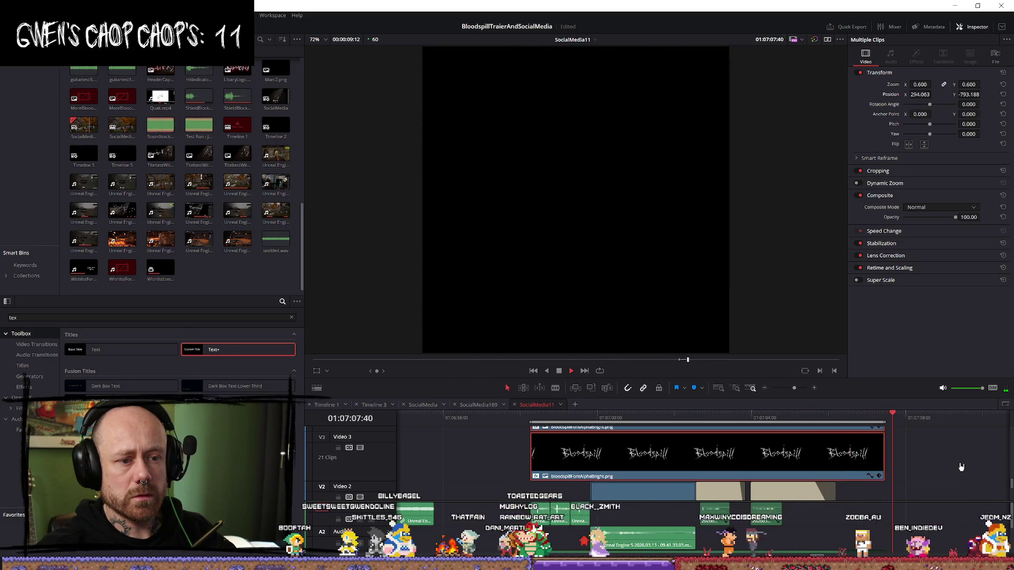
# Step: Trim the end of the Video 3 Bloodspill clip, review it, and go to the Deliver page
pyautogui.scroll(-2, 951, 470)
pyautogui.moveTo(662, 439)
pyautogui.mouseDown()
pyautogui.moveTo(628, 434)
pyautogui.moveTo(593, 457)
pyautogui.moveTo(672, 450)
pyautogui.mouseUp()
pyautogui.press('space')
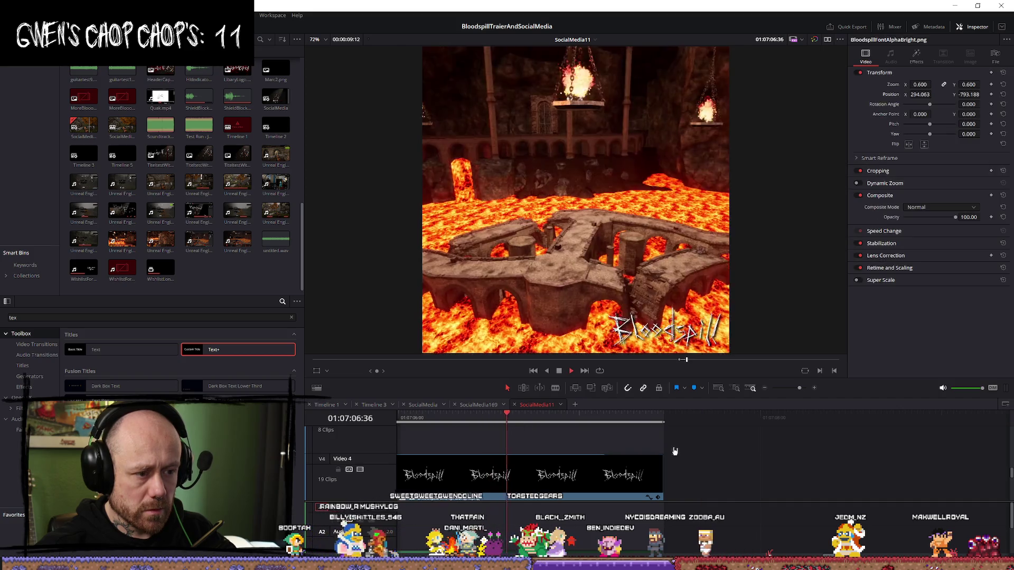
pyautogui.scroll(-3, 831, 452)
pyautogui.scroll(-2, 831, 452)
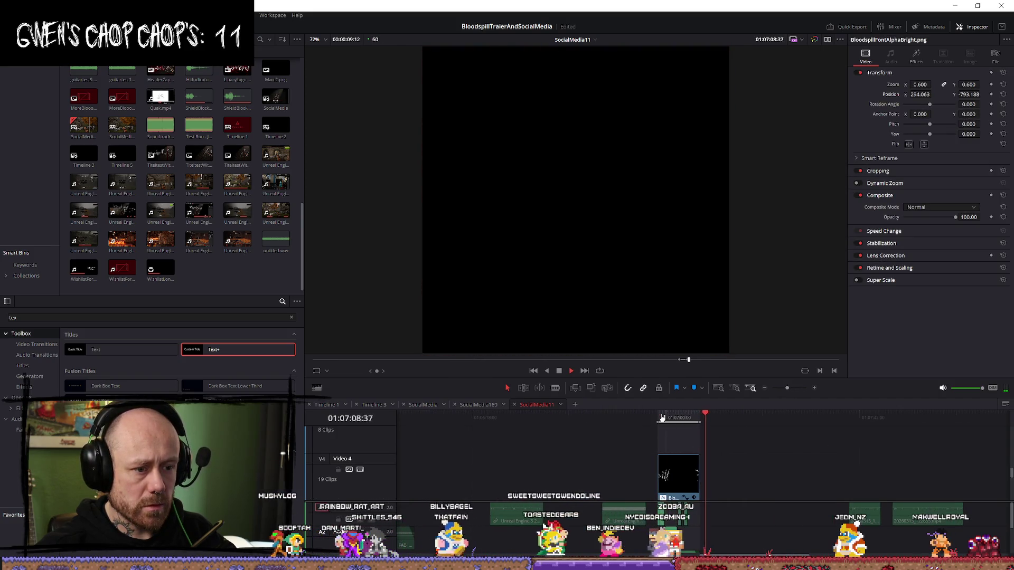
pyautogui.press('space')
pyautogui.click(659, 418)
pyautogui.scroll(5, 667, 418)
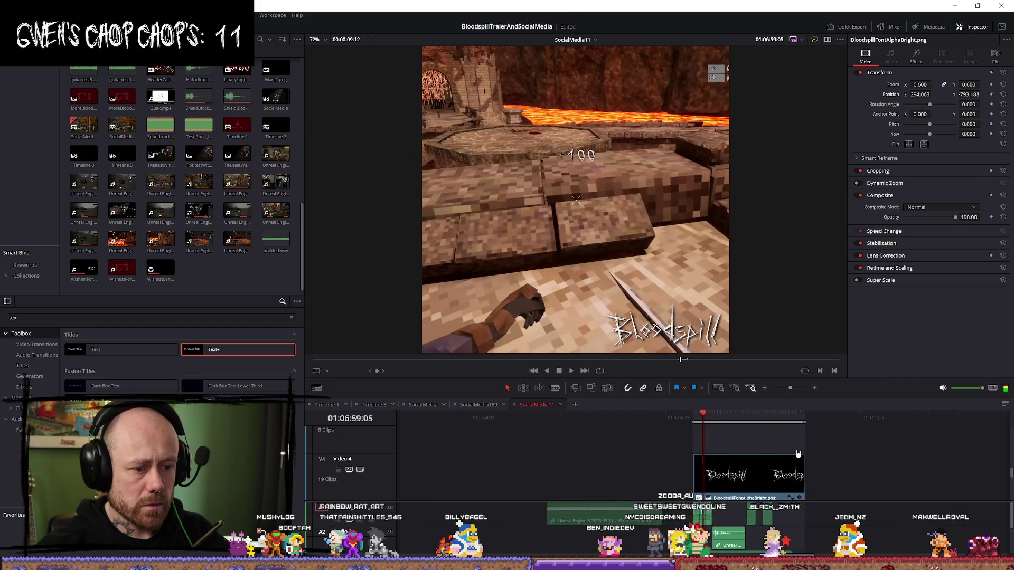
pyautogui.scroll(-4, 667, 417)
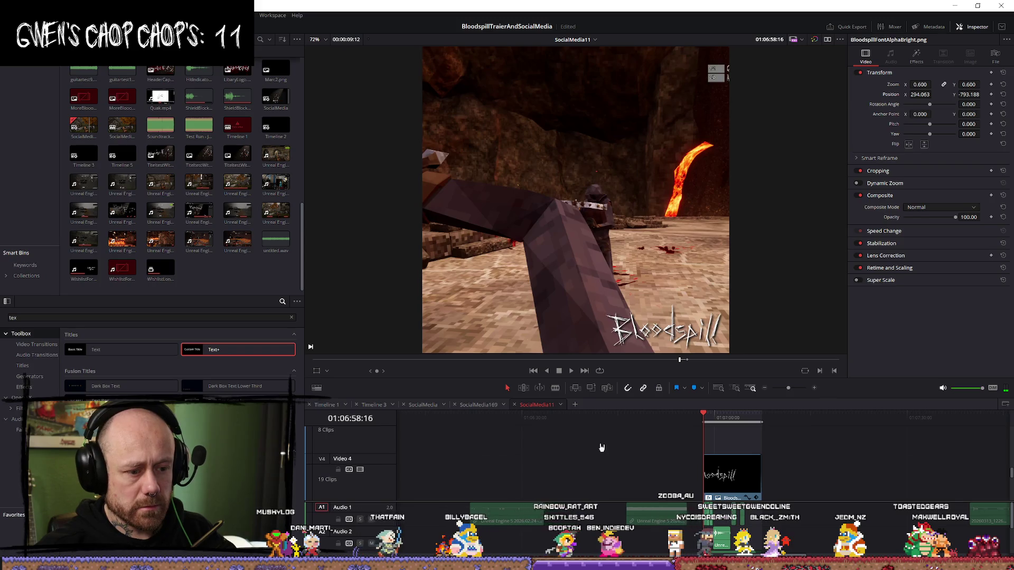
pyautogui.hotkey('shift', '8')
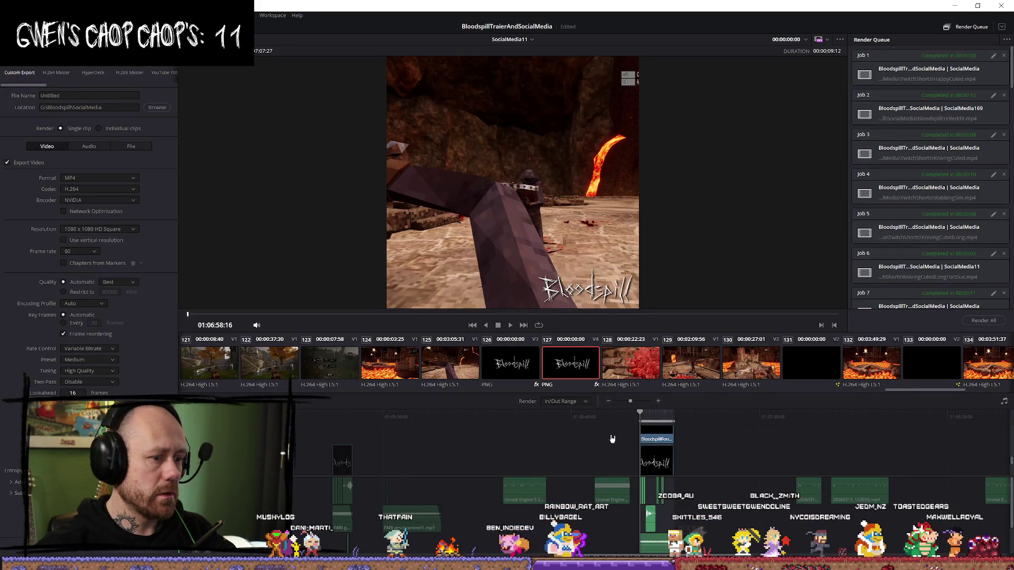
# Step: Enter NewLevelSocialMedia as the export file name in Custom Export settings
pyautogui.scroll(5, 721, 487)
pyautogui.scroll(-5, 721, 460)
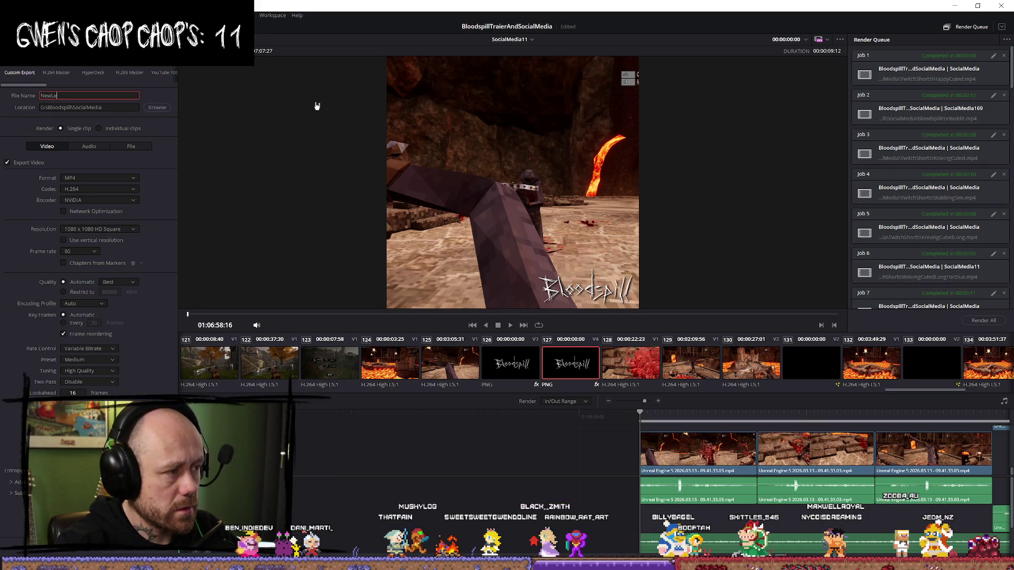
pyautogui.write('ialMedia')
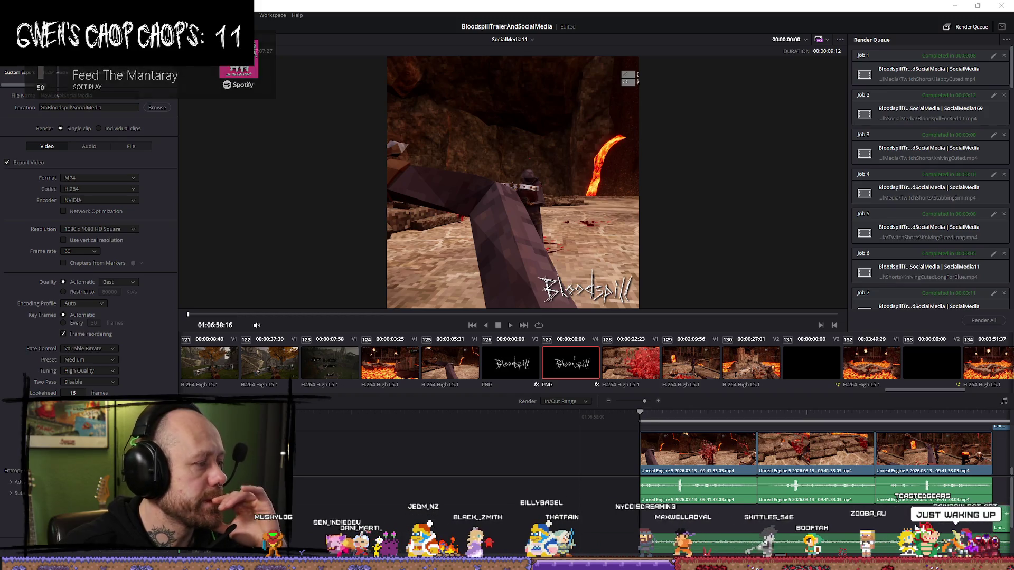
# Step: Rename the export file to NewLevelFacingCastles and add it to the render queue as Job 41
pyautogui.hotkey('alt', 'Tab')
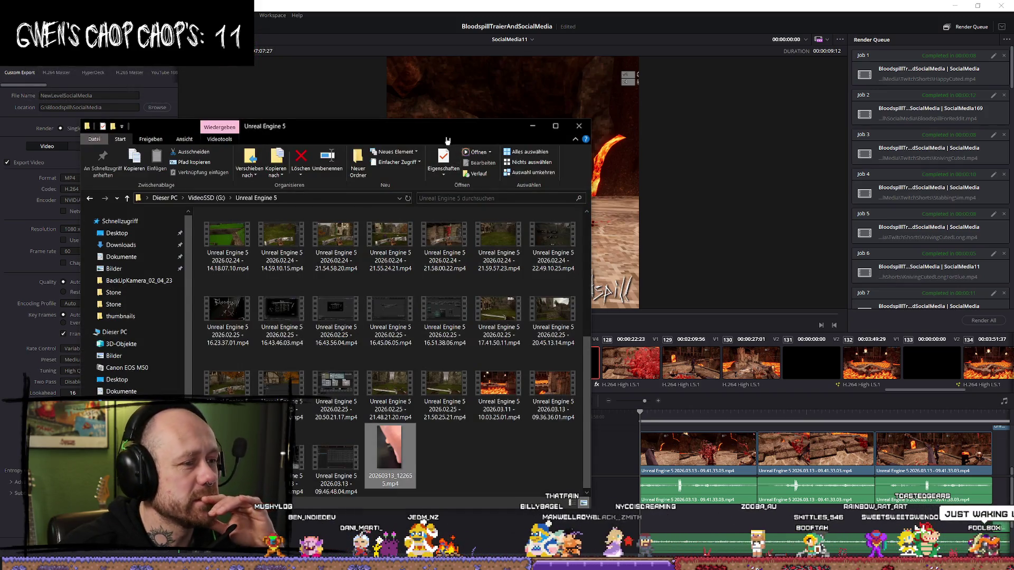
pyautogui.hotkey('alt', 'Tab')
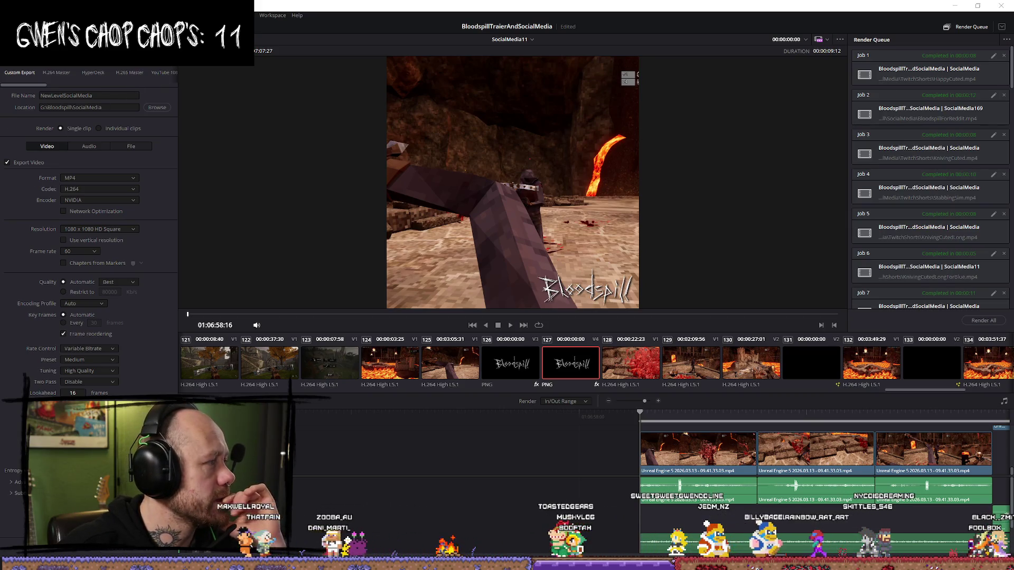
pyautogui.click(104, 94)
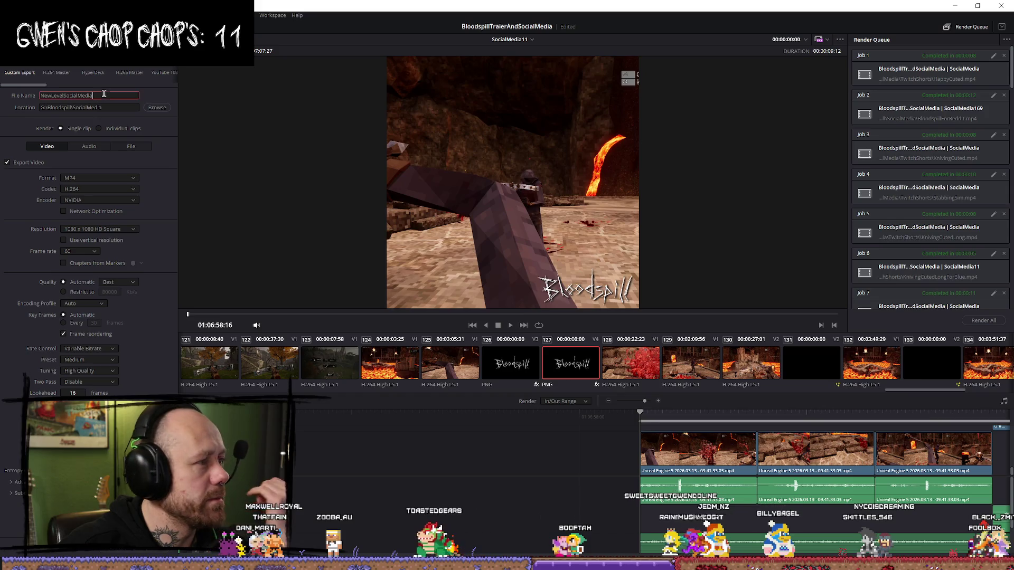
pyautogui.press('BackSpace')
pyautogui.press('BackSpace')
pyautogui.press('BackSpace')
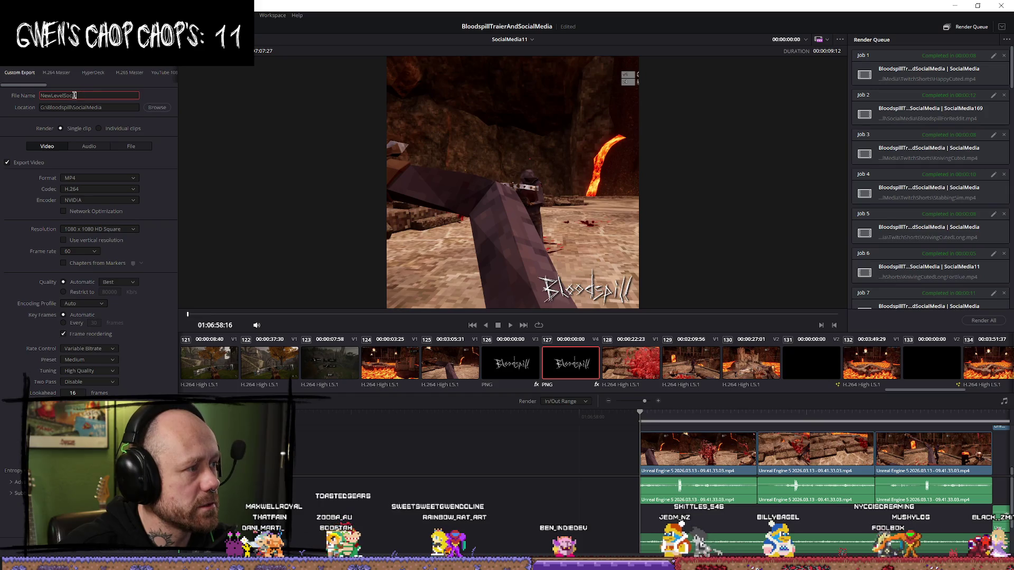
pyautogui.press('BackSpace')
pyautogui.press('BackSpace')
pyautogui.press('BackSpace')
pyautogui.write('Facing')
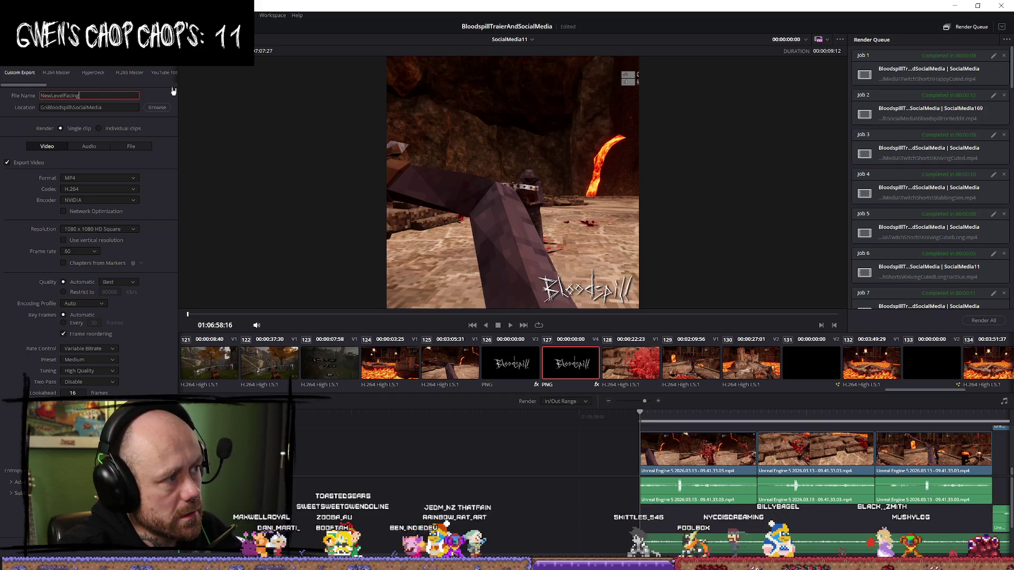
pyautogui.write('Castles')
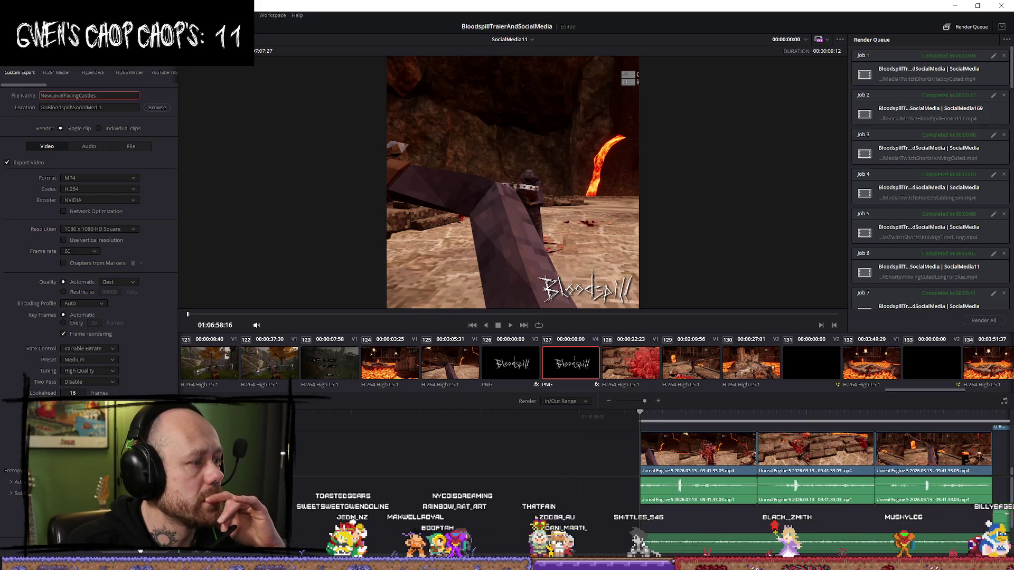
pyautogui.hotkey('alt', 'shift', '/')
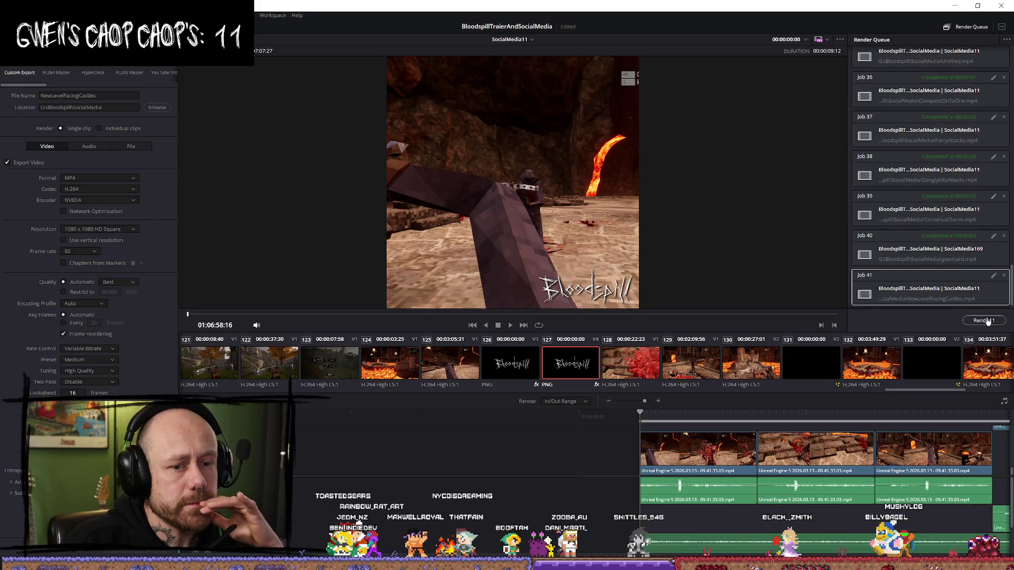
# Step: Render Job 41 to NewLevelFacingCastles.mp4 and play back once it completes
pyautogui.click(987, 320)
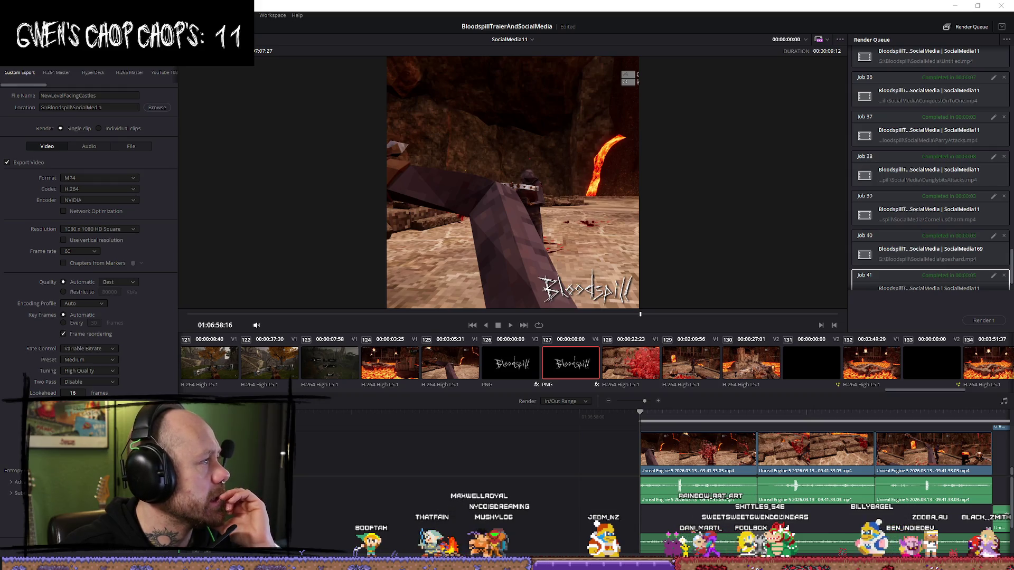
pyautogui.press('space')
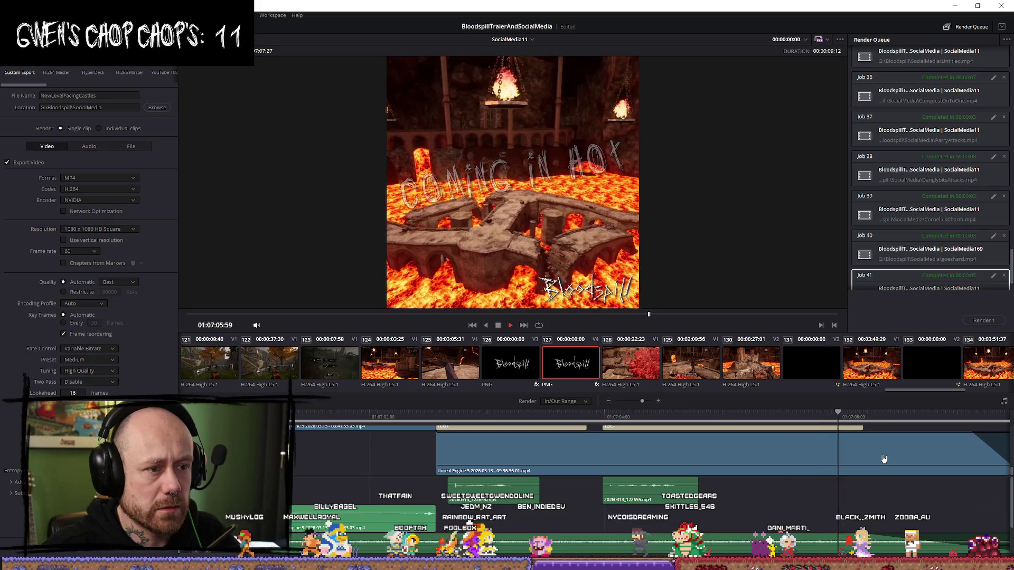
# Step: Watch the rendered NewLevelFacingCastles video, close the player, and return to the edit's end
pyautogui.press('space')
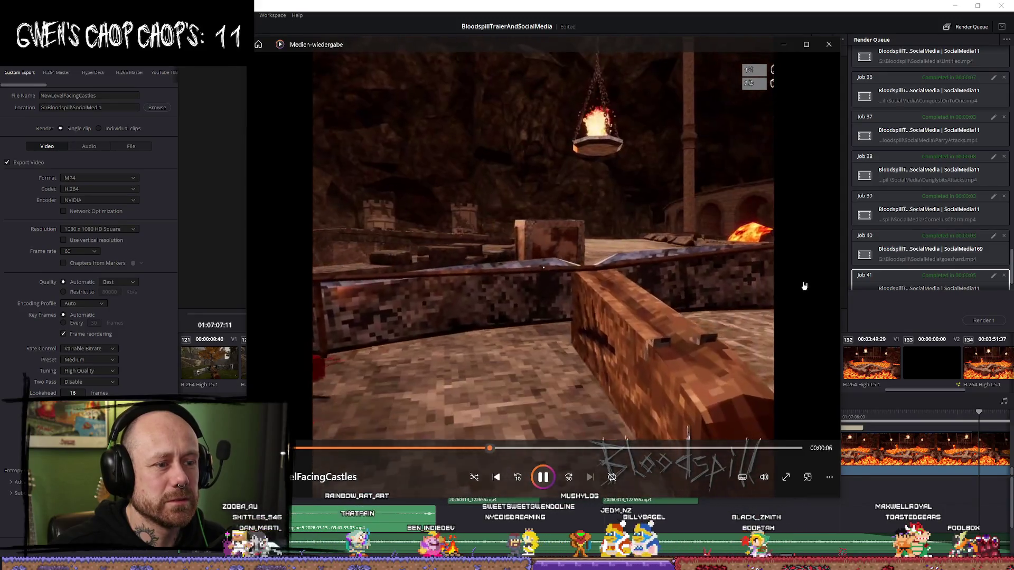
pyautogui.click(834, 48)
pyautogui.scroll(-5, 599, 484)
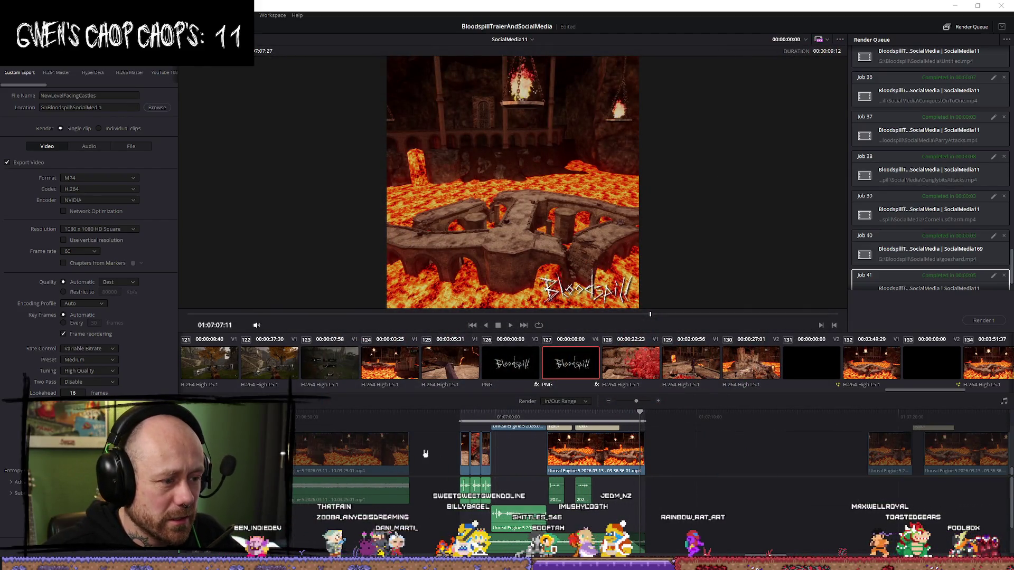
pyautogui.click(461, 415)
# Step: Finish reviewing playback and switch back to the Edit page
pyautogui.press('space')
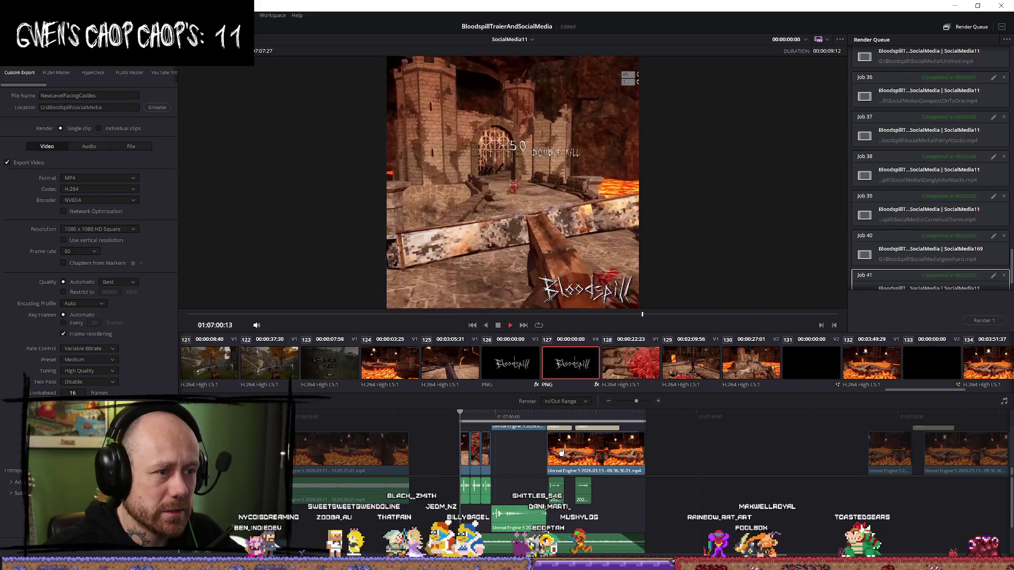
pyautogui.press('space')
pyautogui.scroll(5, 561, 452)
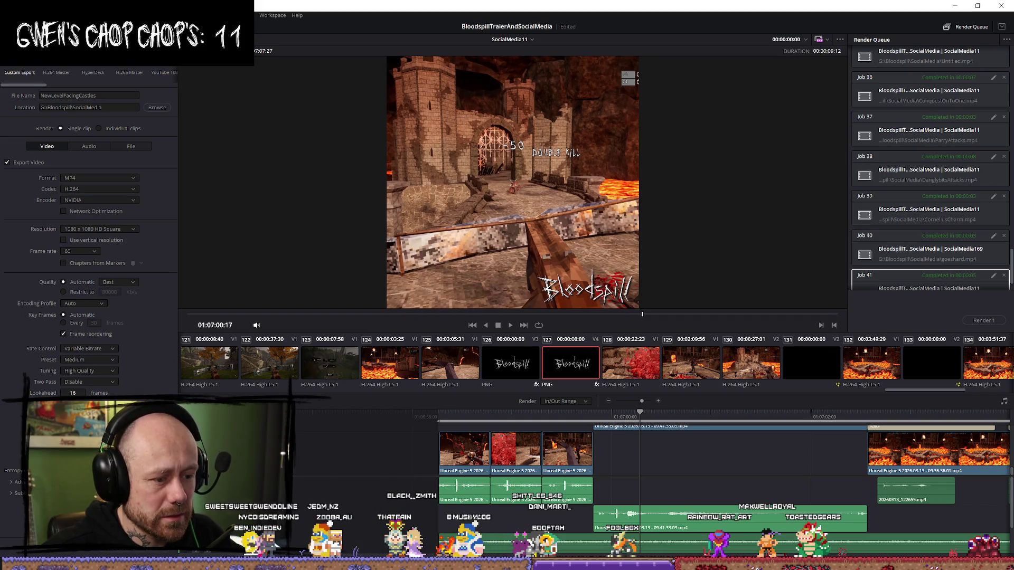
pyautogui.hotkey('shift', '4')
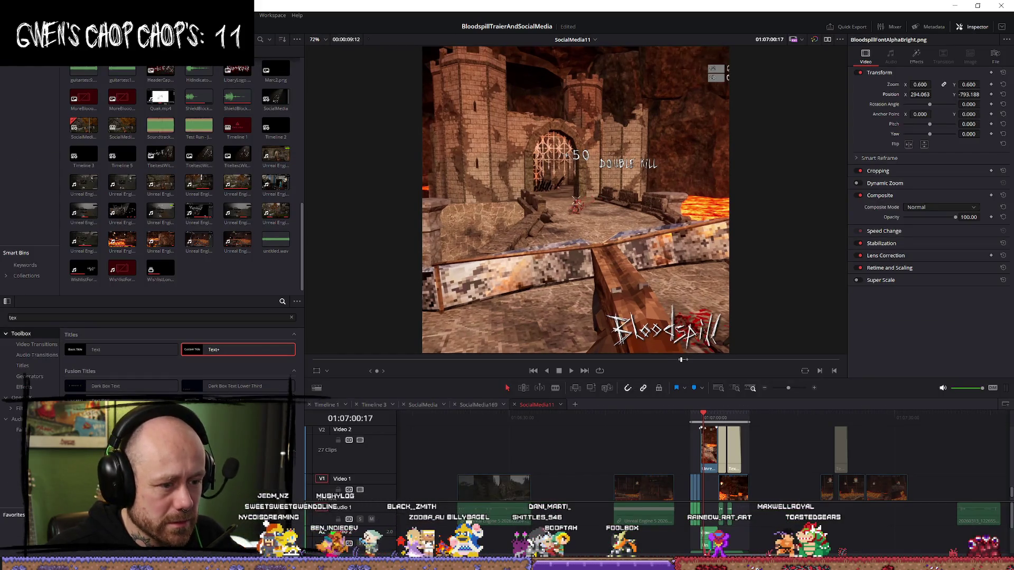
pyautogui.scroll(6, 725, 462)
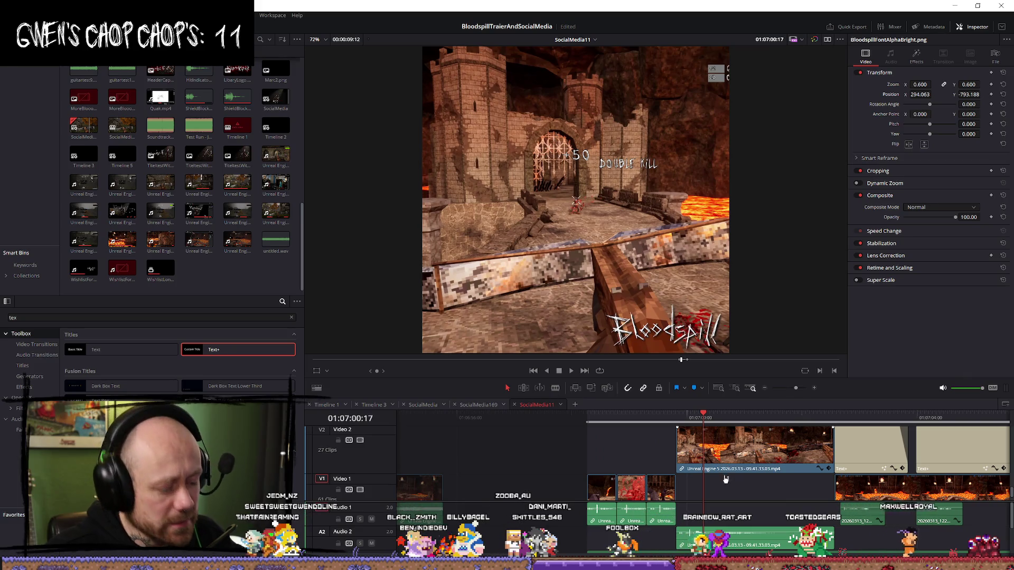
pyautogui.scroll(-4, 726, 479)
# Step: Extend the Video 1 gameplay clip to start a few frames earlier and review the cut
pyautogui.click(524, 486)
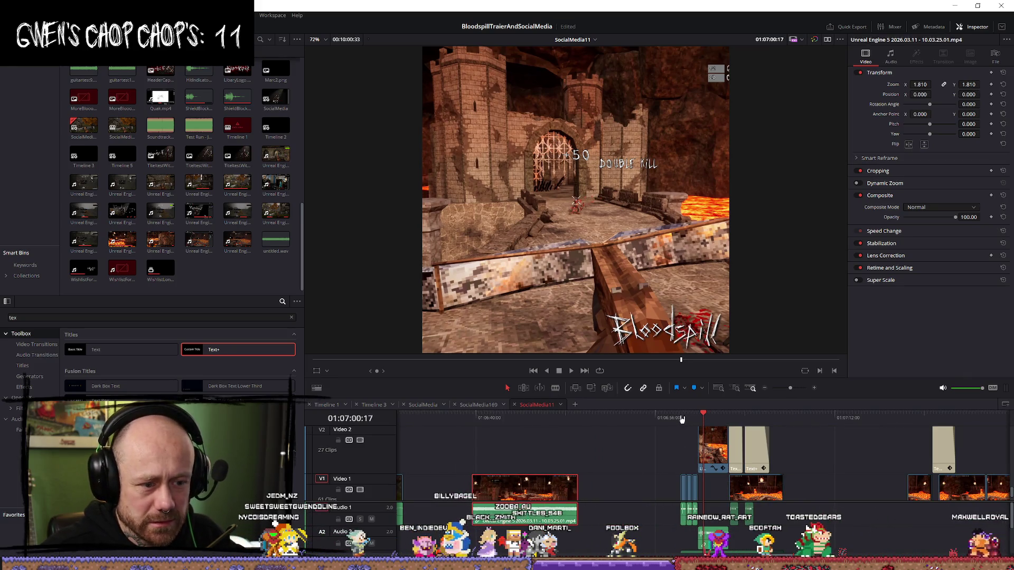
pyautogui.click(681, 419)
pyautogui.scroll(4, 637, 491)
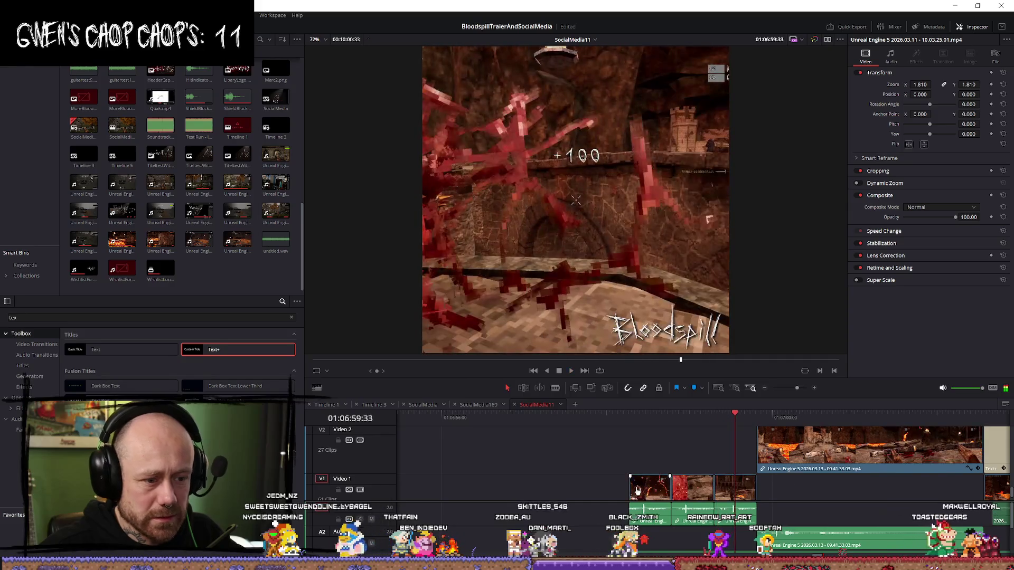
pyautogui.moveTo(631, 490); pyautogui.dragTo(579, 491)
pyautogui.press('space')
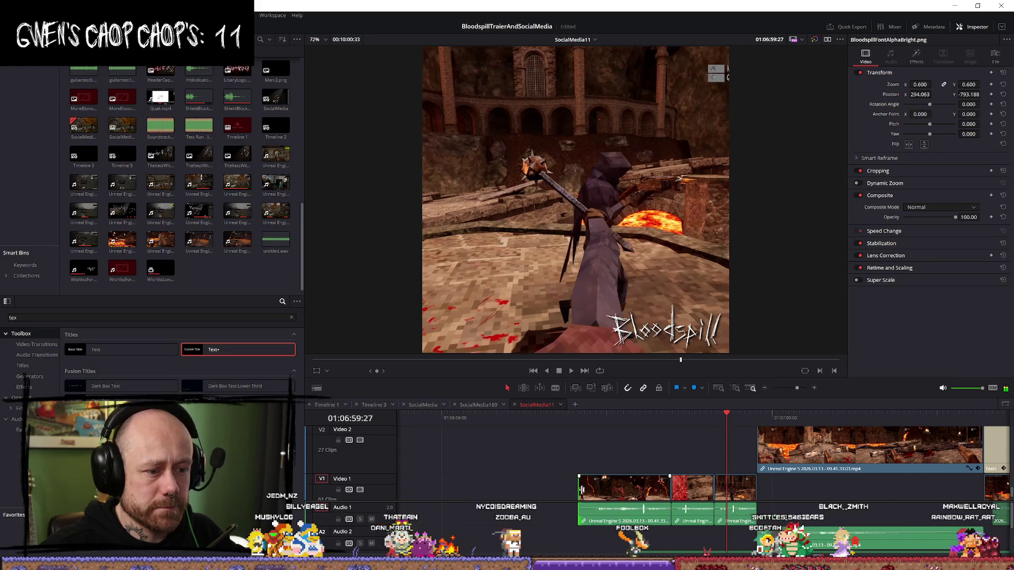
pyautogui.moveTo(581, 490); pyautogui.dragTo(570, 490)
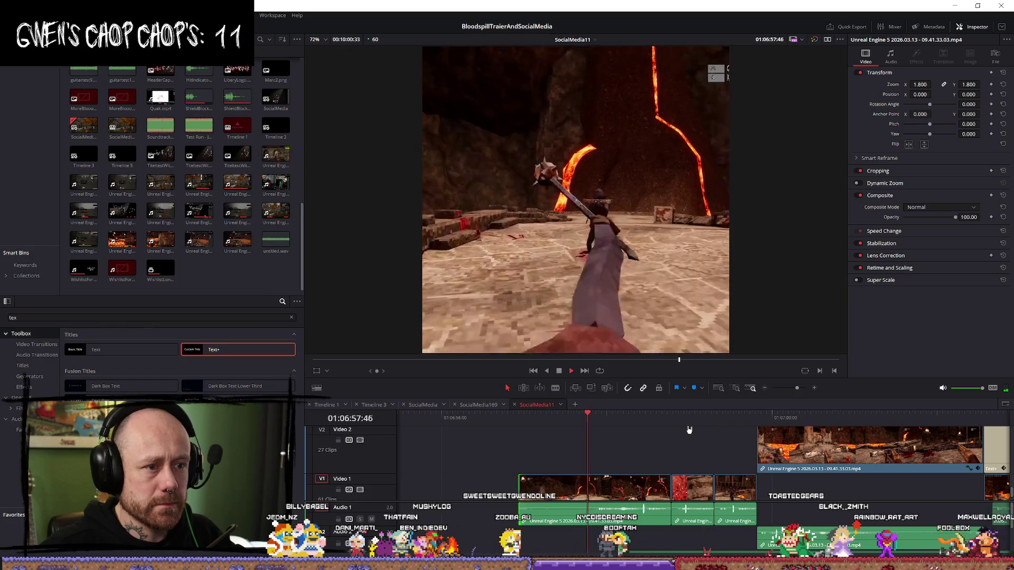
pyautogui.scroll(-1, 695, 516)
pyautogui.press('space')
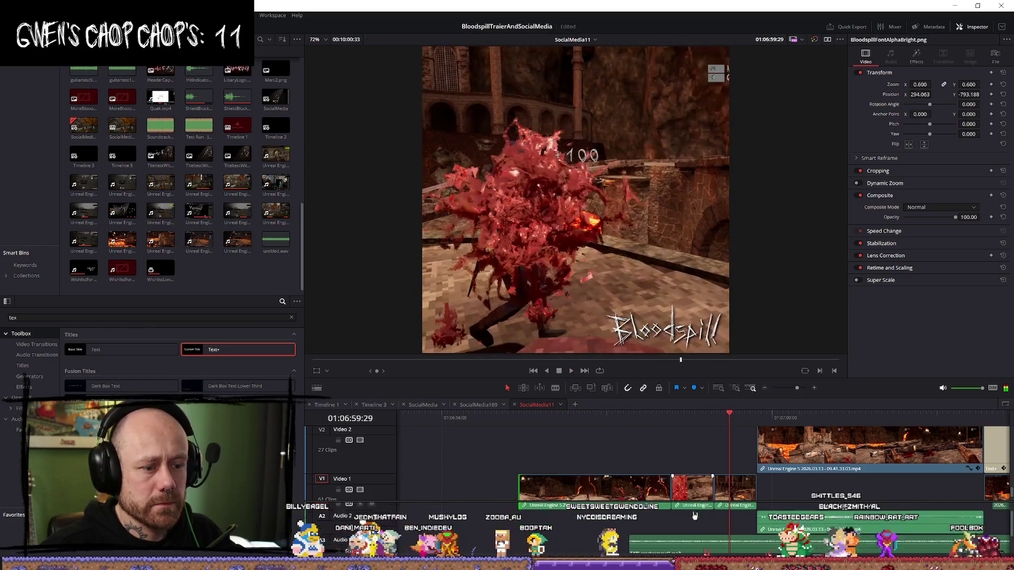
pyautogui.click(520, 463)
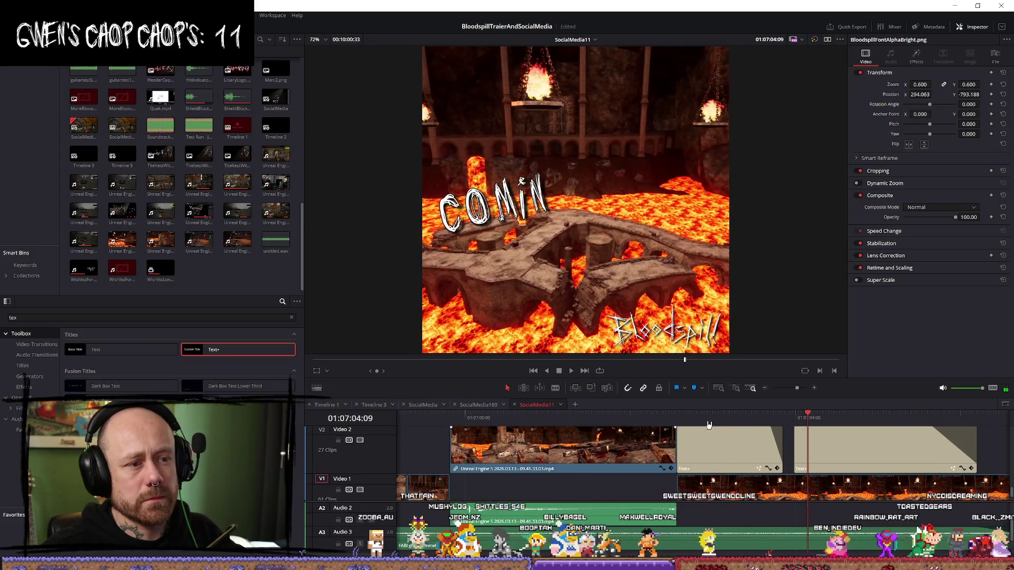
pyautogui.press('space')
pyautogui.scroll(-3, 681, 423)
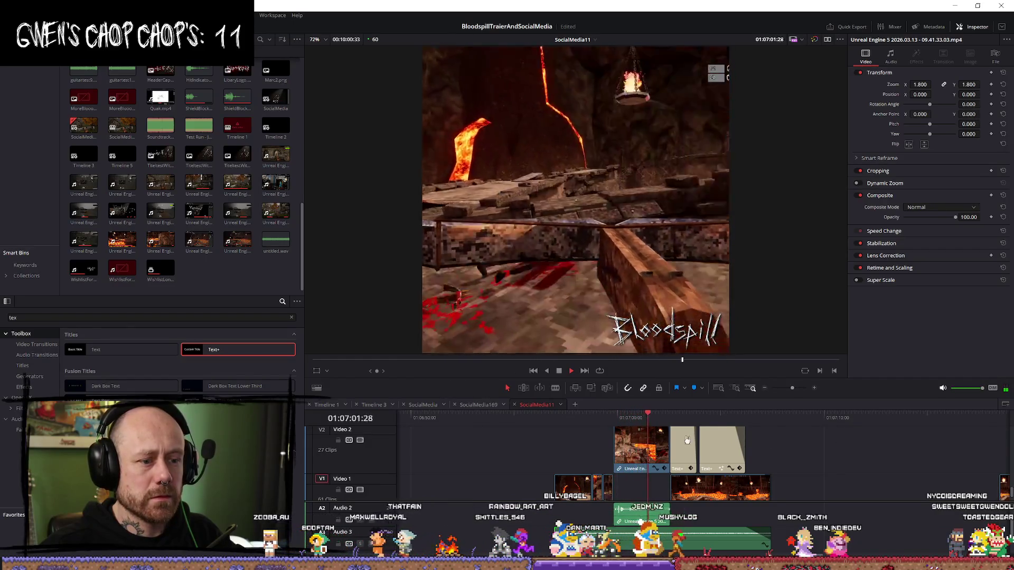
pyautogui.click(586, 418)
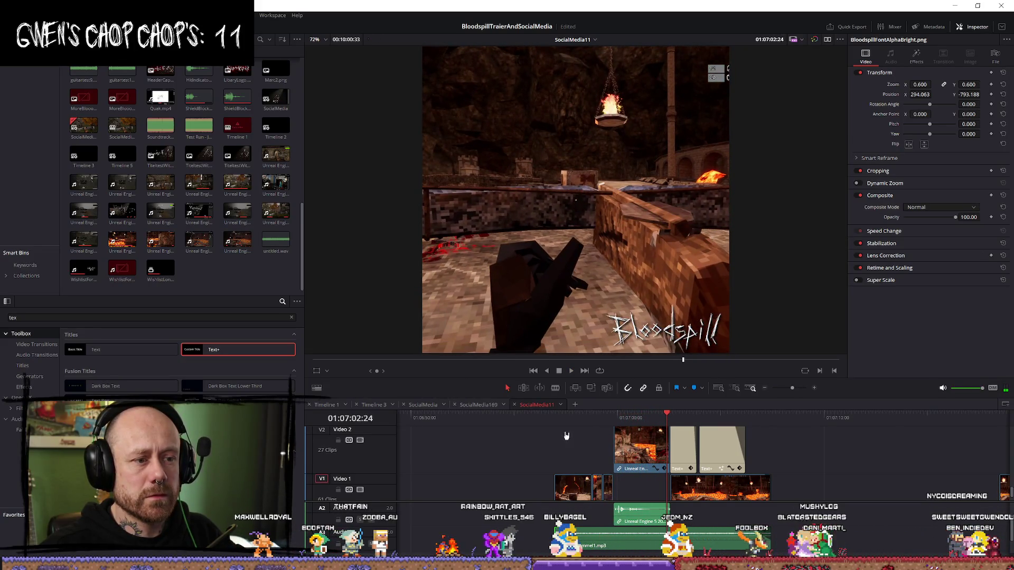
# Step: Zoom the timeline around the playhead and select the Video 1 gameplay clip
pyautogui.click(655, 443)
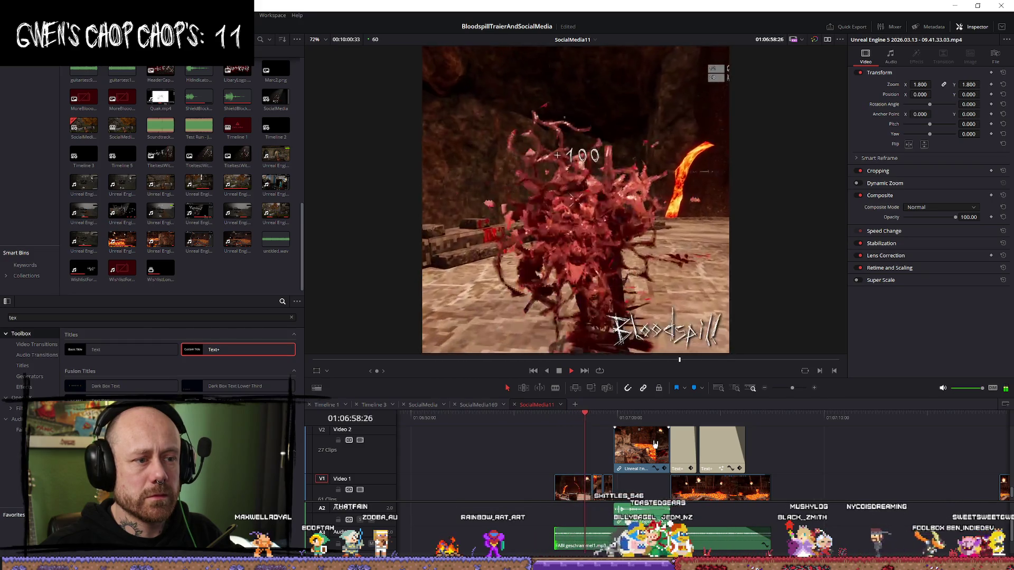
pyautogui.hotkey('ctrl', '-')
pyautogui.click(659, 461)
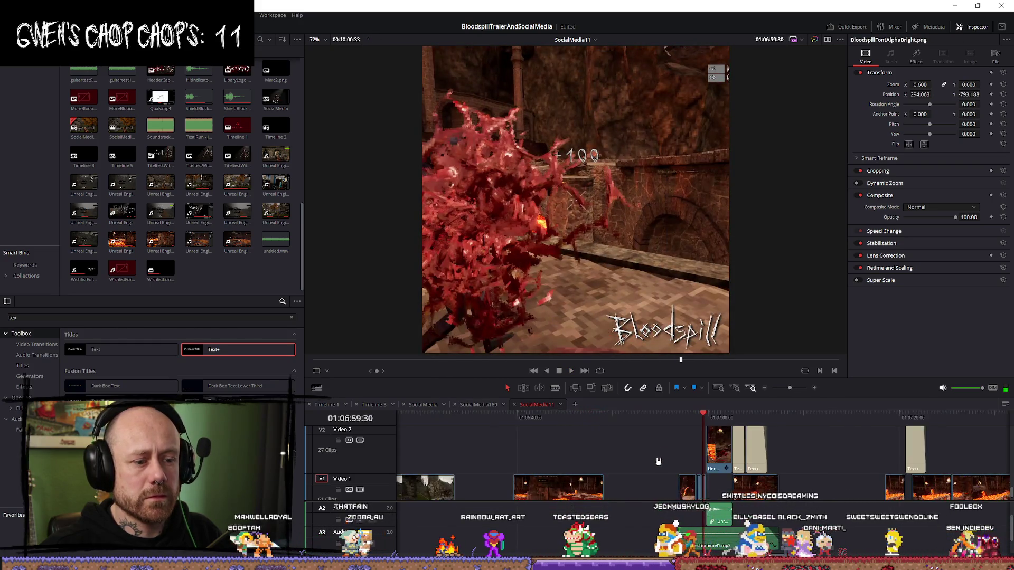
pyautogui.hotkey('ctrl', '=')
pyautogui.hotkey('ctrl', '=')
pyautogui.hotkey('ctrl', '=')
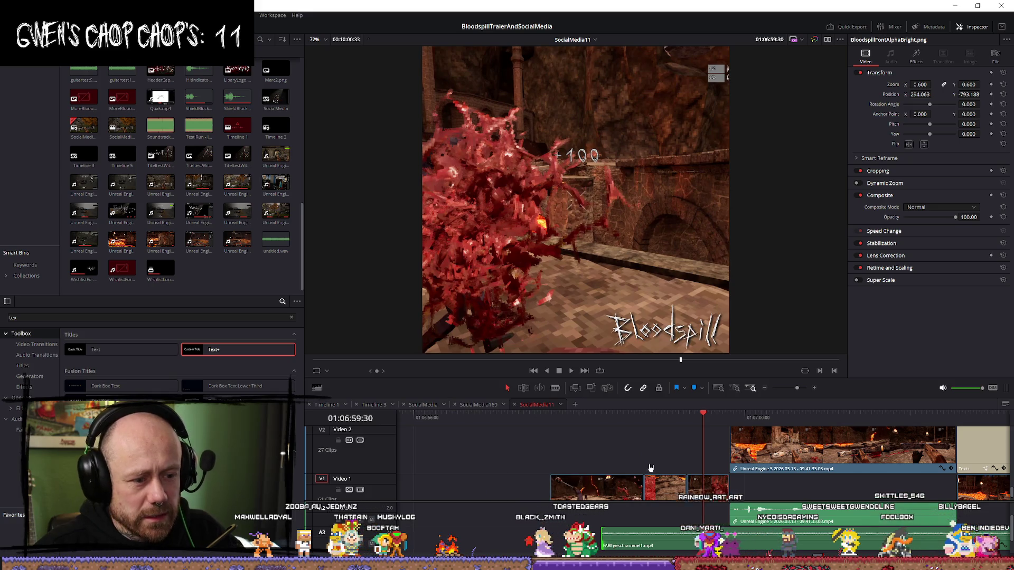
pyautogui.click(658, 492)
# Step: Lift the last gameplay clip onto Video 2, slide it later, and trim its start earlier
pyautogui.moveTo(693, 424); pyautogui.dragTo(726, 424)
pyautogui.scroll(2, 767, 449)
pyautogui.moveTo(674, 472)
pyautogui.mouseDown()
pyautogui.moveTo(536, 422)
pyautogui.moveTo(469, 423)
pyautogui.mouseUp()
pyautogui.moveTo(549, 457); pyautogui.dragTo(682, 463)
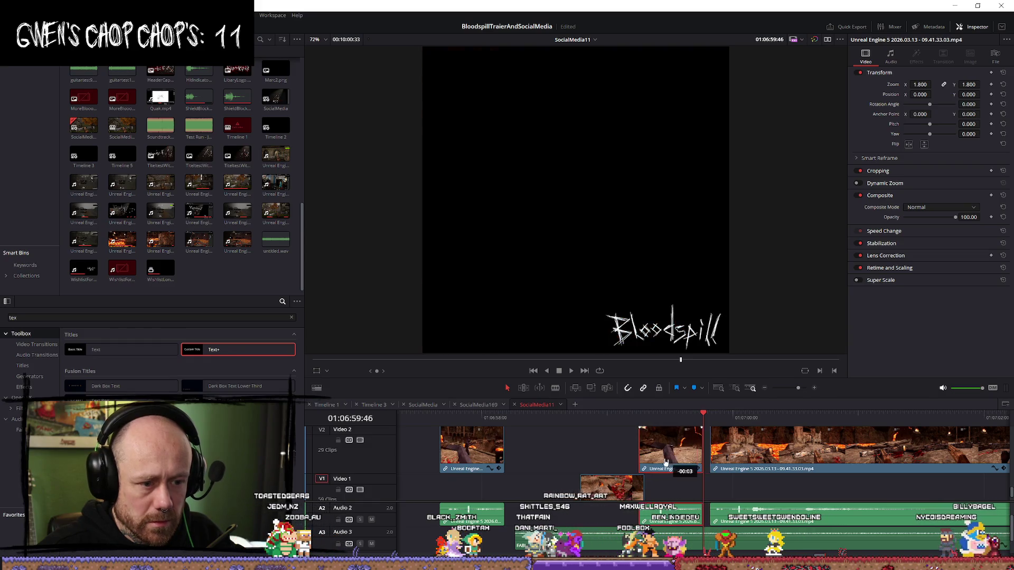
pyautogui.click(575, 416)
pyautogui.press('space')
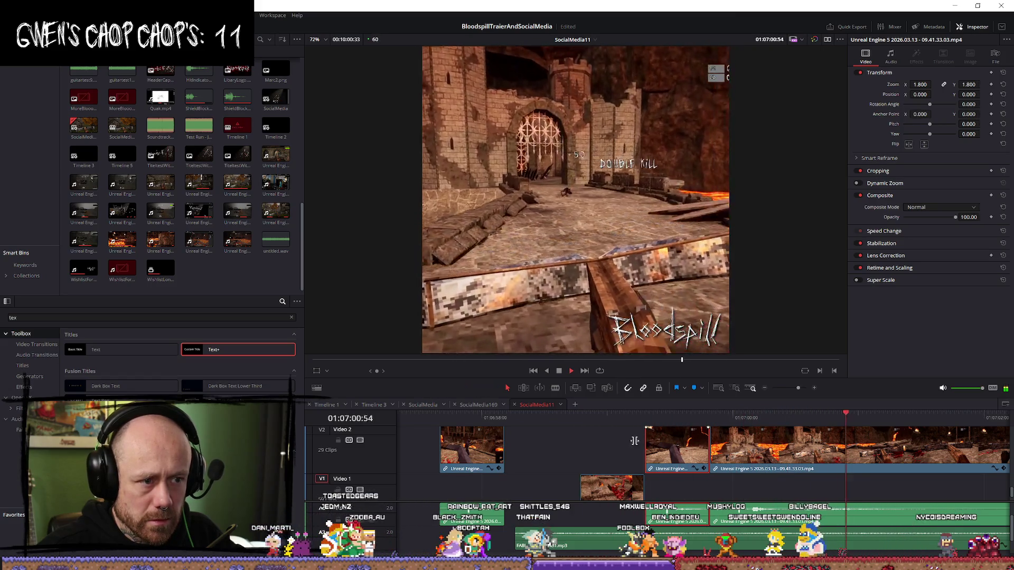
pyautogui.press('space')
pyautogui.moveTo(462, 449); pyautogui.dragTo(537, 449)
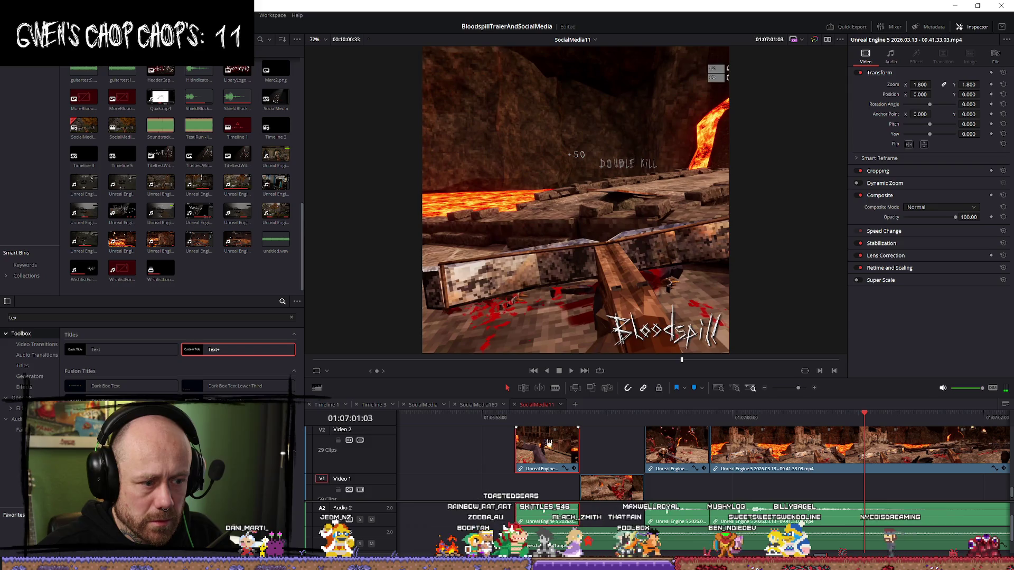
pyautogui.press('space')
pyautogui.press('space')
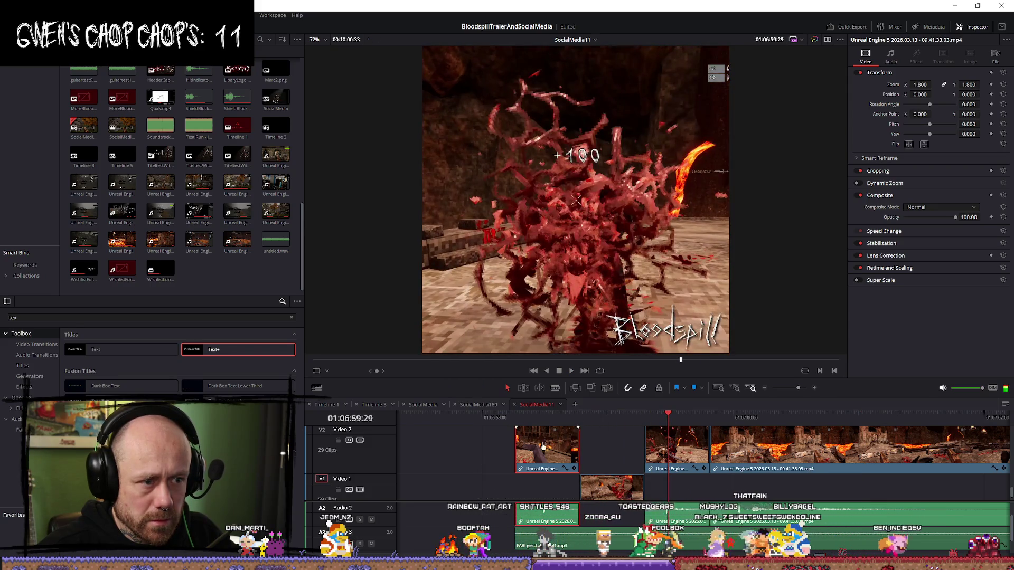
pyautogui.moveTo(517, 448); pyautogui.dragTo(427, 446)
pyautogui.press('Up')
pyautogui.press('space')
pyautogui.press('space')
# Step: Retrim the Video 2 clip, then undo the trims and the move back onto Video 1
pyautogui.hotkey('ctrl', 'z')
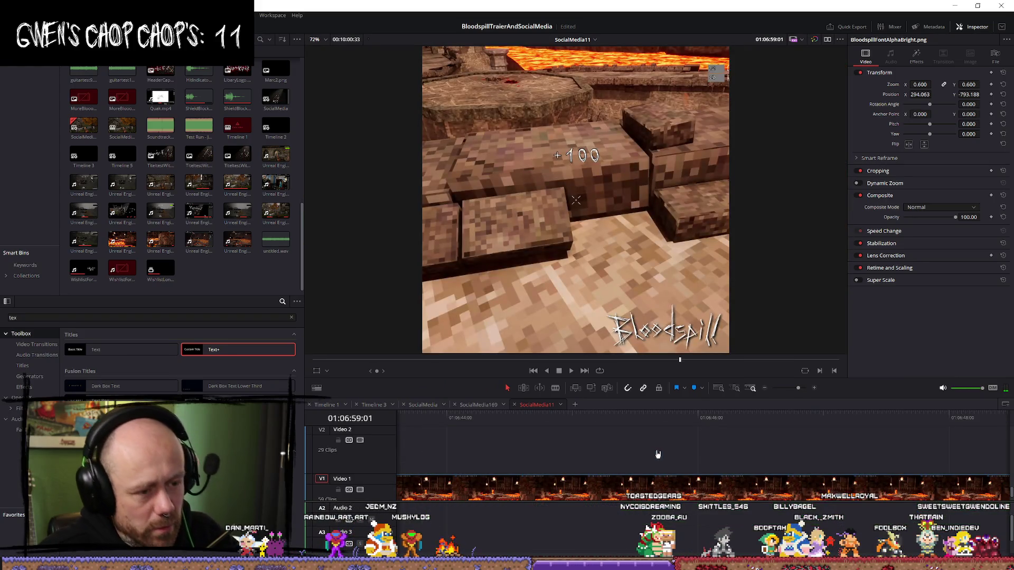
pyautogui.scroll(-3, 592, 448)
pyautogui.moveTo(592, 448); pyautogui.dragTo(490, 447)
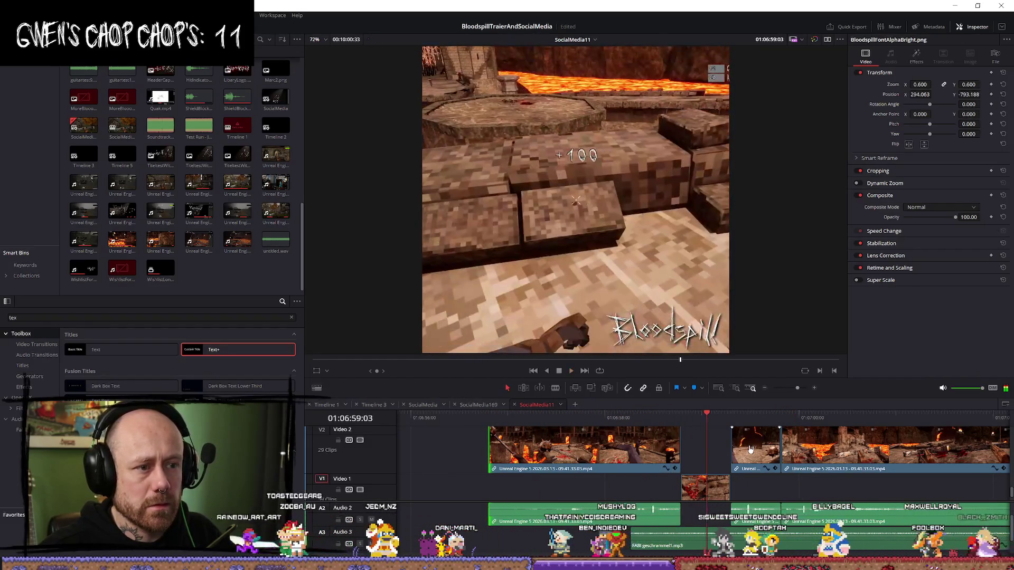
pyautogui.moveTo(677, 442)
pyautogui.mouseDown()
pyautogui.moveTo(689, 442)
pyautogui.moveTo(671, 442)
pyautogui.mouseUp()
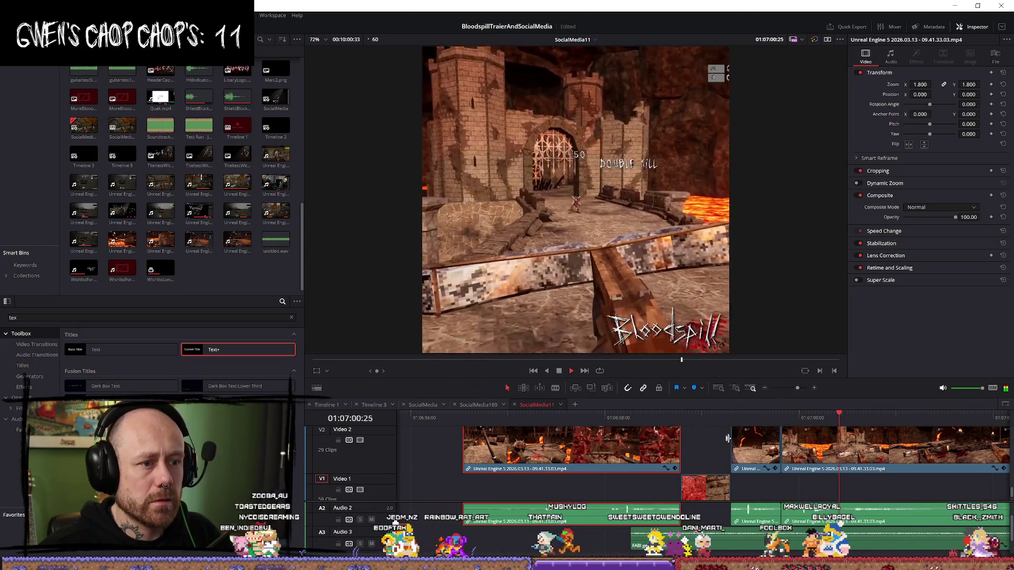
pyautogui.press('space')
pyautogui.hotkey('ctrl', 'z')
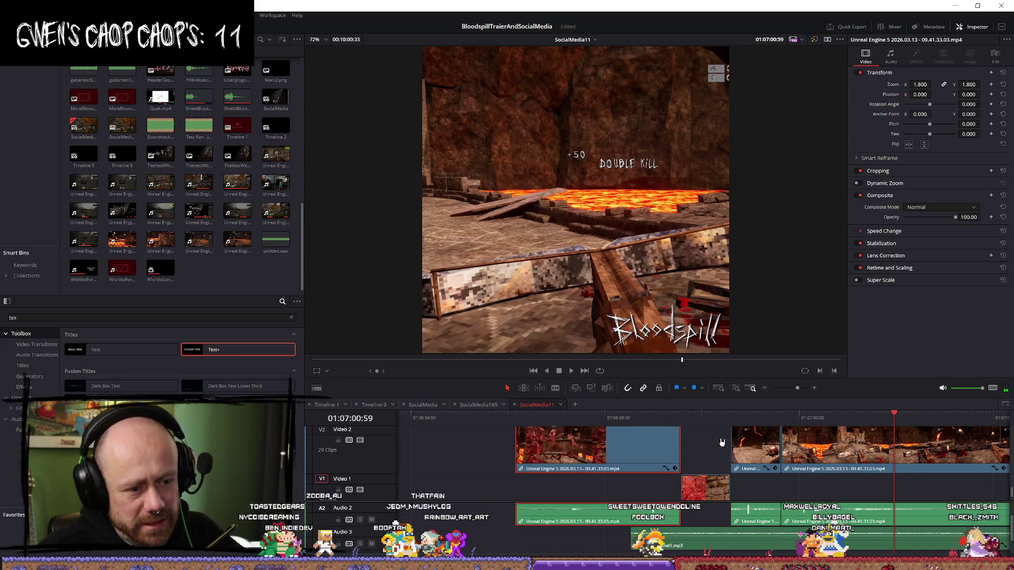
pyautogui.hotkey('ctrl', 'z')
pyautogui.hotkey('ctrl', 'z')
pyautogui.hotkey('ctrl', 'z')
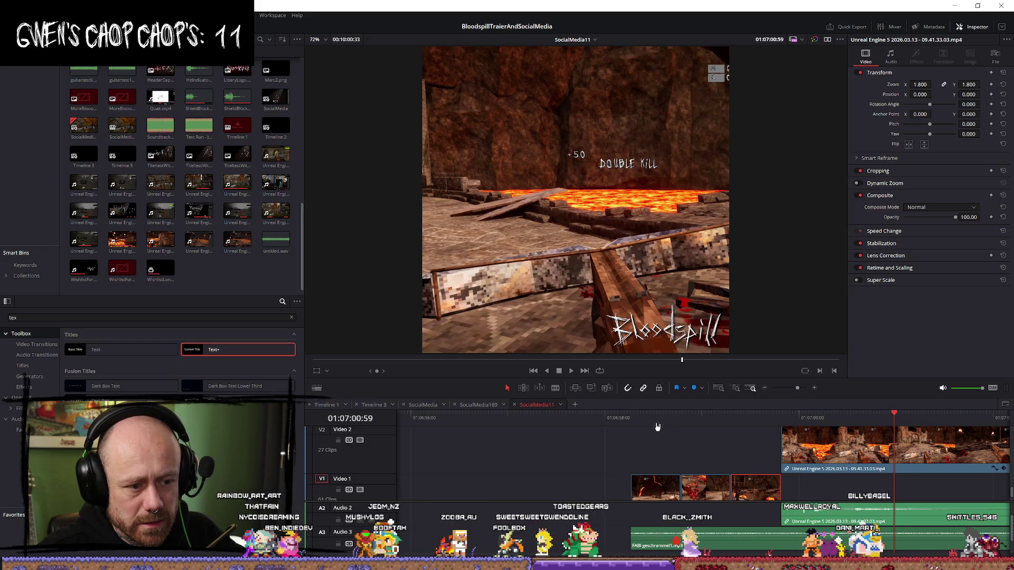
# Step: Extend the Video 1 gameplay clip to start earlier, before the lava shot
pyautogui.click(631, 416)
pyautogui.press('space')
pyautogui.scroll(-1, 631, 484)
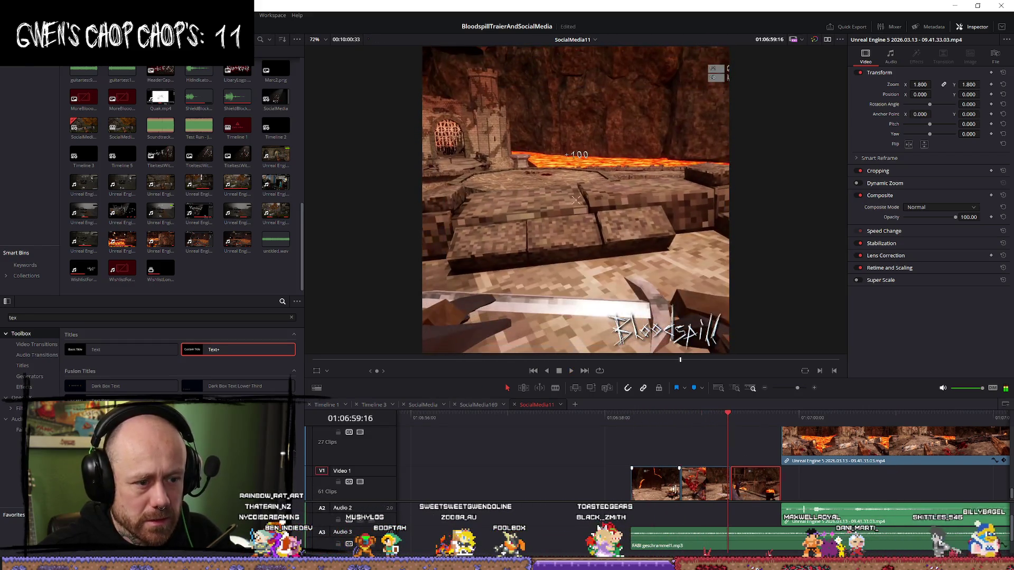
pyautogui.moveTo(631, 484); pyautogui.dragTo(505, 485)
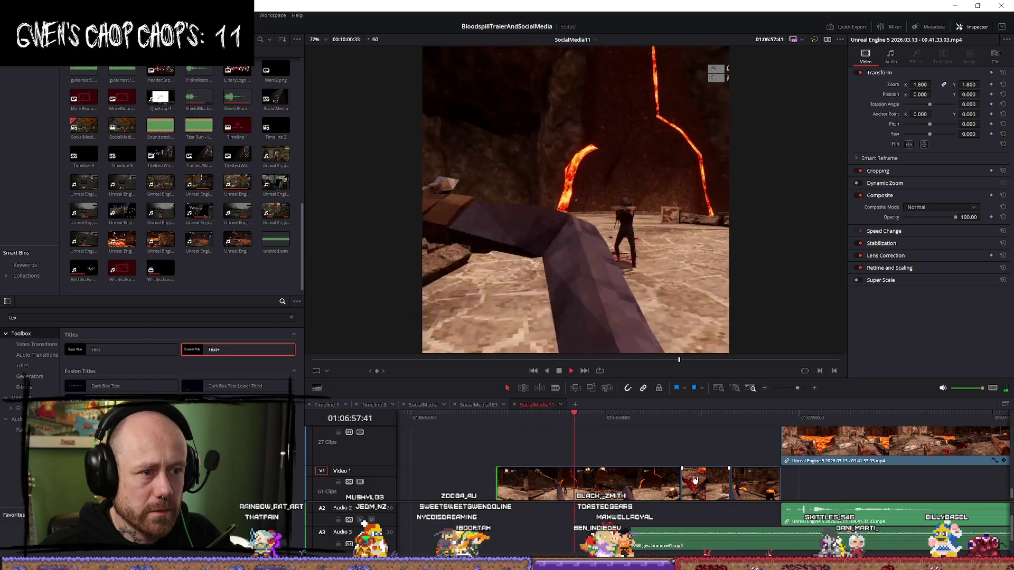
pyautogui.press('space')
pyautogui.press('space')
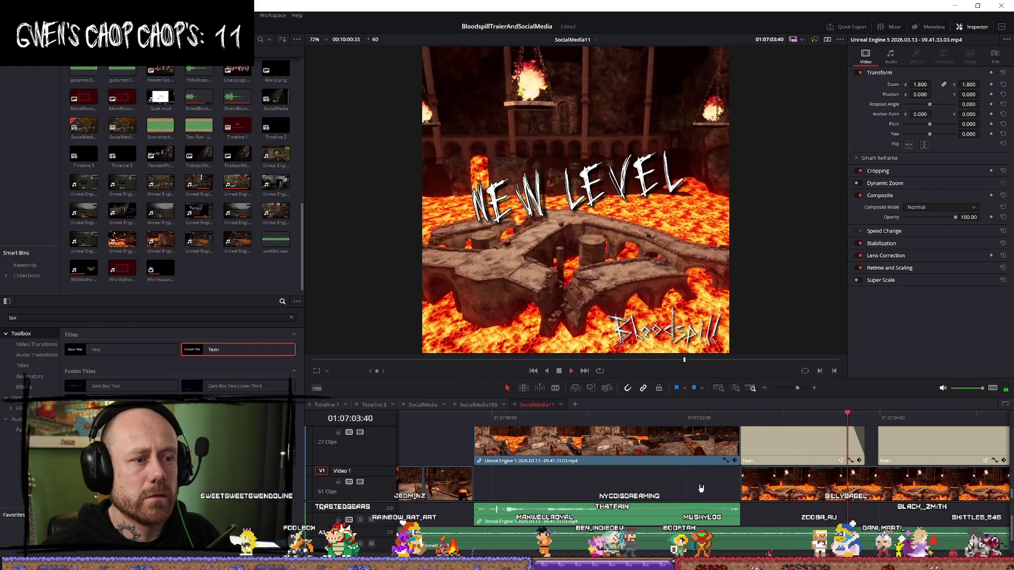
pyautogui.scroll(-8, 709, 483)
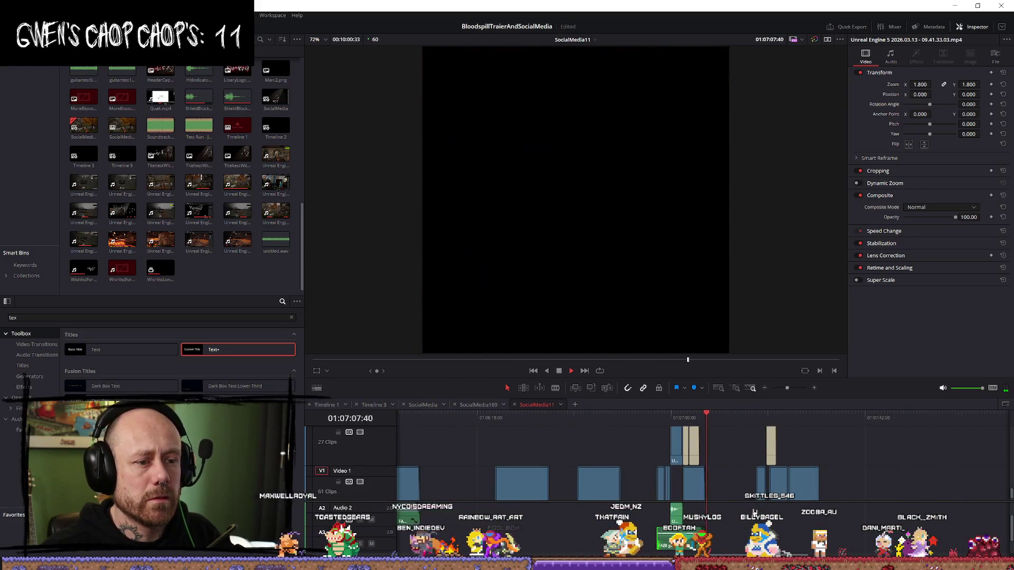
# Step: Trim both stacked Bloodspill logo clips so they end earlier
pyautogui.press('space')
pyautogui.scroll(8, 755, 513)
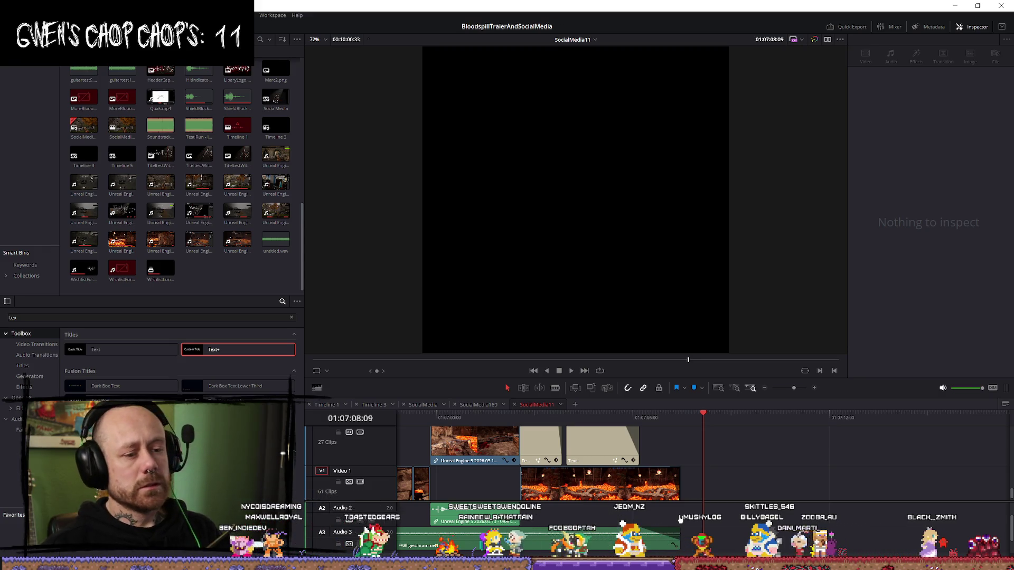
pyautogui.scroll(4, 640, 489)
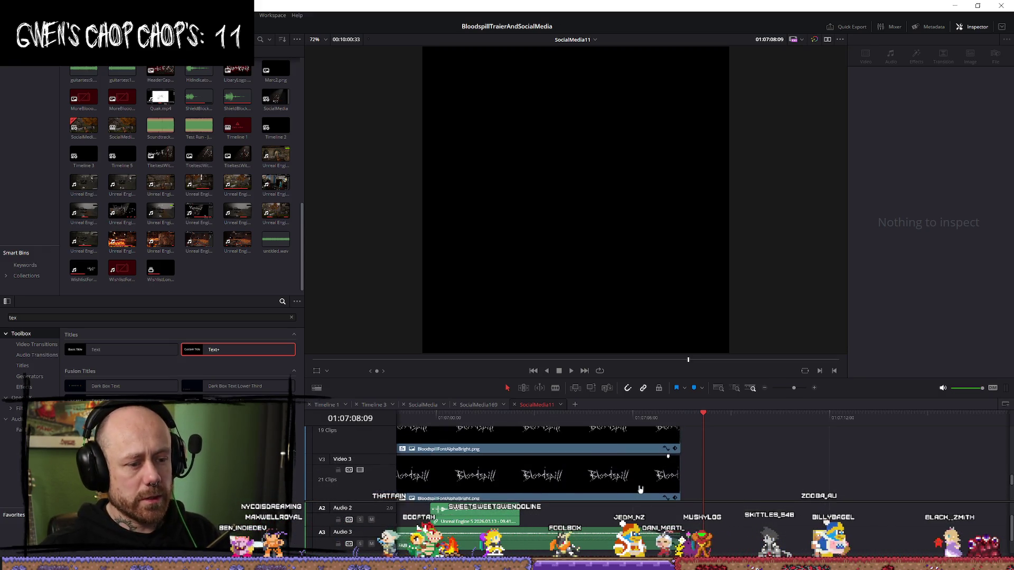
pyautogui.scroll(-3, 636, 489)
pyautogui.scroll(-1, 613, 483)
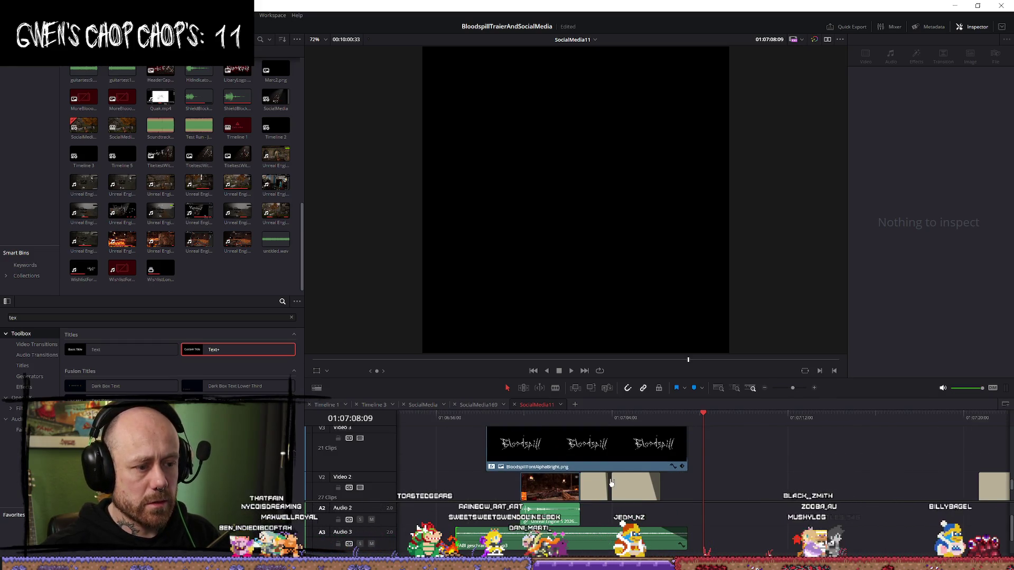
pyautogui.scroll(2, 682, 459)
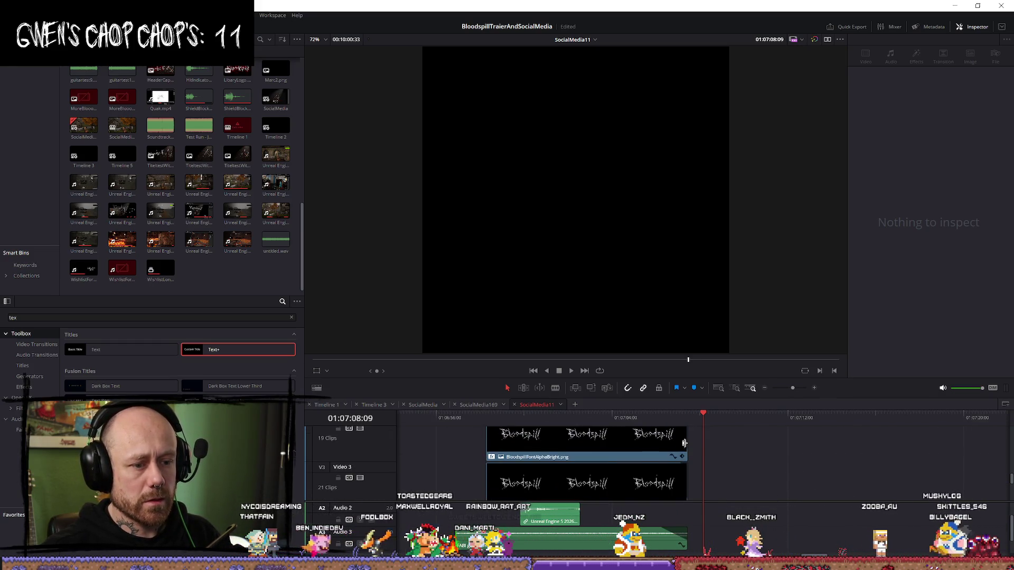
pyautogui.click(677, 484)
pyautogui.keyDown('ctrl'); pyautogui.click(668, 447); pyautogui.keyUp('ctrl')
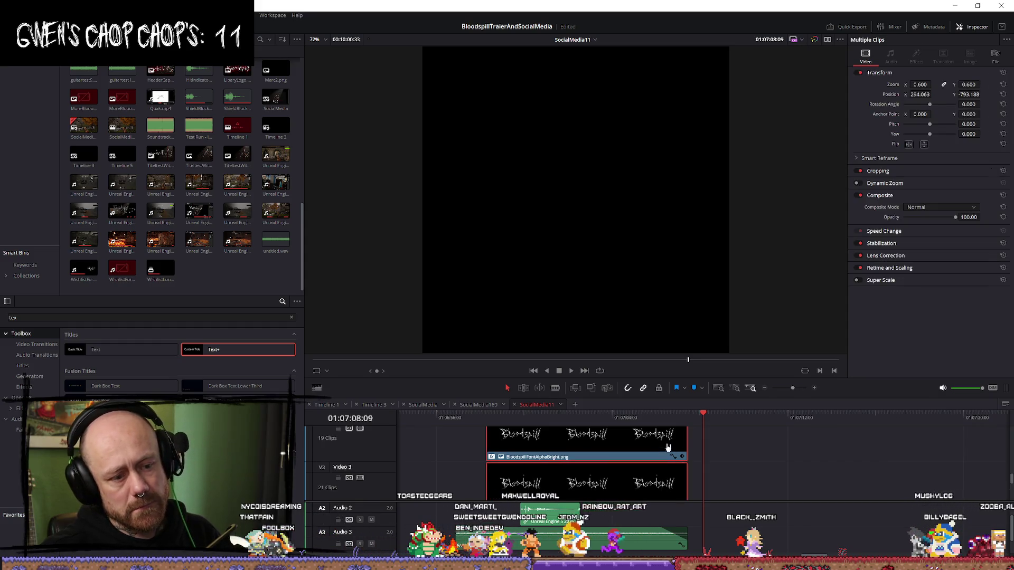
pyautogui.moveTo(685, 440); pyautogui.dragTo(581, 443)
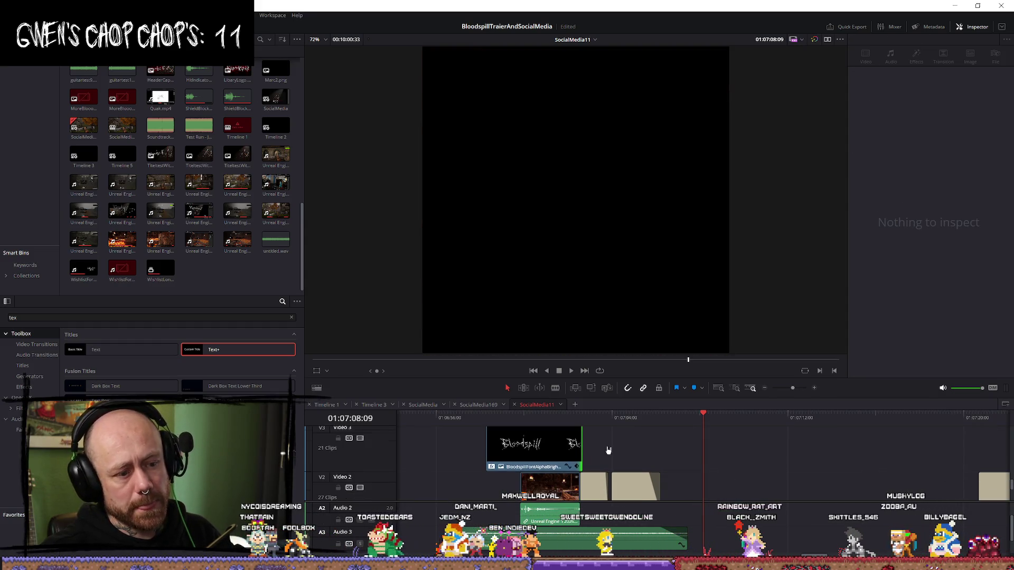
pyautogui.scroll(2, 581, 438)
pyautogui.moveTo(581, 440)
pyautogui.mouseDown()
pyautogui.moveTo(569, 439)
pyautogui.moveTo(579, 440)
pyautogui.mouseUp()
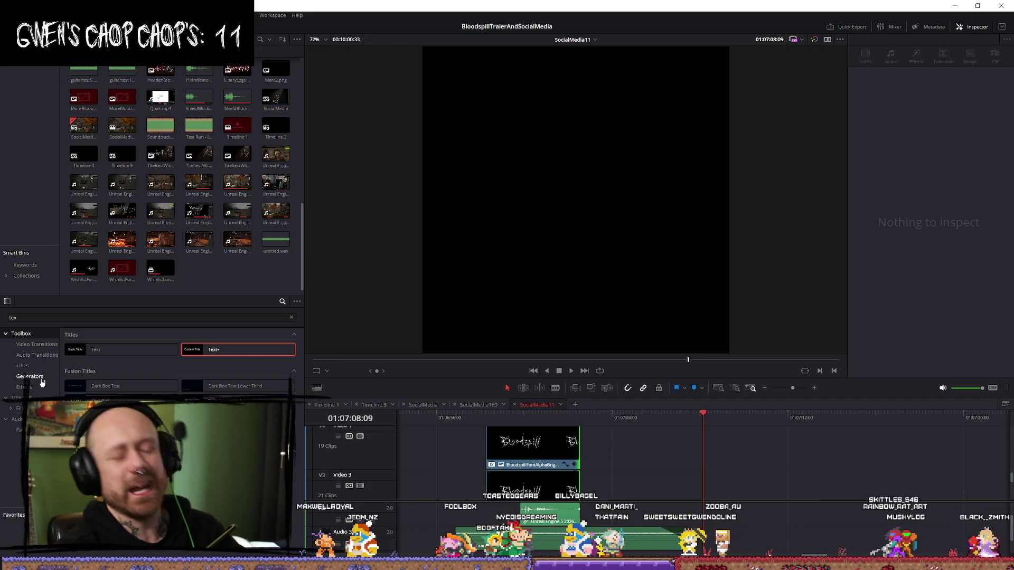
# Step: Play back the title section from the castle shot to review the shortened logos
pyautogui.moveTo(600, 455); pyautogui.dragTo(560, 493)
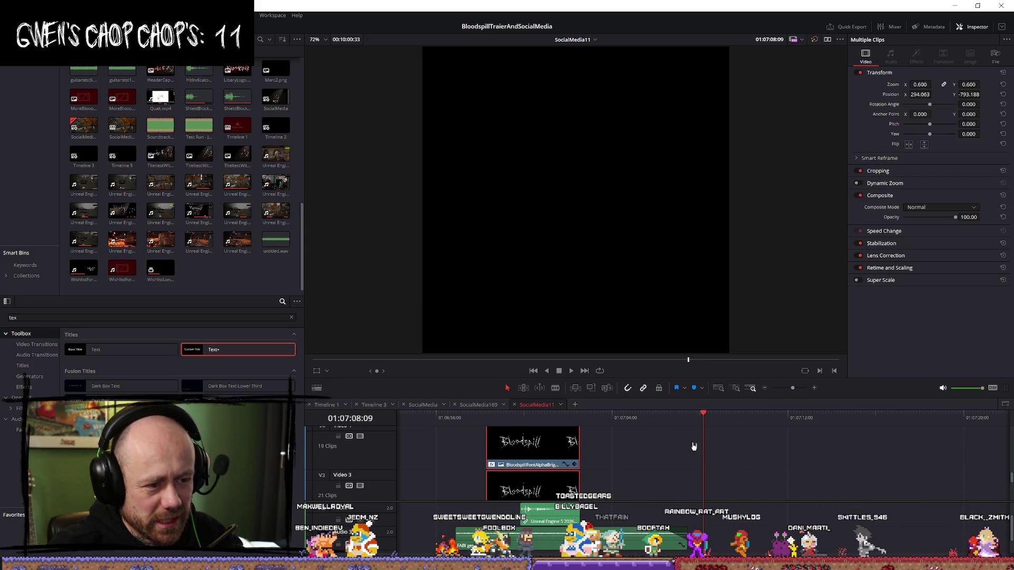
pyautogui.scroll(-3, 599, 464)
pyautogui.click(581, 416)
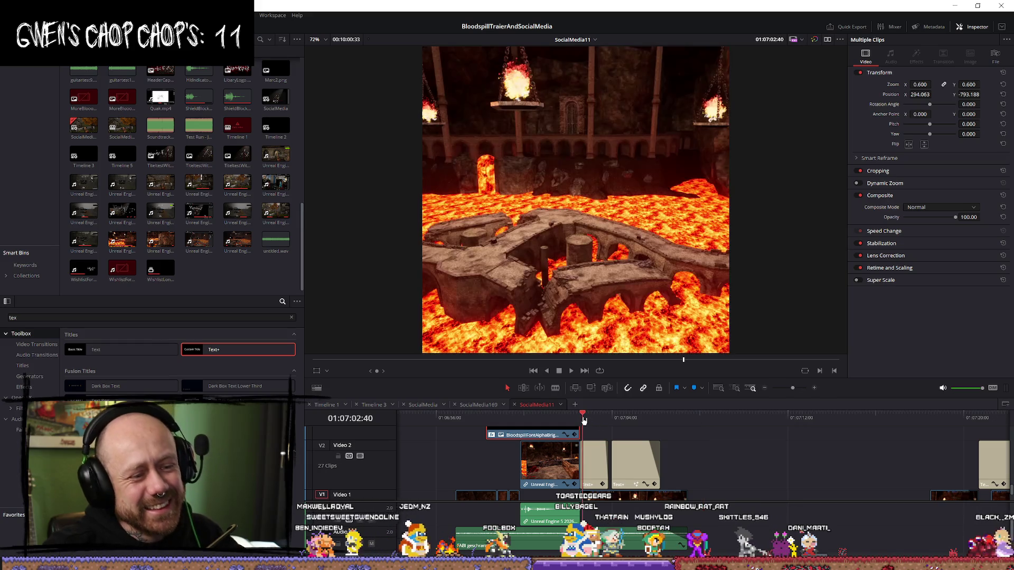
pyautogui.press('space')
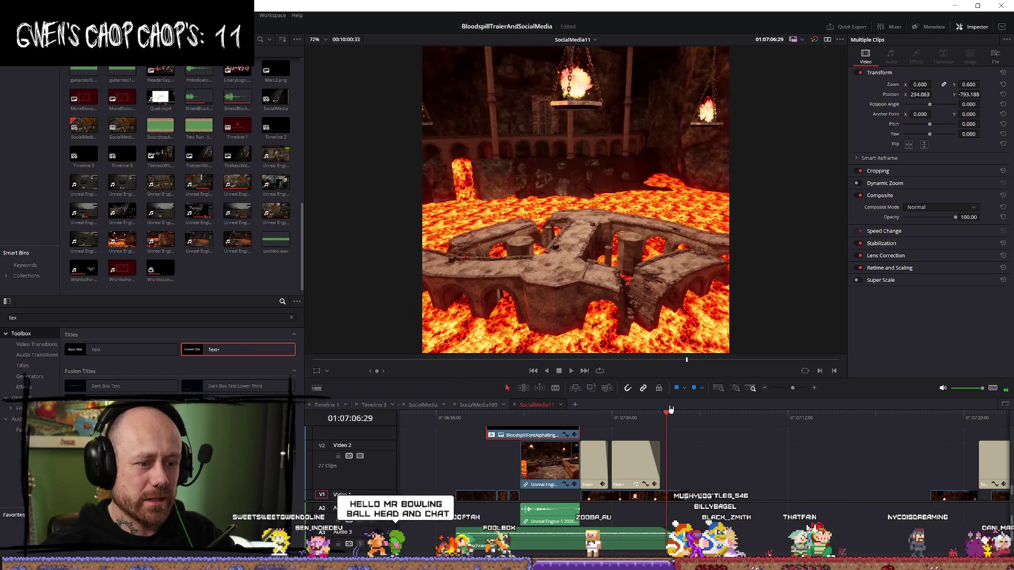
pyautogui.click(561, 417)
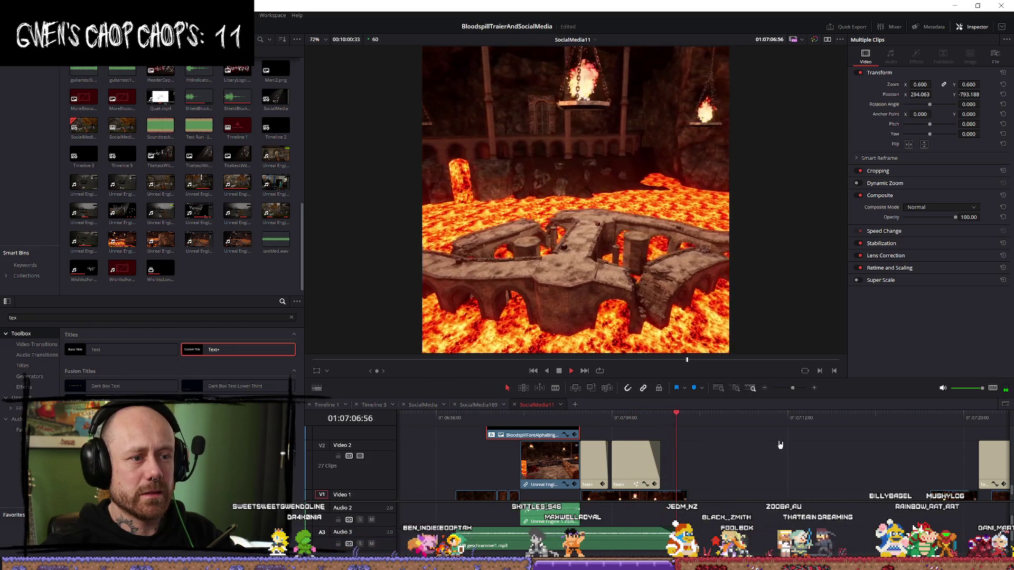
pyautogui.press('space')
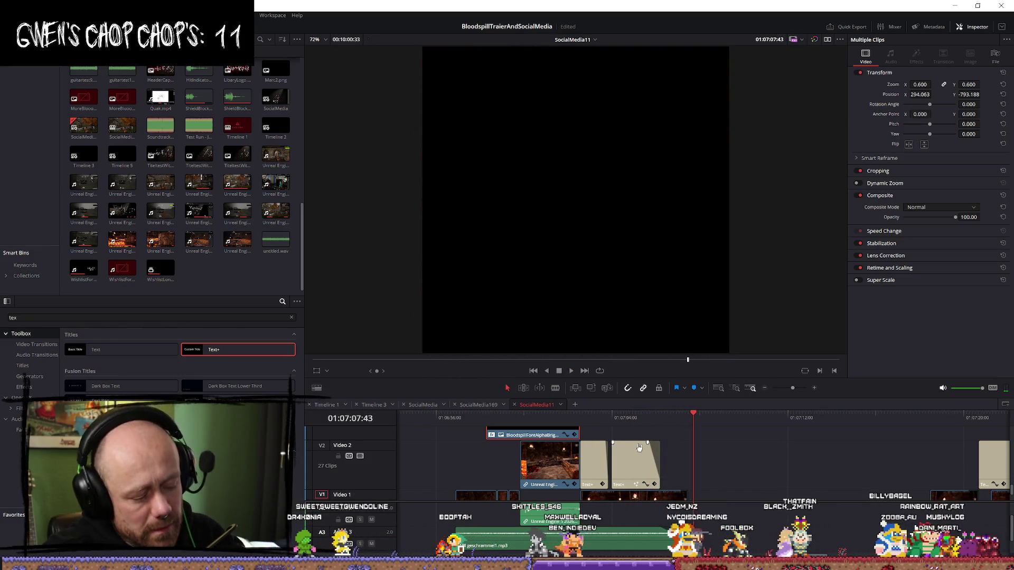
pyautogui.click(517, 418)
pyautogui.press('space')
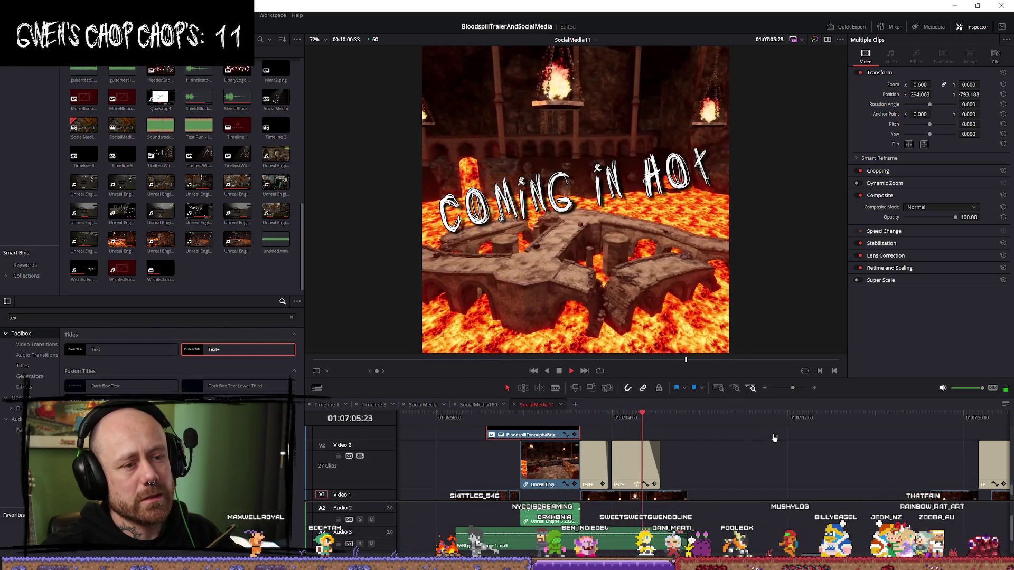
pyautogui.press('space')
# Step: Paste a Bloodspill clip copy on Video 3 at the playhead over the lava, trim it, and preview
pyautogui.moveTo(676, 417); pyautogui.dragTo(668, 417)
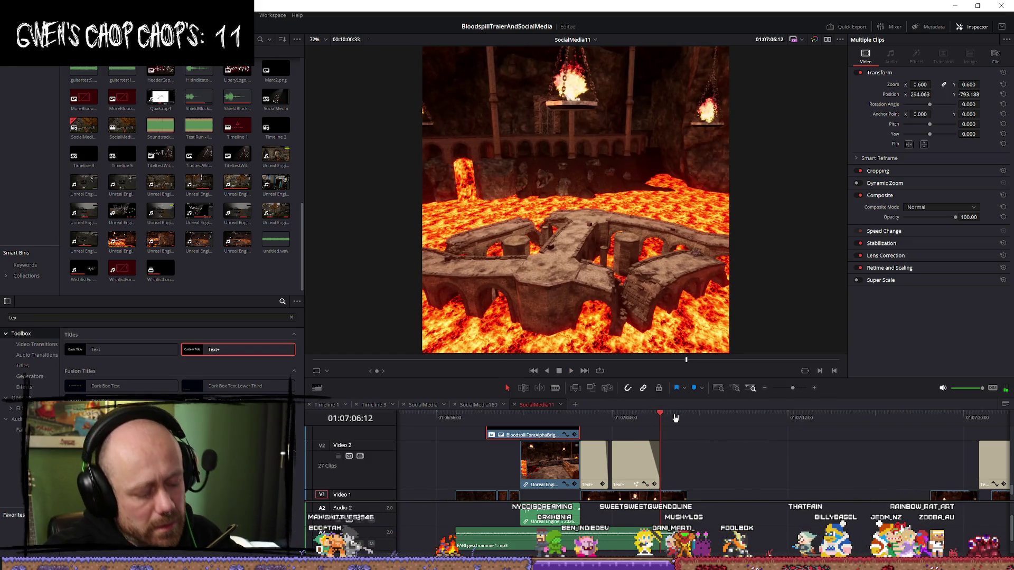
pyautogui.hotkey('ctrl', 'v')
pyautogui.moveTo(752, 469); pyautogui.dragTo(687, 469)
pyautogui.scroll(-3, 705, 444)
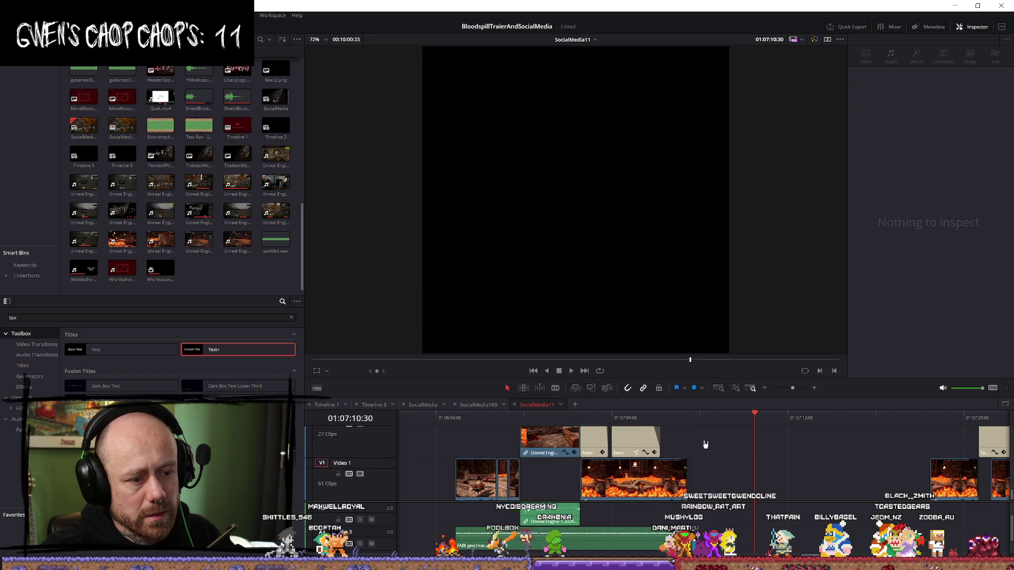
pyautogui.scroll(4, 705, 444)
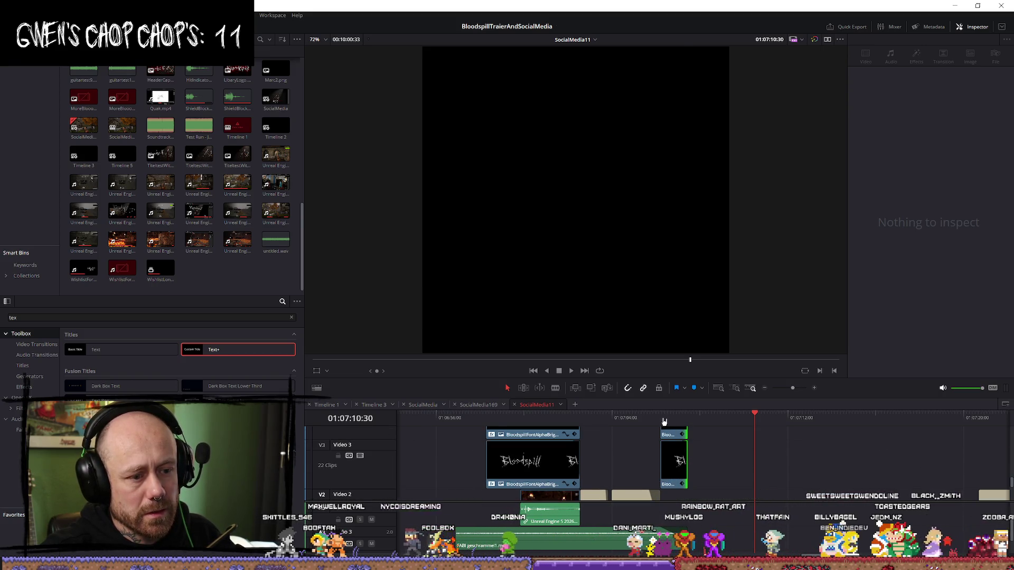
pyautogui.click(664, 422)
pyautogui.scroll(2, 715, 432)
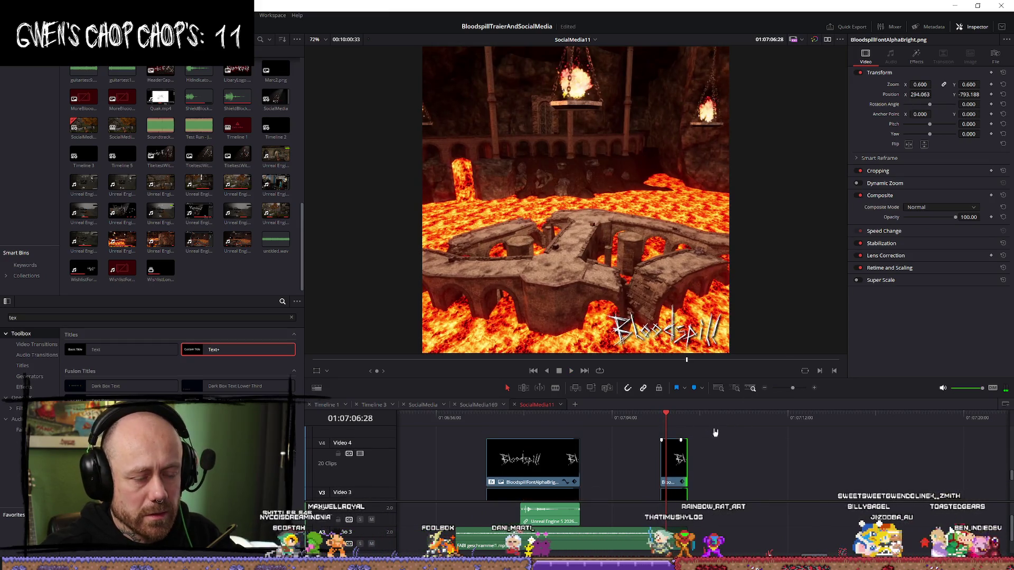
pyautogui.scroll(4, 715, 432)
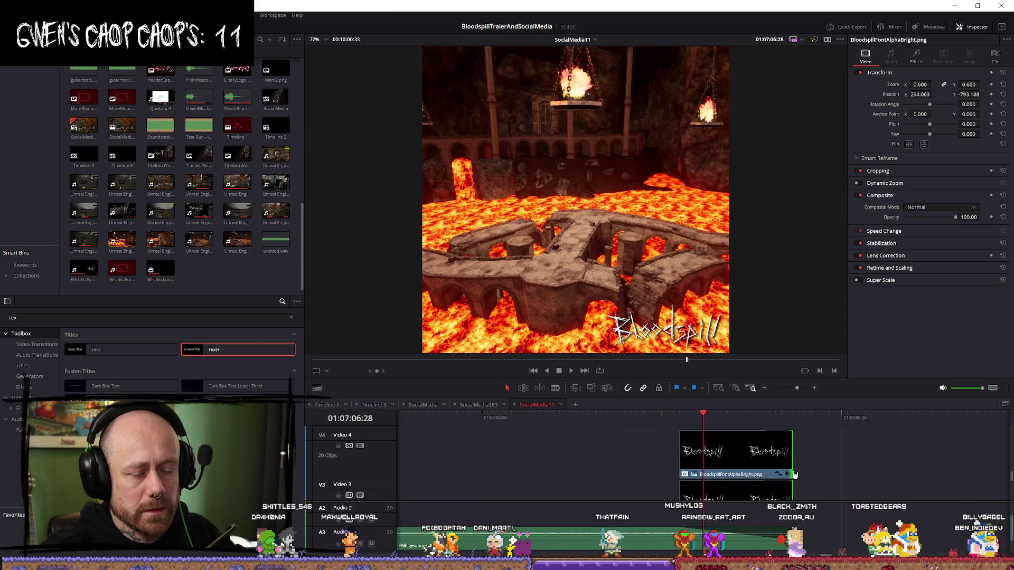
pyautogui.scroll(-2, 796, 465)
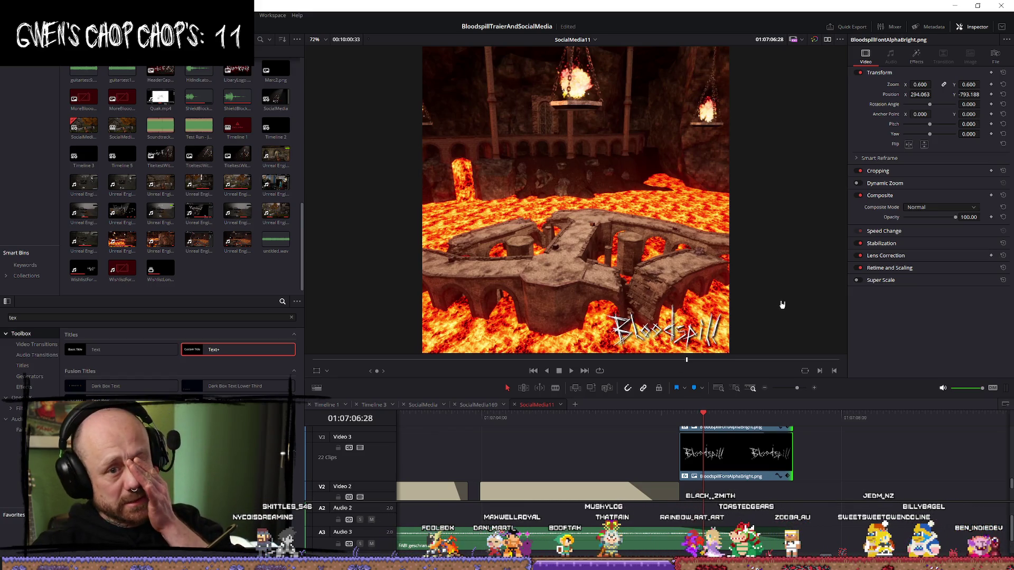
pyautogui.scroll(2, 716, 467)
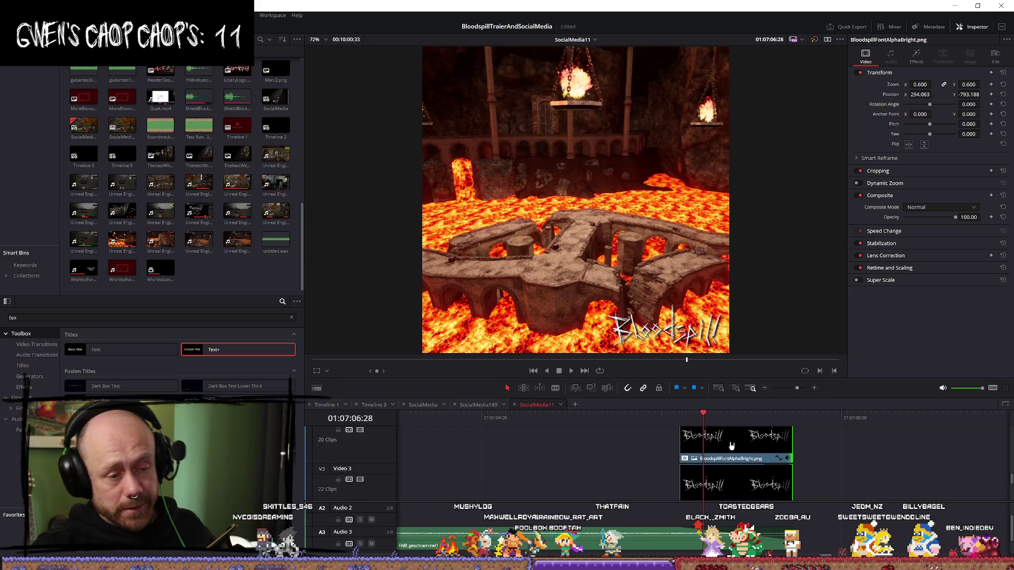
pyautogui.press('Up')
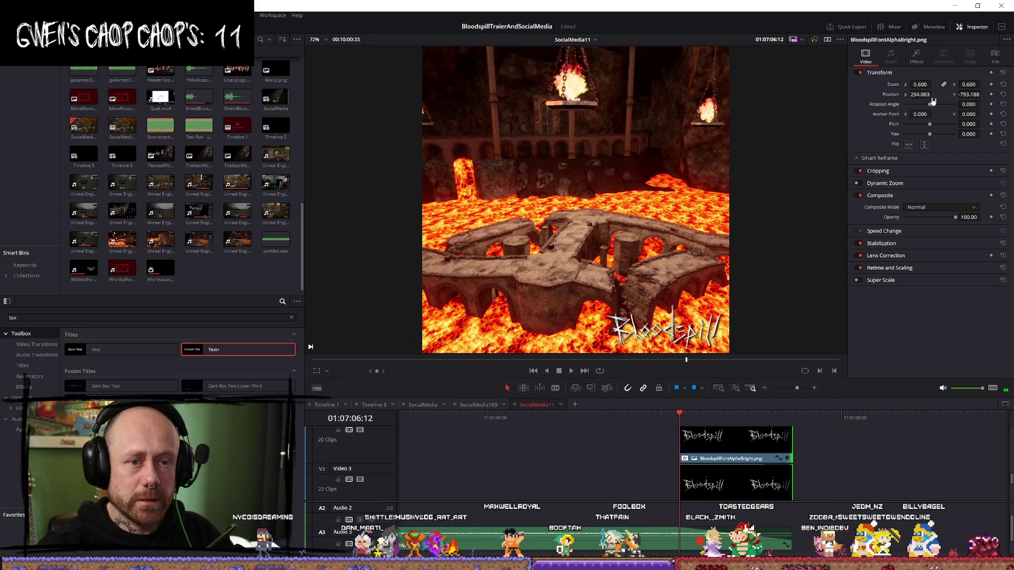
# Step: Centre both Bloodspill logos around -25.9, -80.2, zoom them to 1.27, and rotate 10 degrees
pyautogui.moveTo(921, 94); pyautogui.dragTo(897, 95)
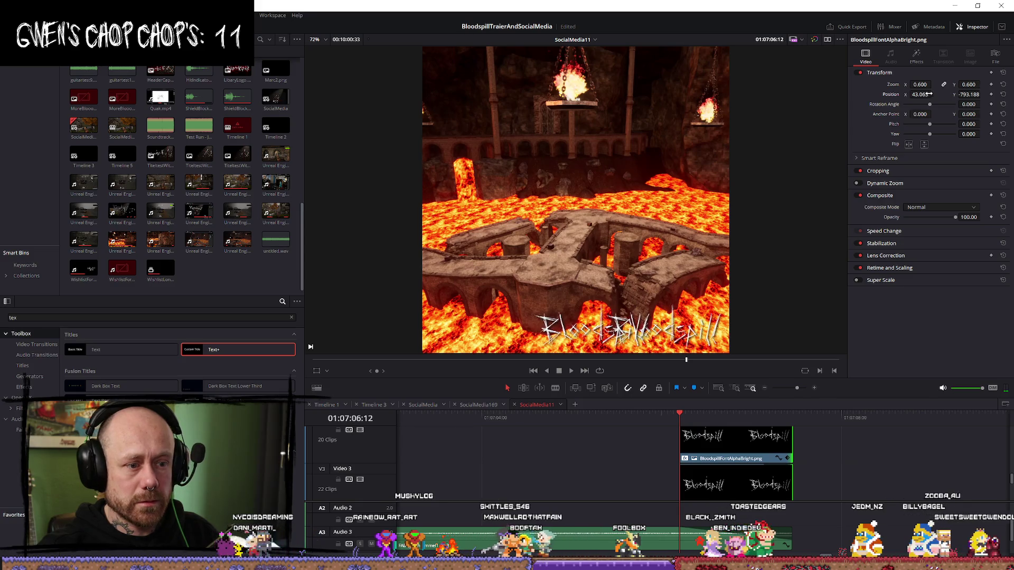
pyautogui.hotkey('ctrl', 'z')
pyautogui.keyDown('ctrl'); pyautogui.click(731, 471); pyautogui.keyUp('ctrl')
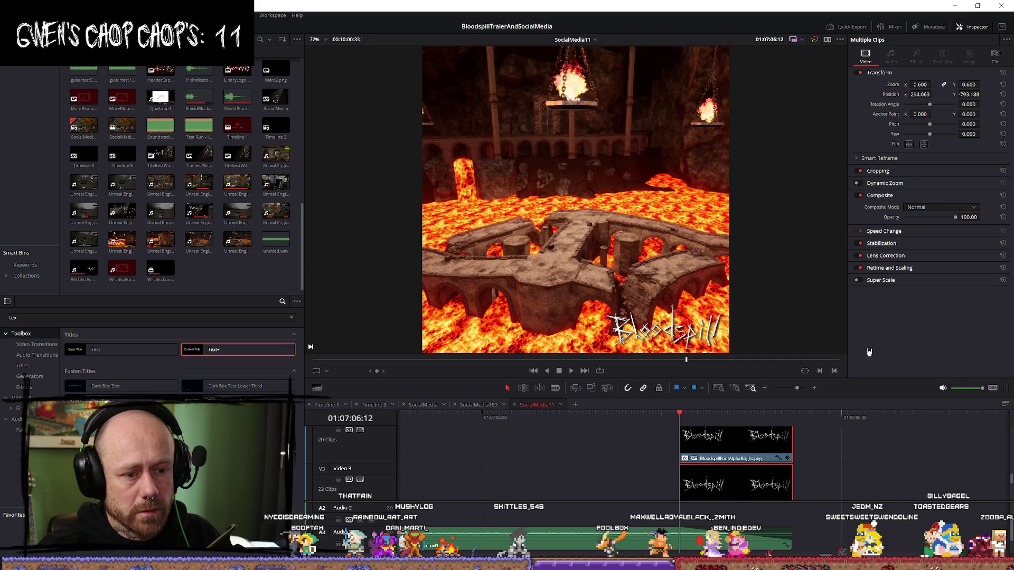
pyautogui.moveTo(921, 94)
pyautogui.mouseDown()
pyautogui.moveTo(912, 94)
pyautogui.moveTo(998, 94)
pyautogui.mouseUp()
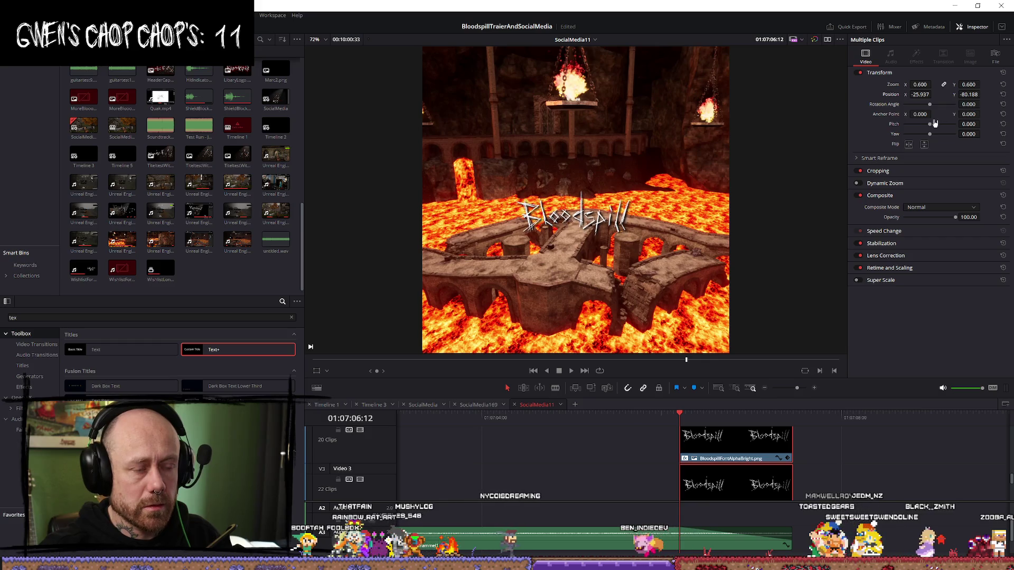
pyautogui.moveTo(918, 84); pyautogui.dragTo(954, 84)
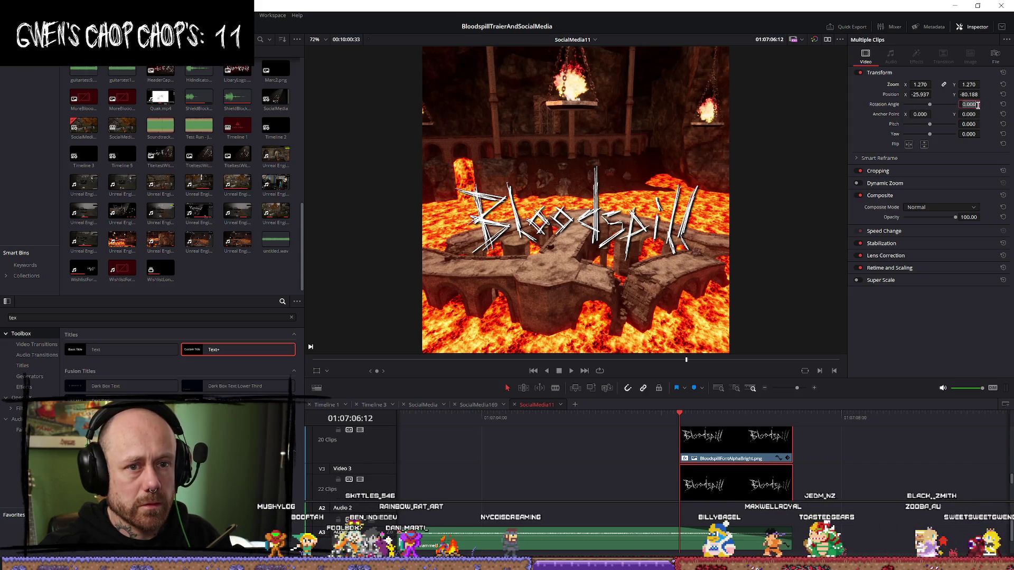
pyautogui.write('10')
pyautogui.press('Return')
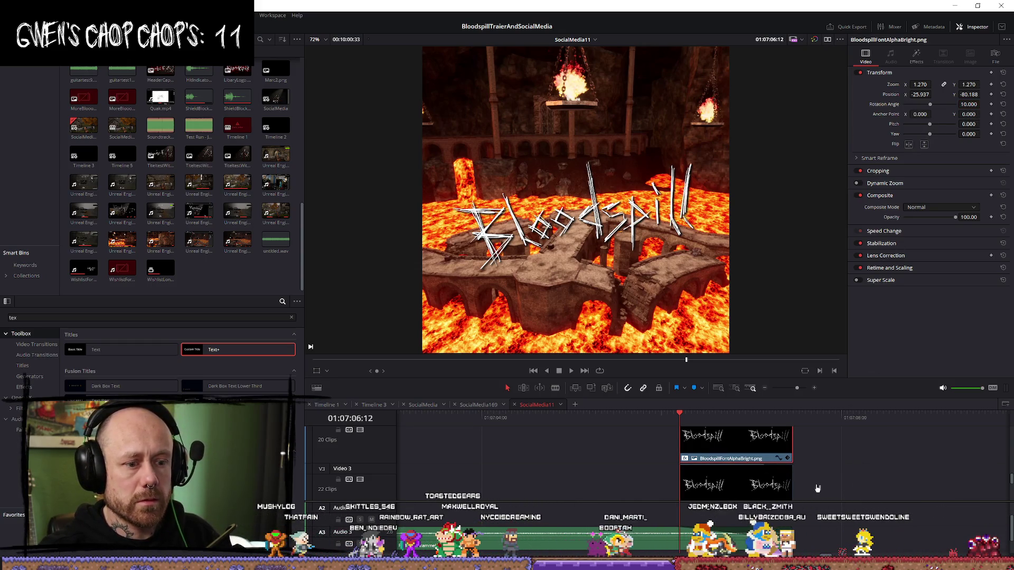
# Step: Open the Bloodspill clip's keyframe curves and play back the short logo section to review it
pyautogui.scroll(-2, 821, 487)
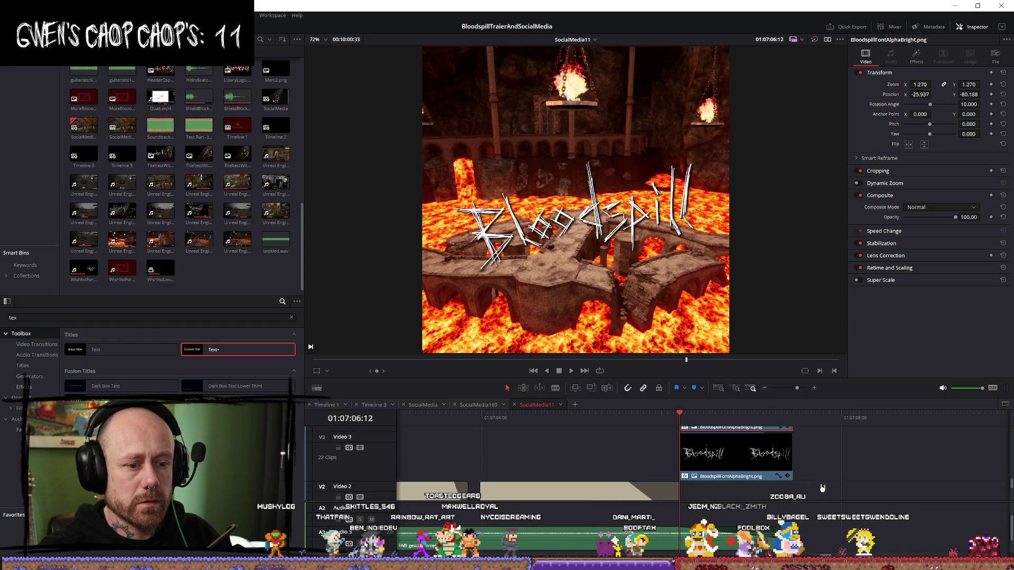
pyautogui.click(779, 477)
pyautogui.scroll(-3, 797, 481)
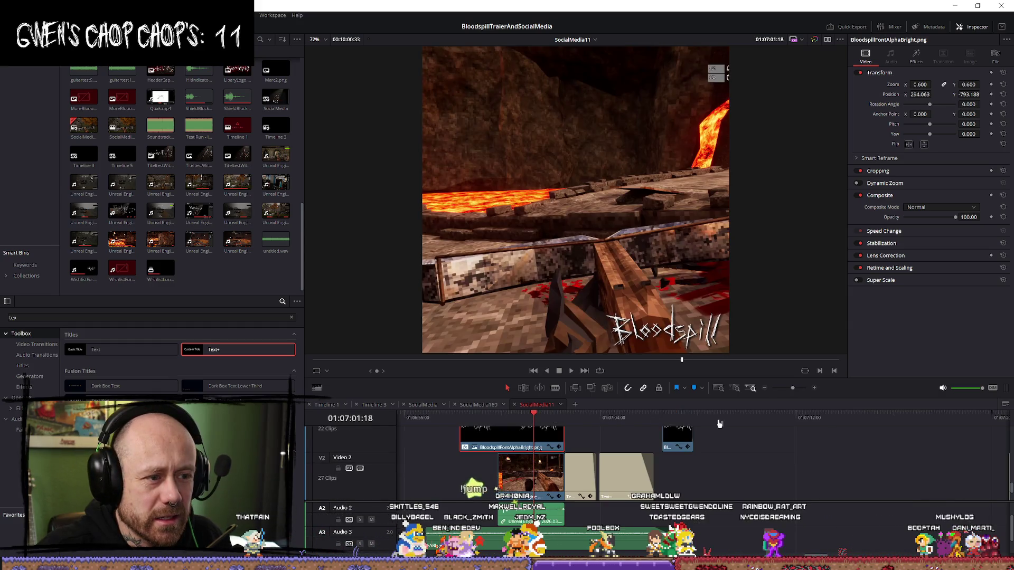
pyautogui.scroll(1, 808, 488)
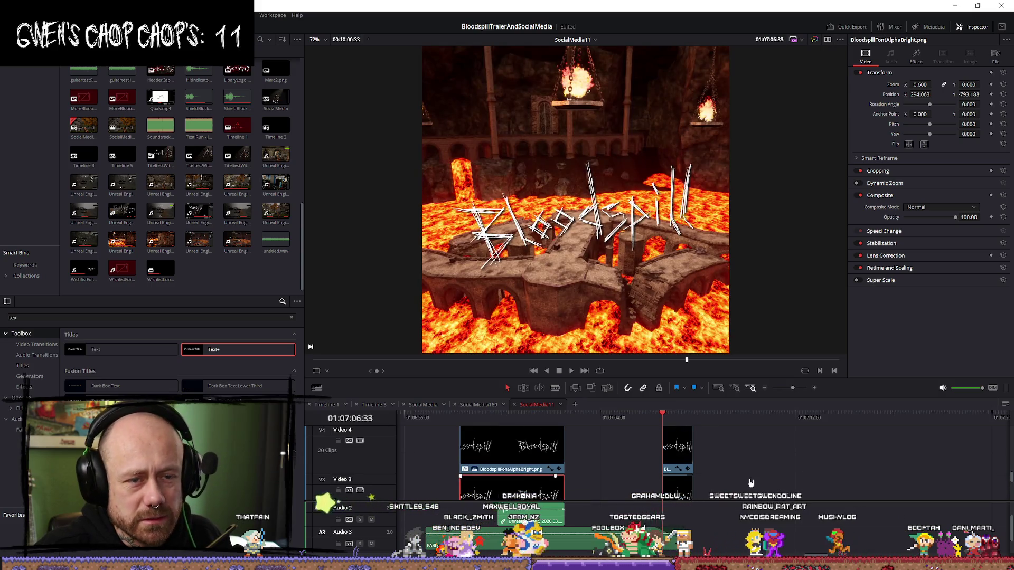
pyautogui.press(']')
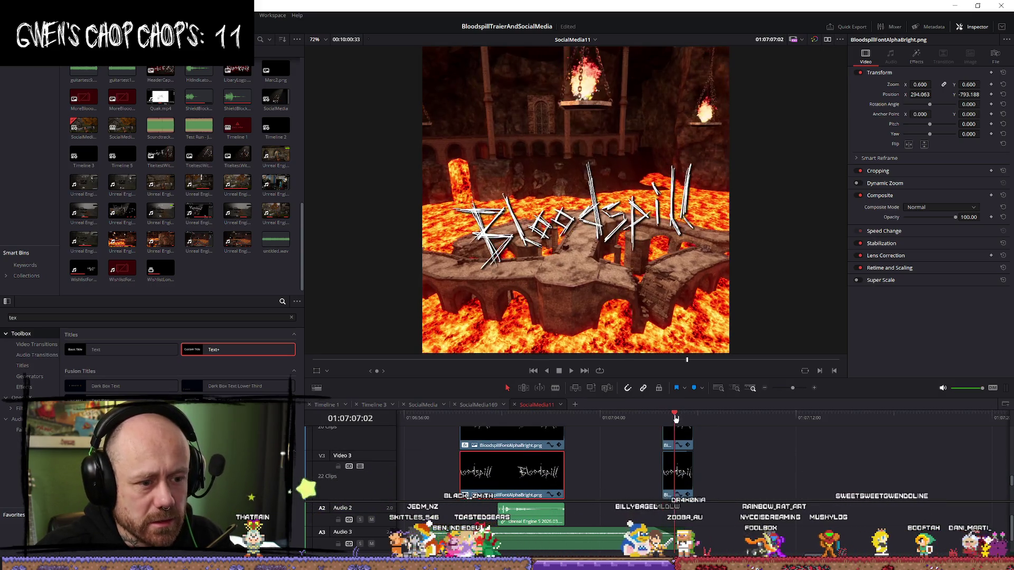
pyautogui.scroll(3, 732, 452)
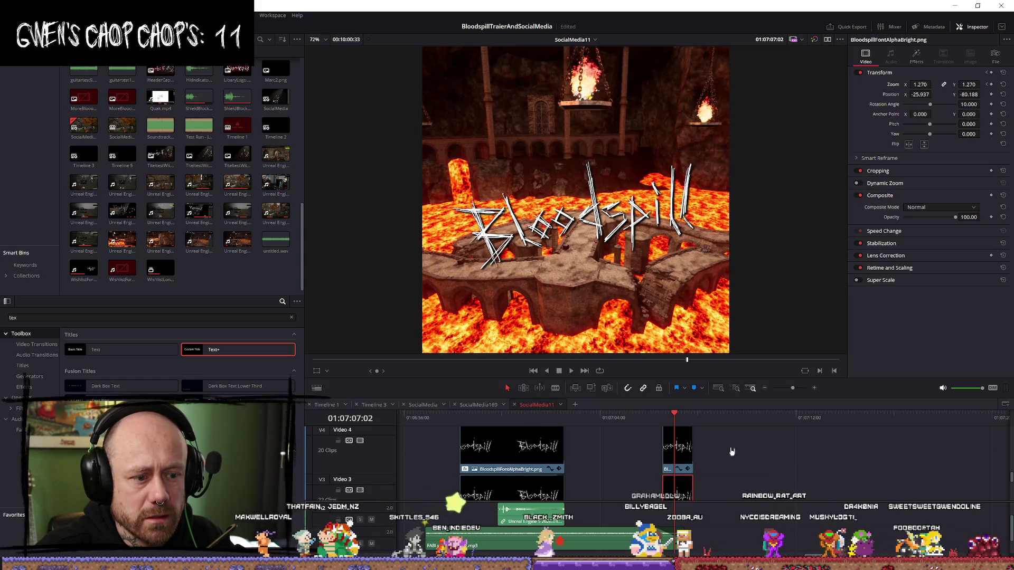
pyautogui.scroll(5, 682, 457)
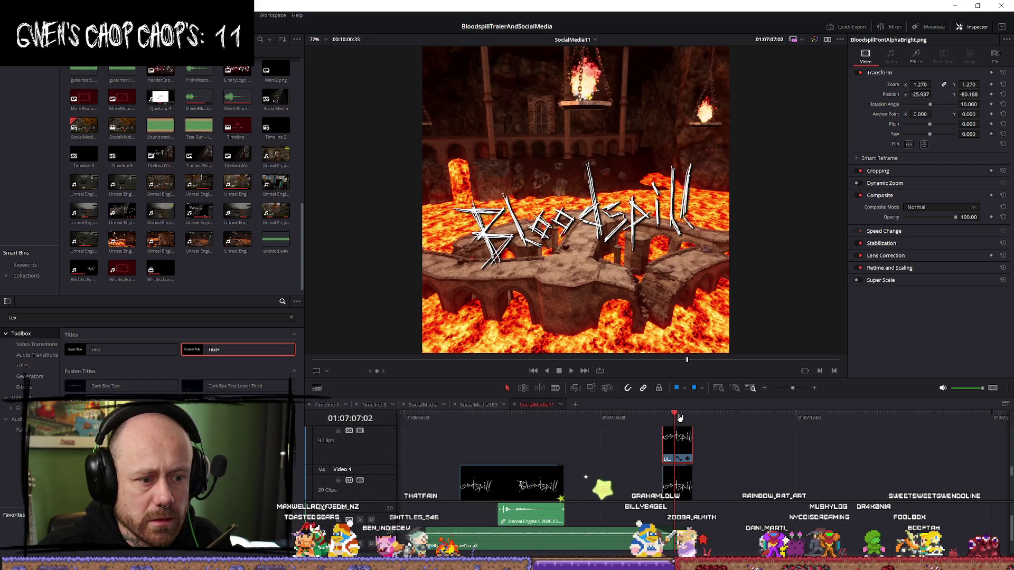
pyautogui.press('Up')
pyautogui.scroll(1, 750, 455)
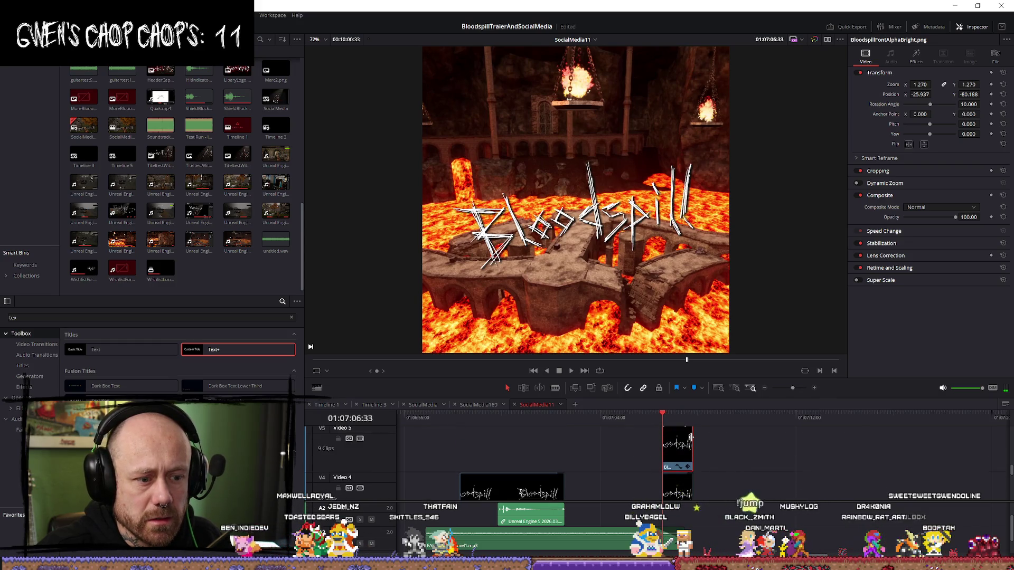
pyautogui.press('space')
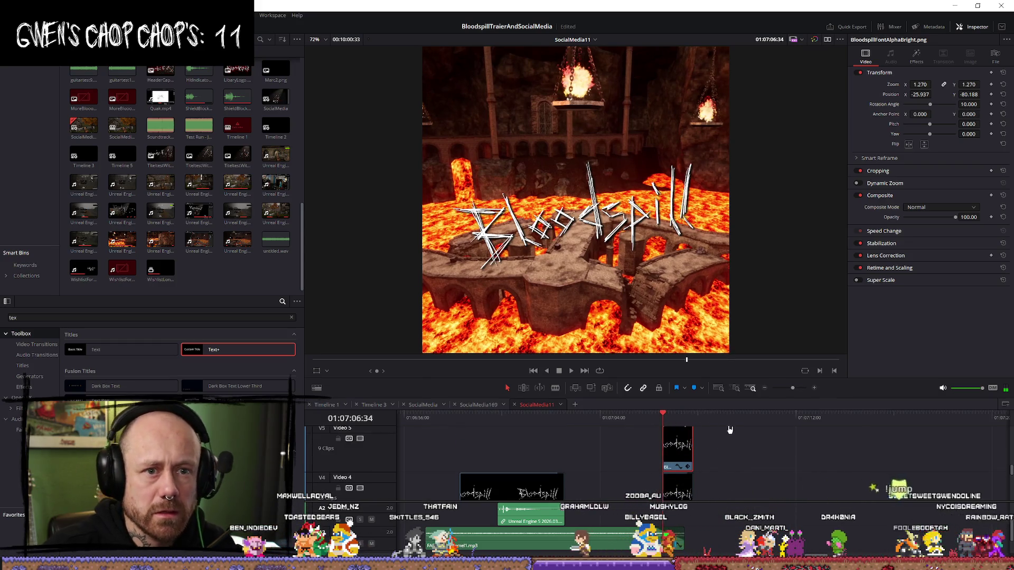
pyautogui.press('j')
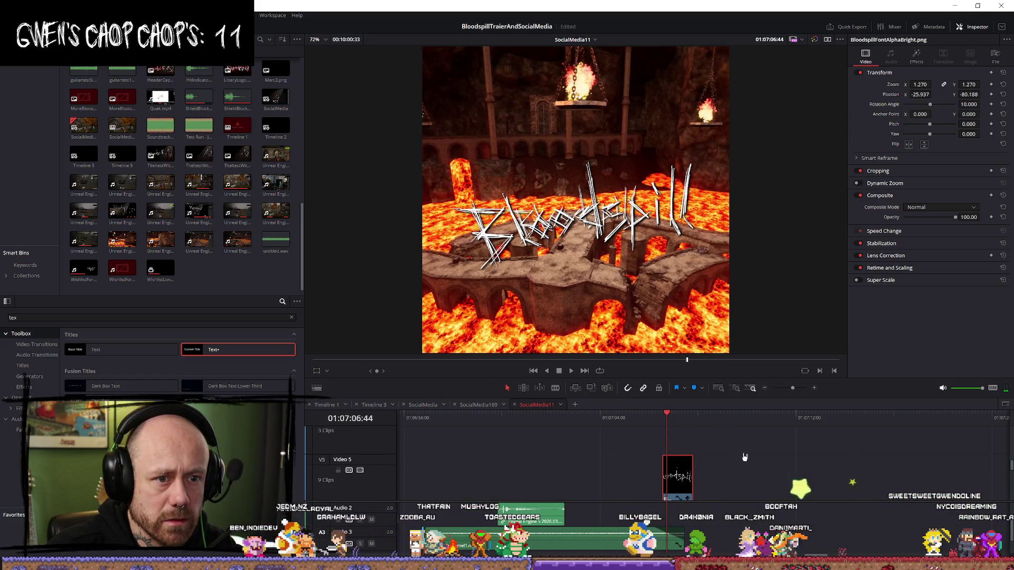
# Step: Paste a copy of the Video 3 logo clip and drag it onto Video 4, directly above the original
pyautogui.scroll(-2, 744, 457)
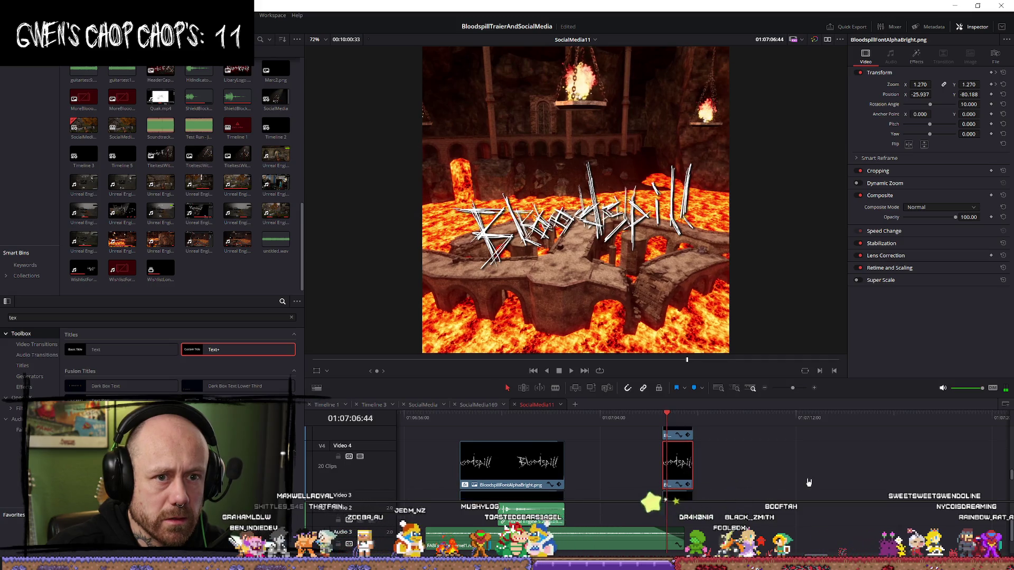
pyautogui.scroll(-2, 733, 480)
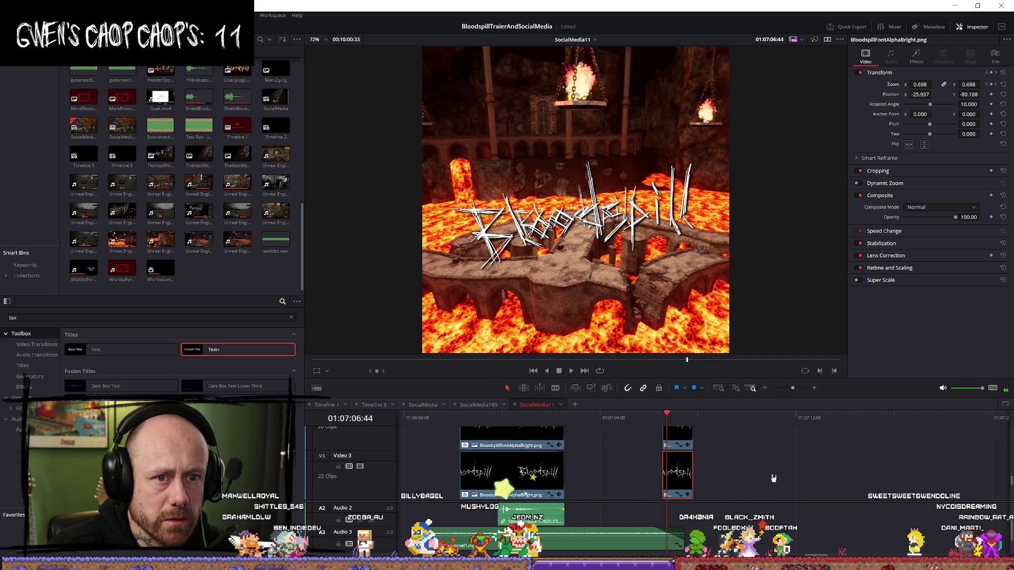
pyautogui.scroll(1, 694, 474)
pyautogui.scroll(1, 713, 462)
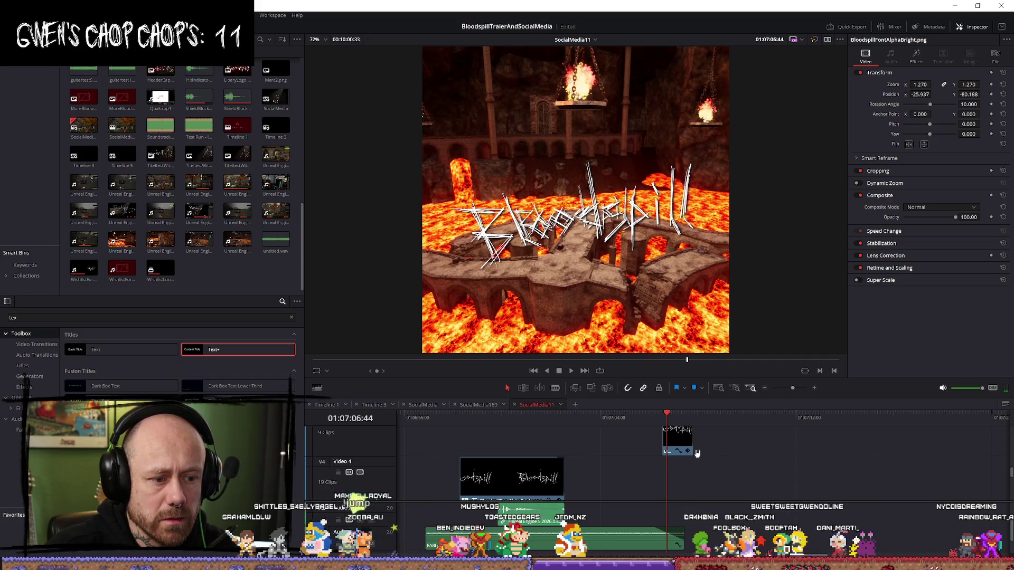
pyautogui.scroll(-1, 729, 469)
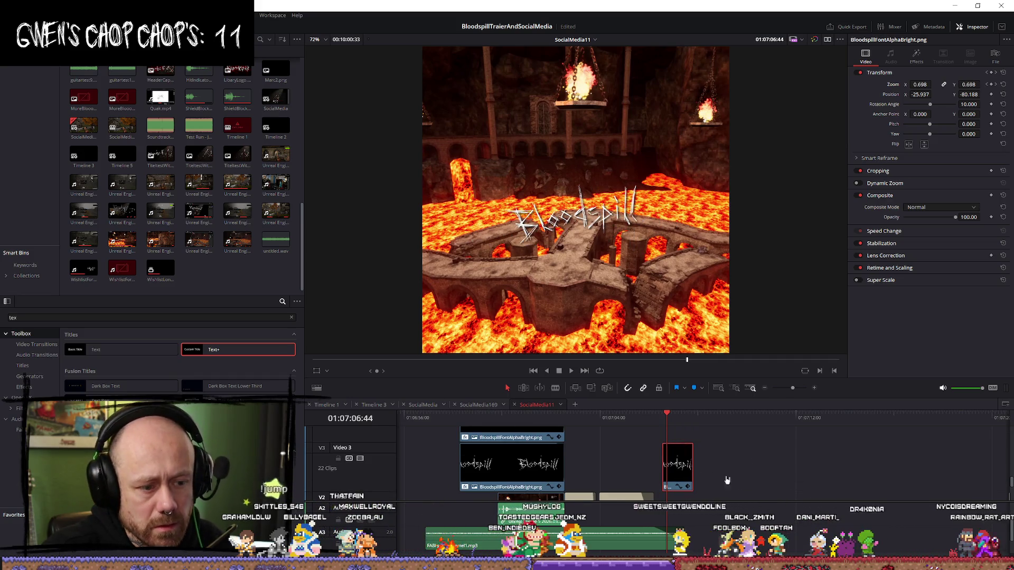
pyautogui.click(698, 422)
pyautogui.hotkey('ctrl', 'v')
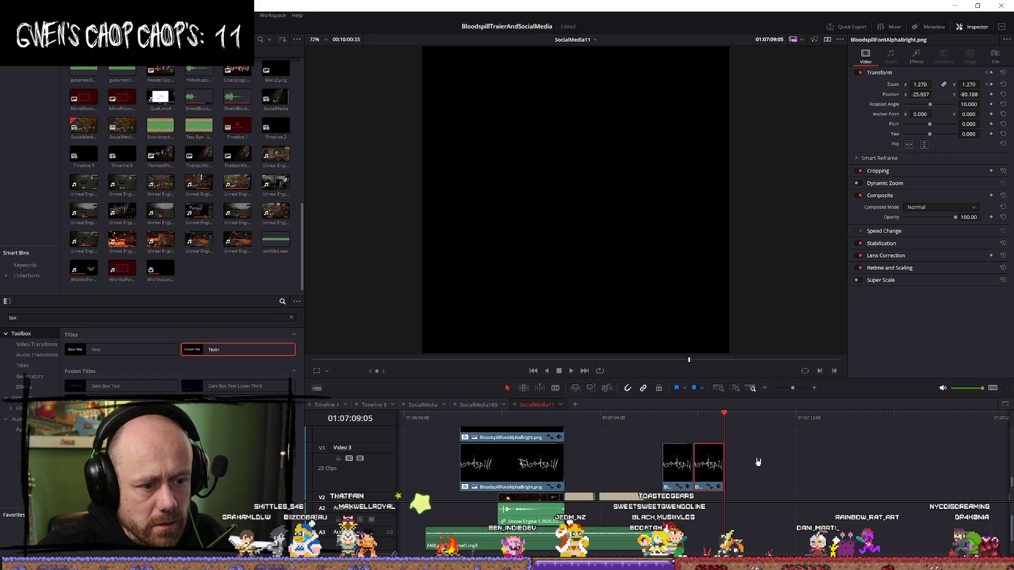
pyautogui.moveTo(709, 475)
pyautogui.mouseDown()
pyautogui.moveTo(691, 445)
pyautogui.moveTo(727, 429)
pyautogui.mouseUp()
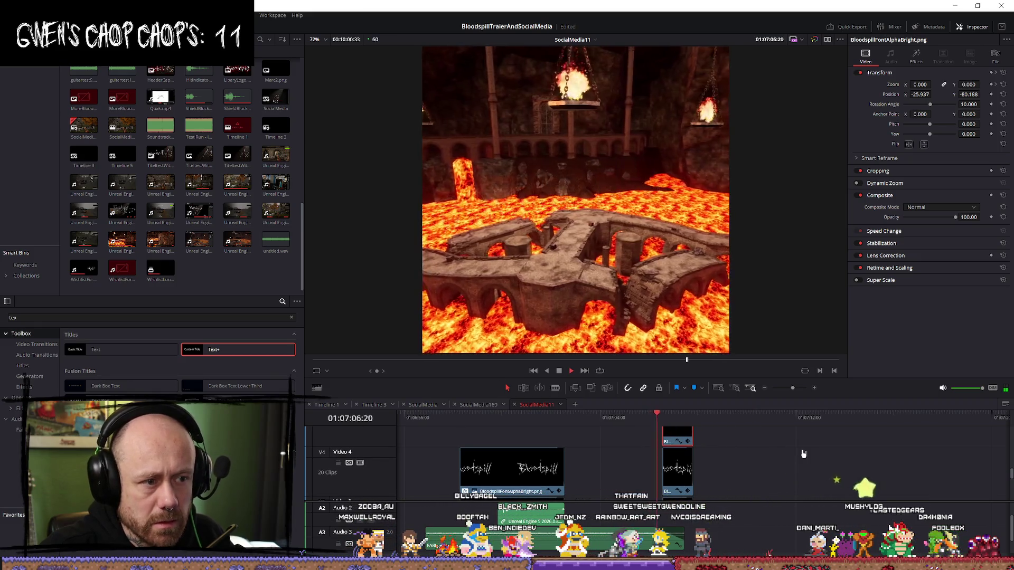
# Step: Add the original Video 3 logo clip to the selection so both stacked logos are selected
pyautogui.scroll(-3, 797, 460)
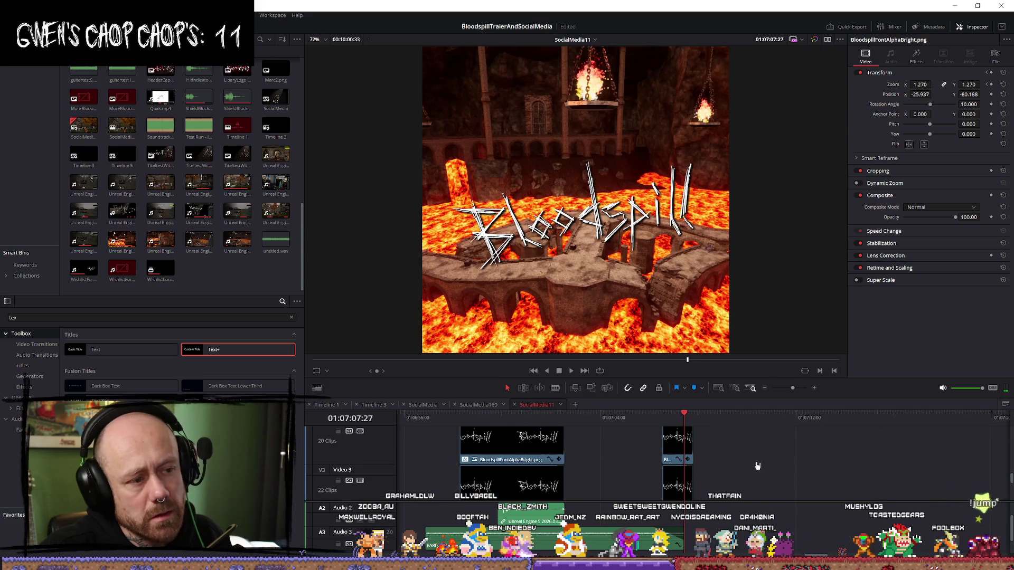
pyautogui.scroll(3, 733, 481)
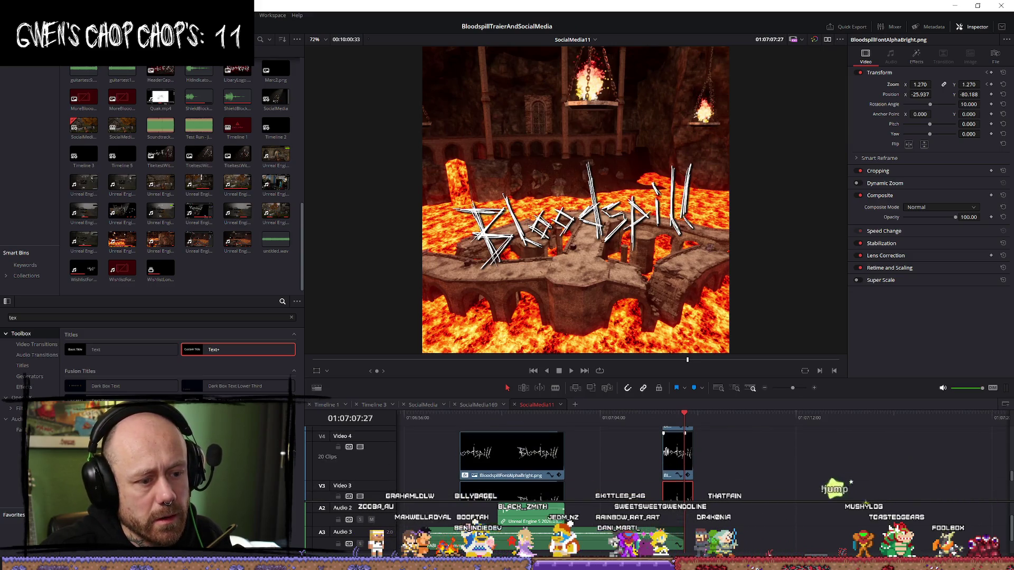
pyautogui.scroll(-3, 702, 474)
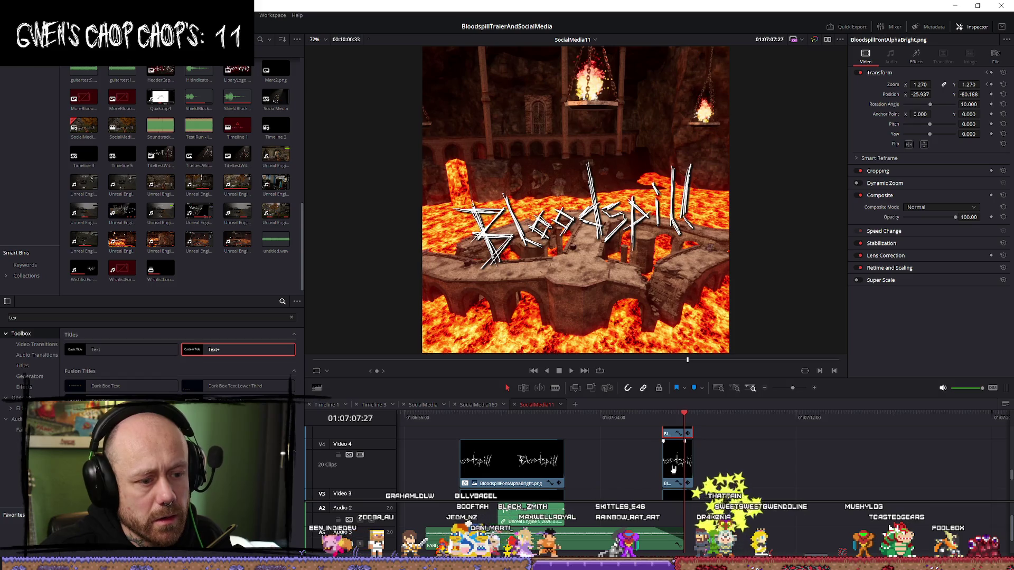
pyautogui.keyDown('ctrl'); pyautogui.click(670, 475); pyautogui.keyUp('ctrl')
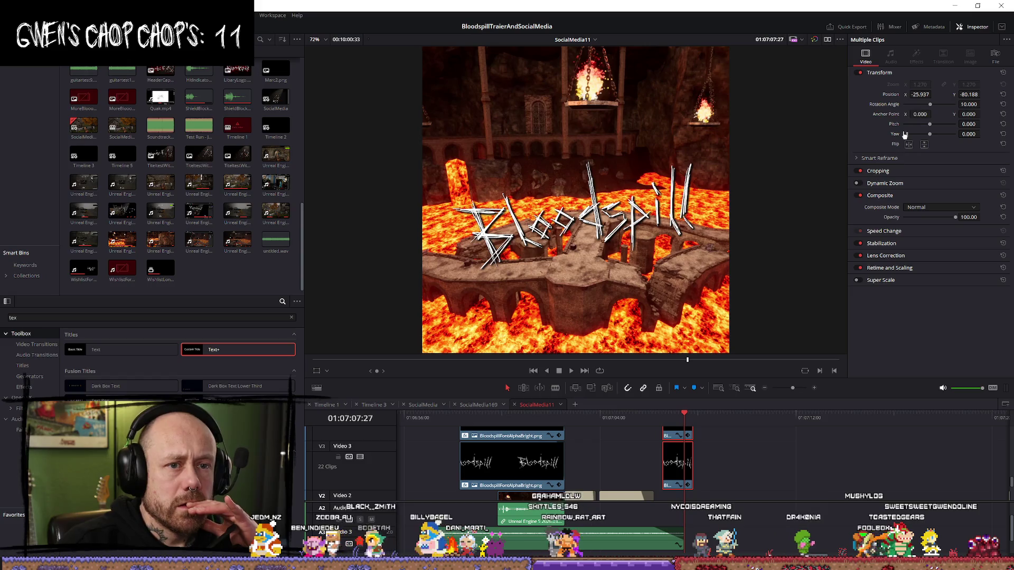
# Step: Raise both logo clips to Position Y 139.812 in the Inspector and check it in playback
pyautogui.moveTo(969, 94)
pyautogui.mouseDown()
pyautogui.moveTo(1011, 94)
pyautogui.moveTo(984, 94)
pyautogui.mouseUp()
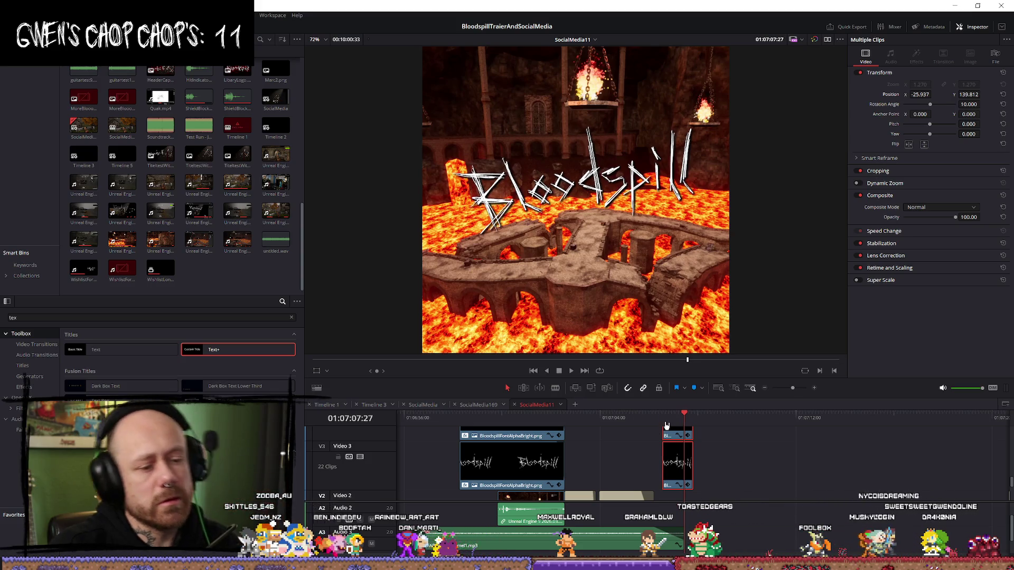
pyautogui.press('space')
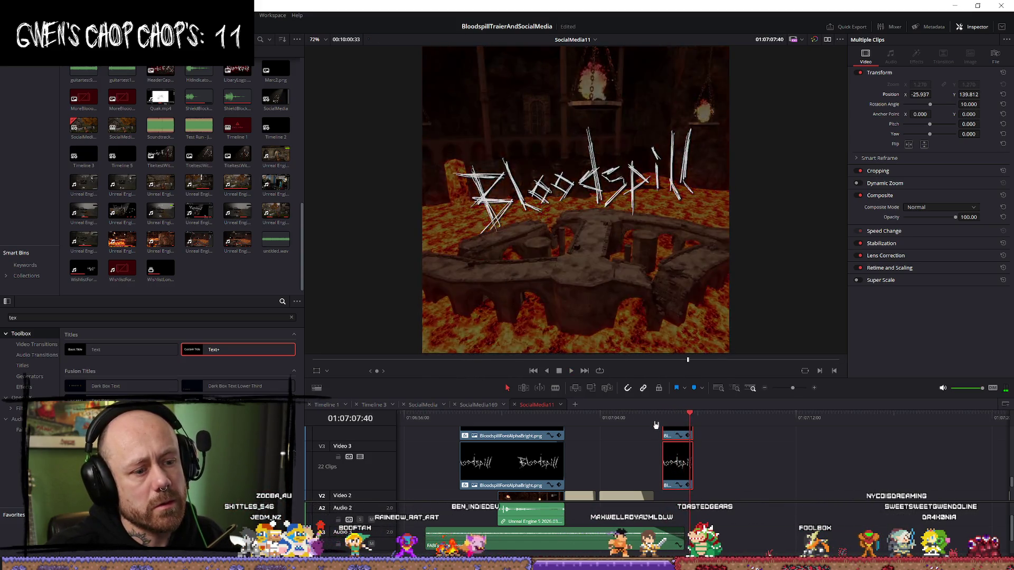
pyautogui.press('space')
pyautogui.scroll(-2, 719, 461)
pyautogui.scroll(-3, 718, 460)
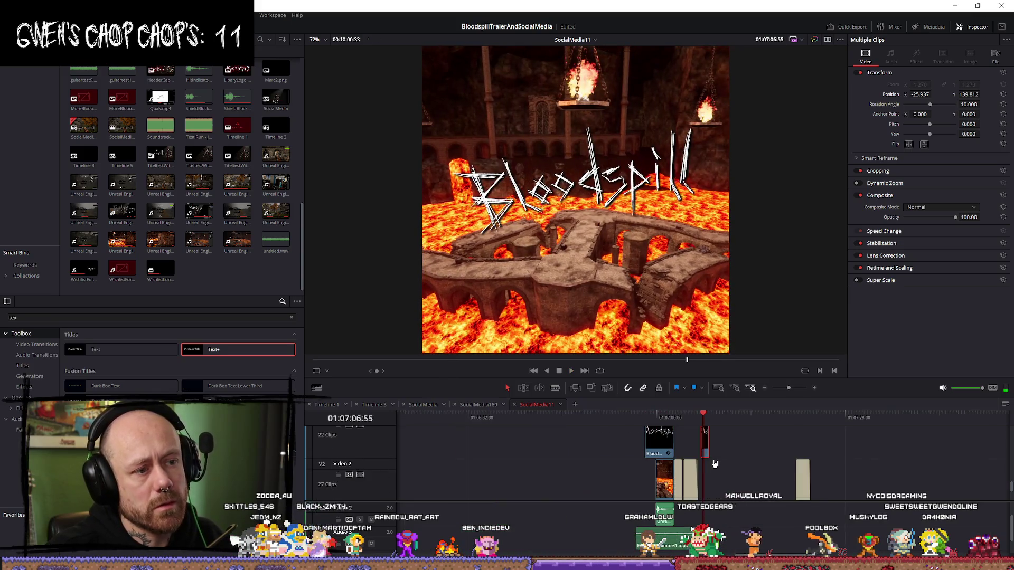
# Step: Replay the edit leading into and through the raised logo, then deselect all clips
pyautogui.click(664, 417)
pyautogui.press('space')
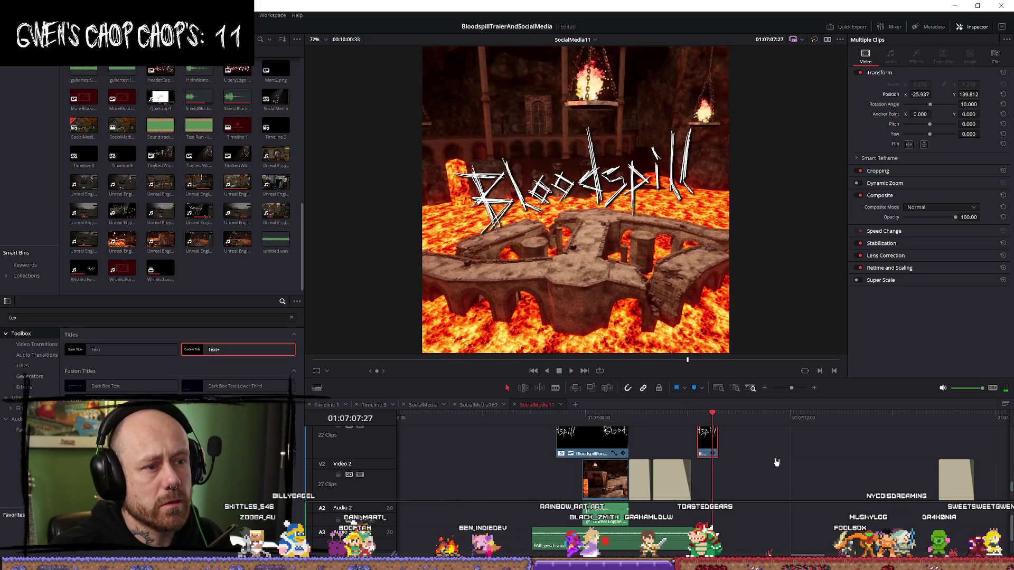
pyautogui.press('space')
pyautogui.scroll(-1, 745, 474)
pyautogui.scroll(-3, 745, 475)
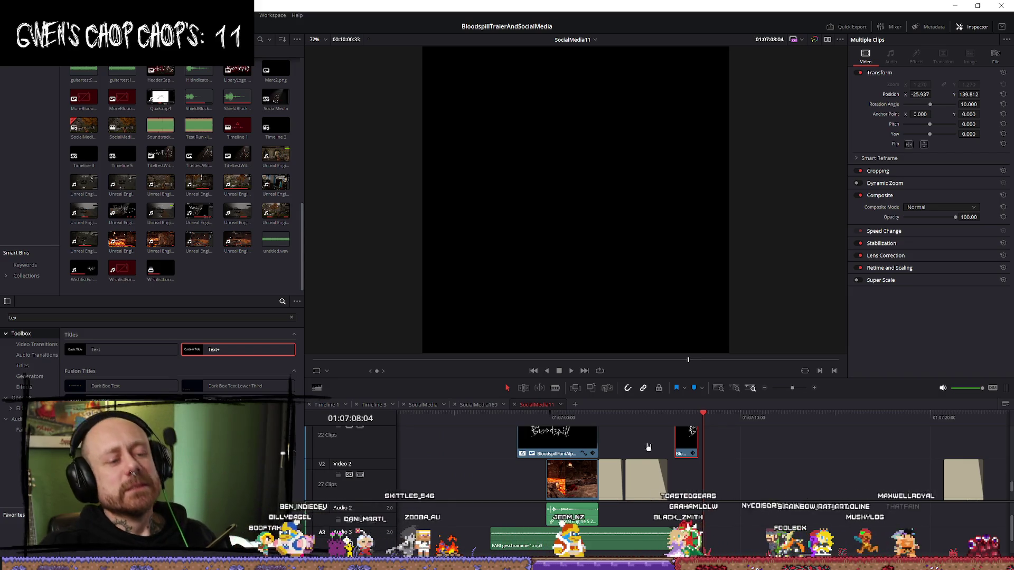
pyautogui.press('Up')
pyautogui.press('space')
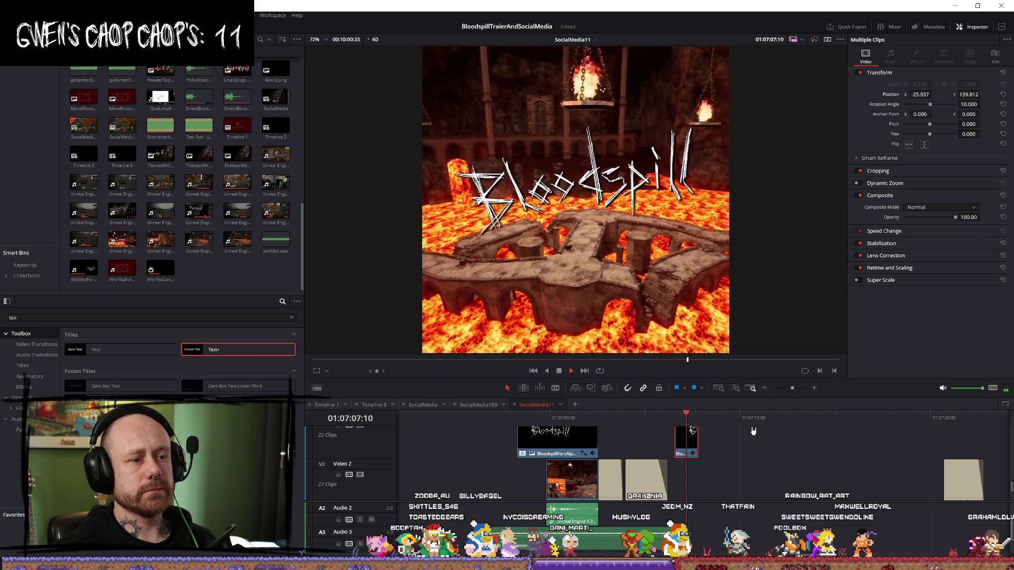
pyautogui.press('space')
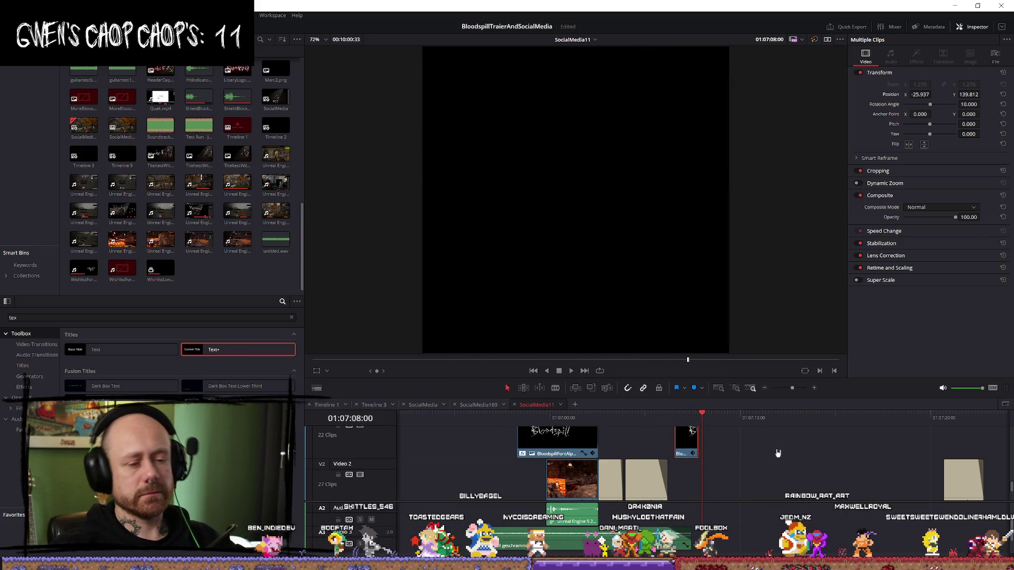
pyautogui.scroll(3, 809, 495)
pyautogui.scroll(-4, 783, 492)
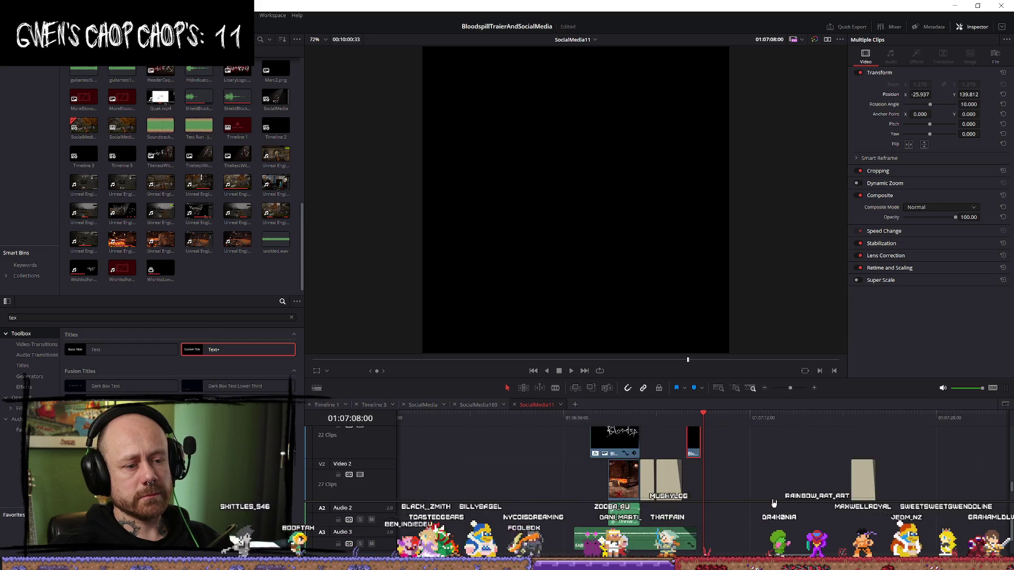
pyautogui.click(721, 525)
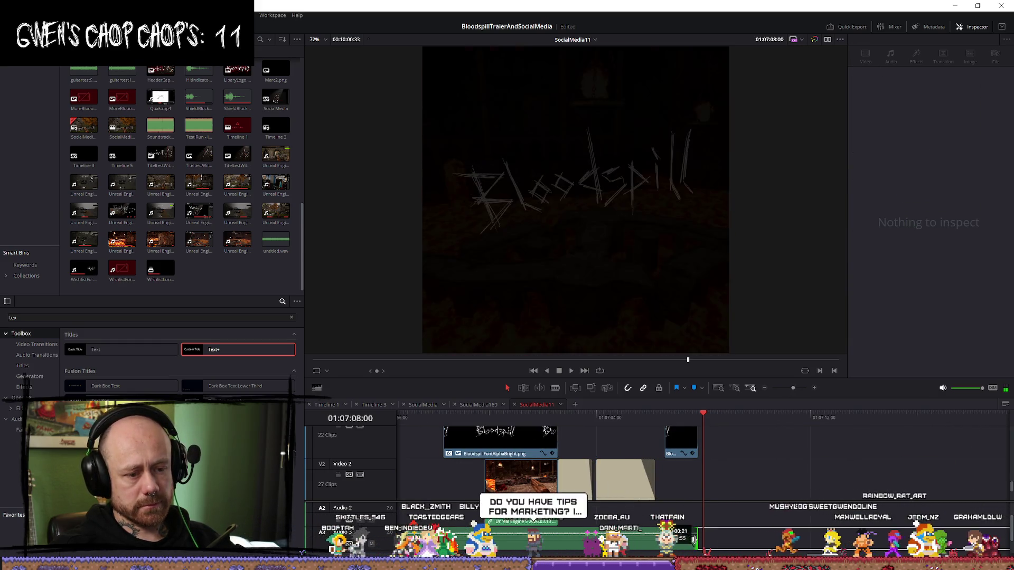
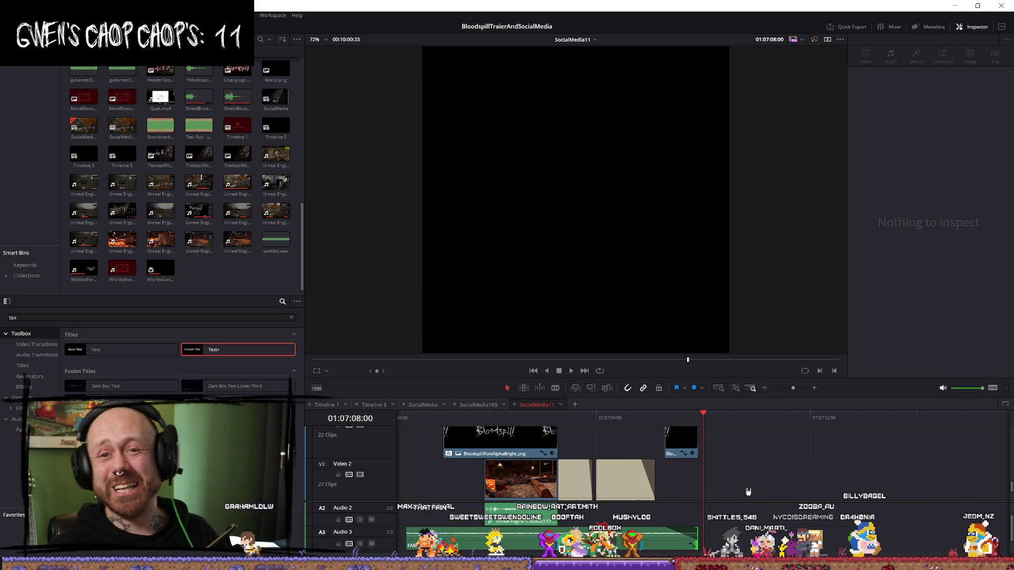
# Step: Load the lava gameplay clip into the source viewer and scroll the timeline to Video 1 and Video 2
pyautogui.doubleClick(520, 479)
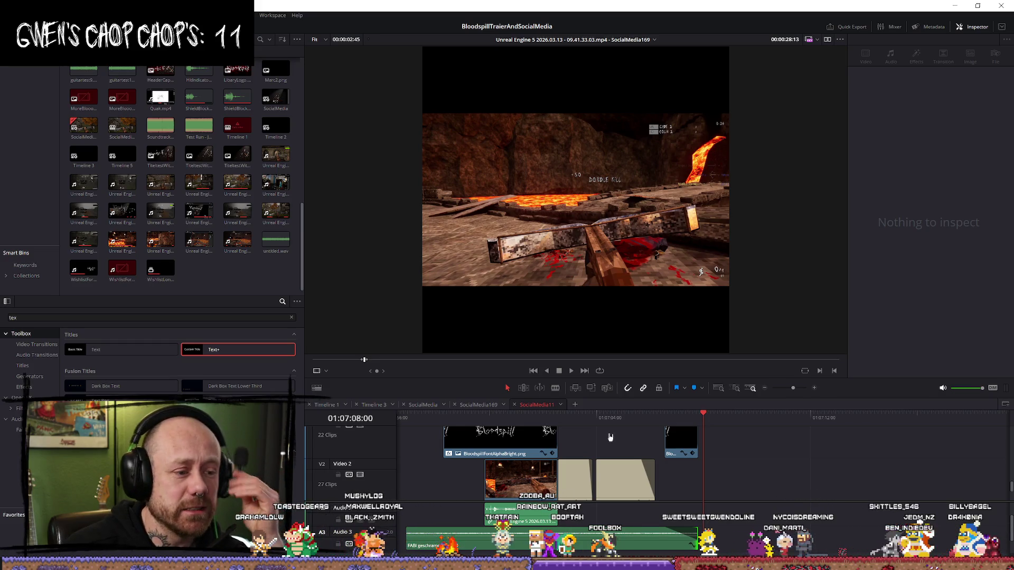
pyautogui.scroll(-3, 609, 437)
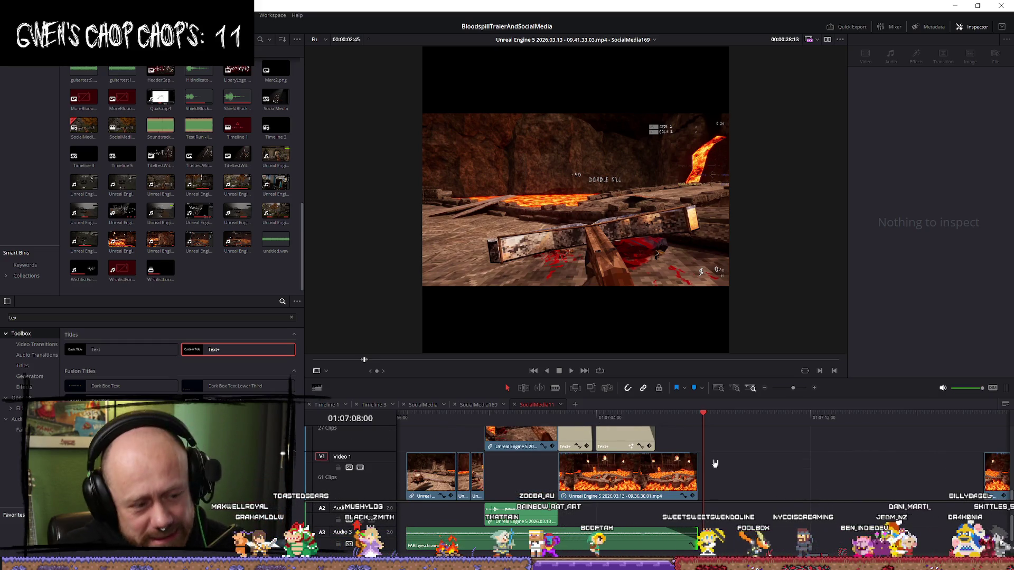
pyautogui.scroll(-5, 715, 463)
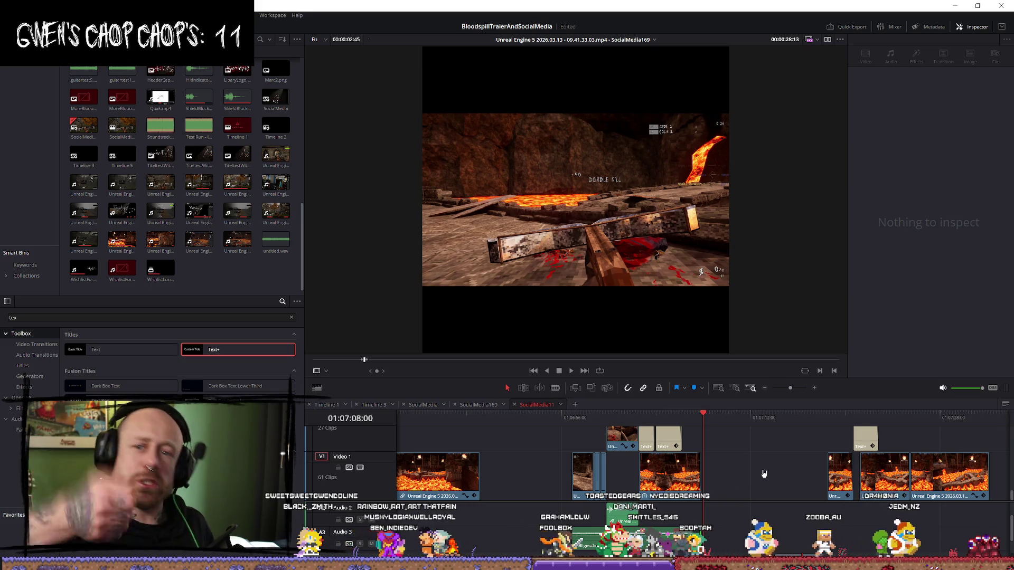
# Step: Return the viewer to the SocialMedia11 timeline and play it, stopping on the BloodspillFontAlphaBright.png logo
pyautogui.click(673, 431)
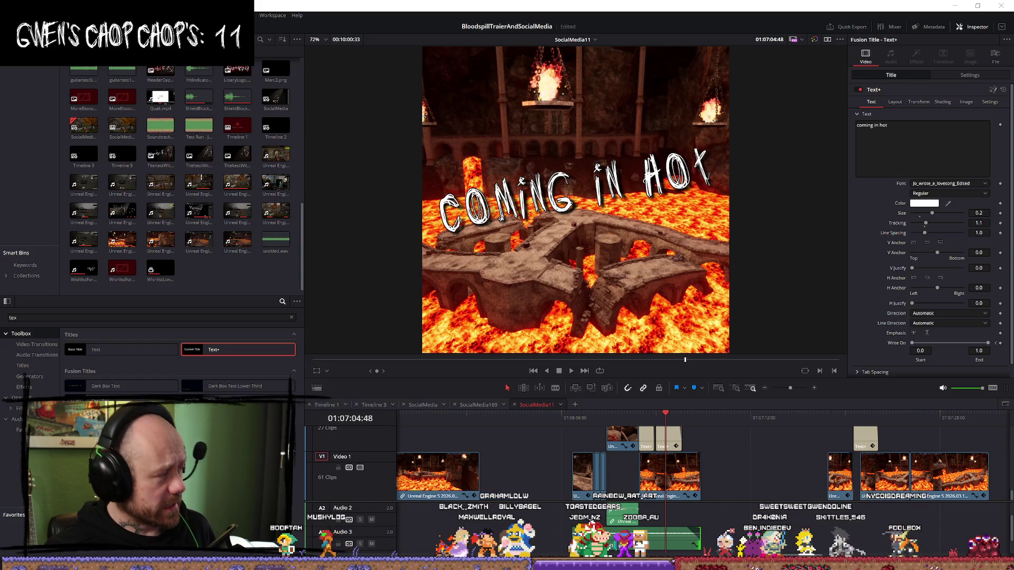
pyautogui.press('q')
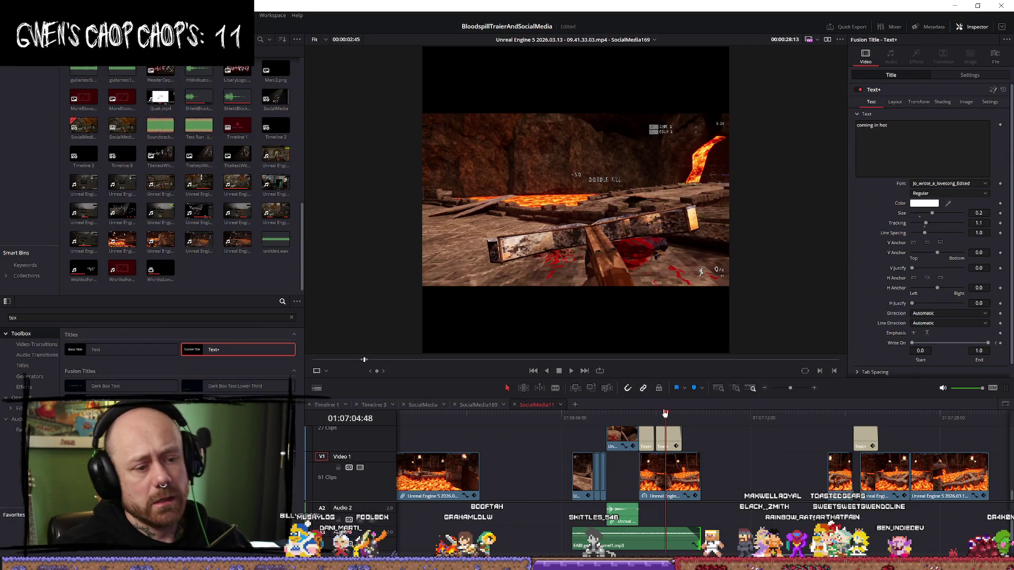
pyautogui.press('space')
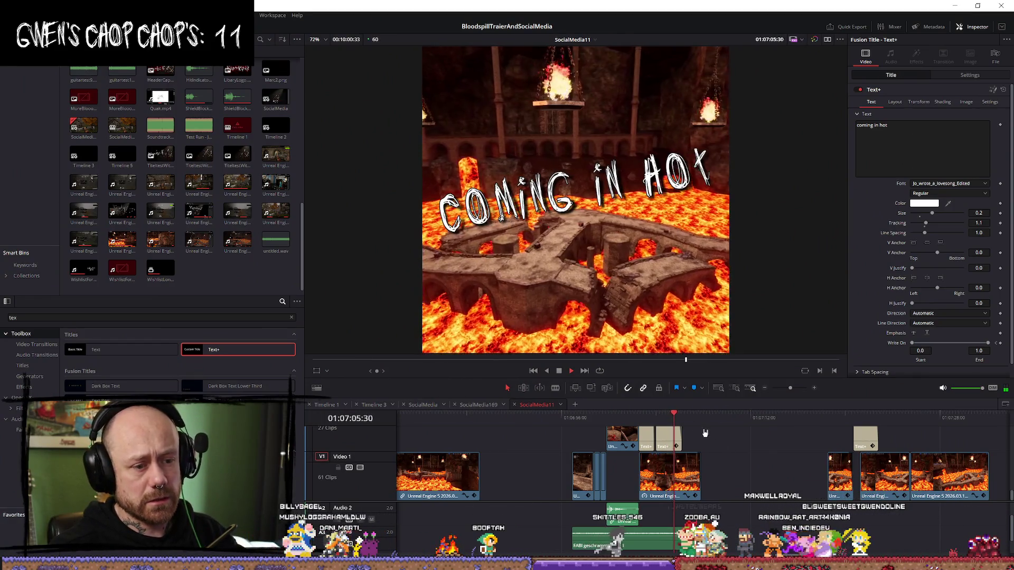
pyautogui.press('space')
pyautogui.scroll(3, 792, 476)
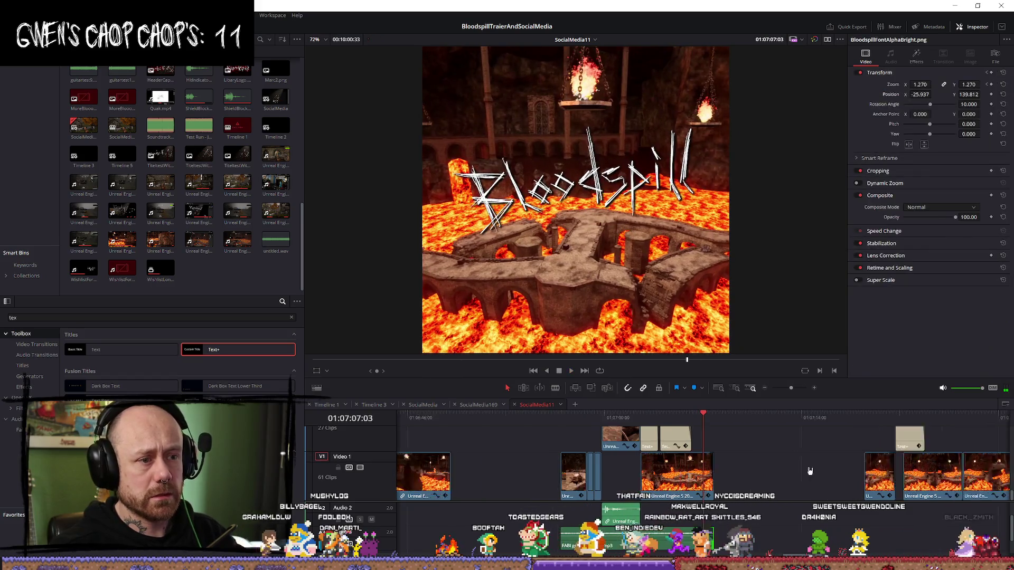
# Step: Set the logo's zoom to 0 on its existing later keyframe
pyautogui.scroll(2, 802, 493)
pyautogui.scroll(2, 765, 470)
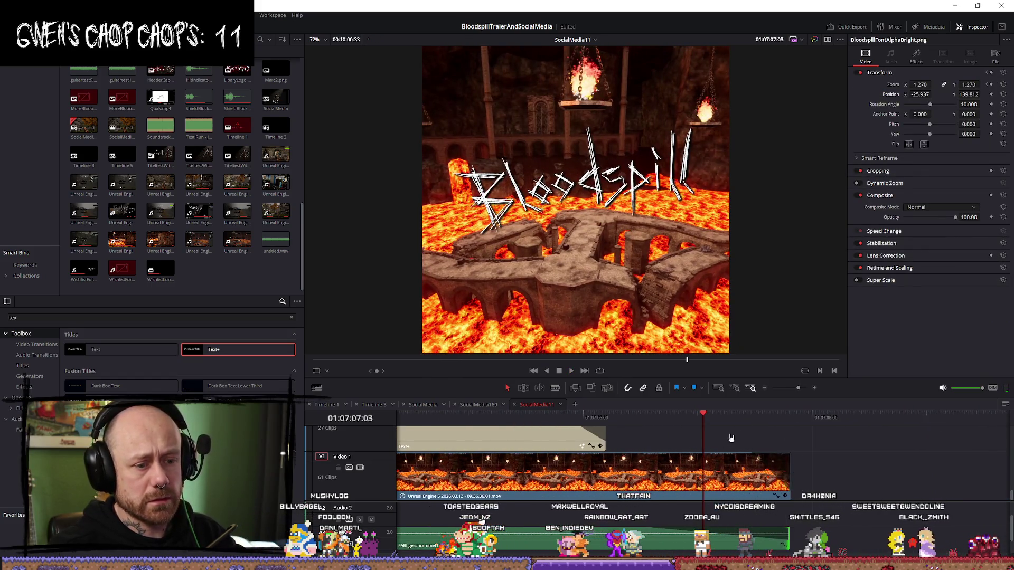
pyautogui.scroll(2, 755, 455)
pyautogui.scroll(2, 742, 448)
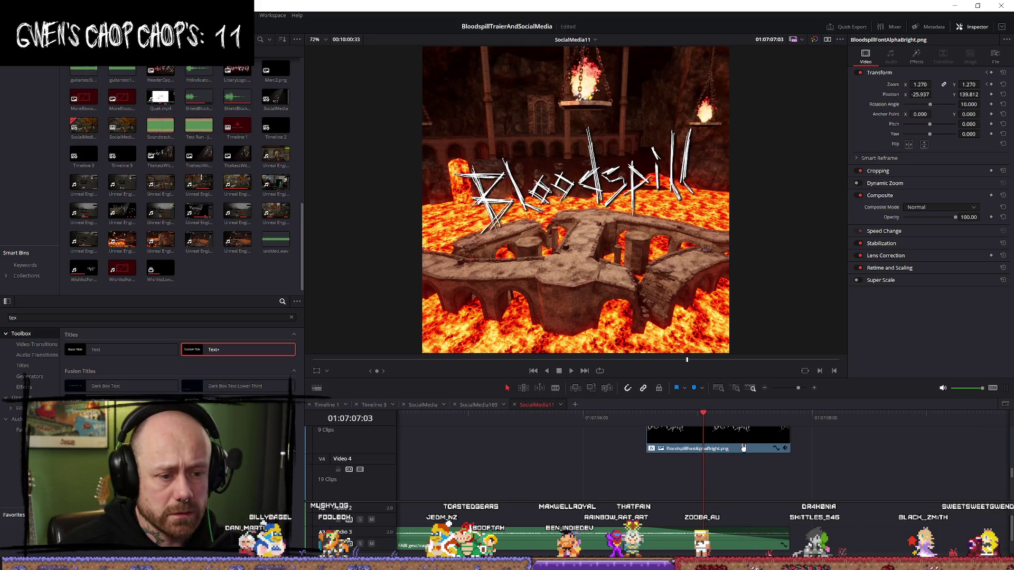
pyautogui.scroll(-2, 756, 456)
pyautogui.moveTo(703, 416); pyautogui.dragTo(646, 416)
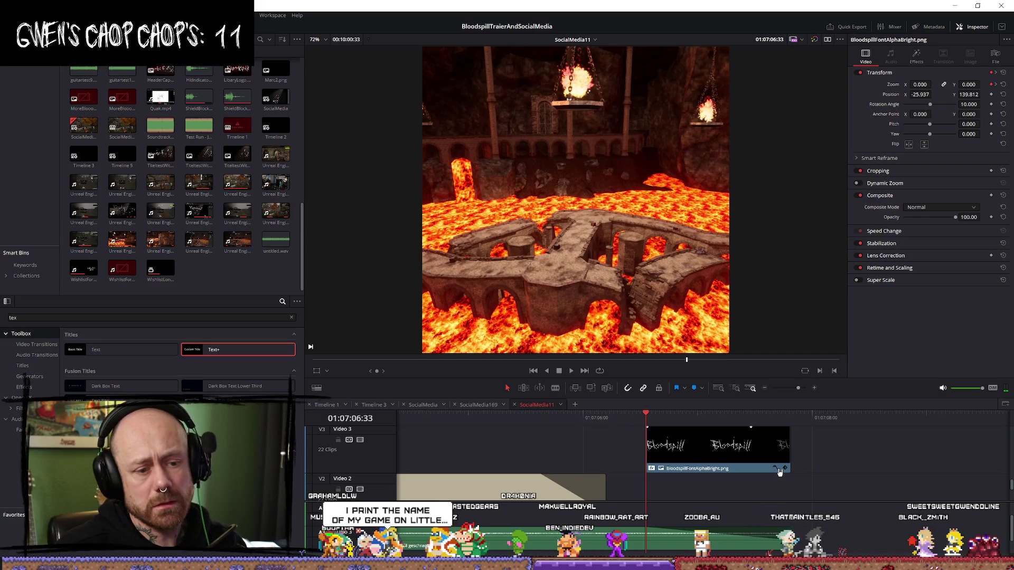
pyautogui.press('space')
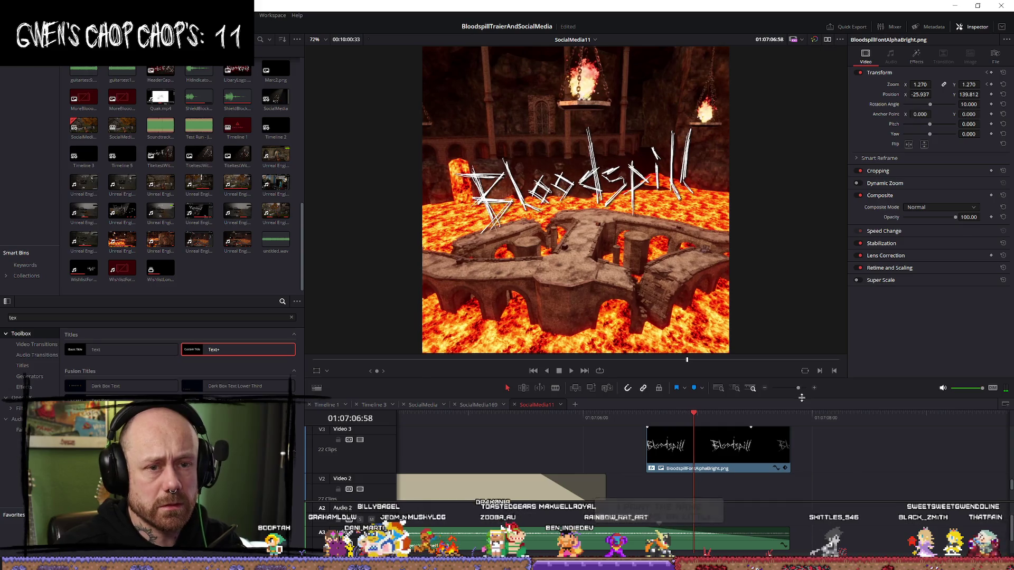
pyautogui.click(986, 85)
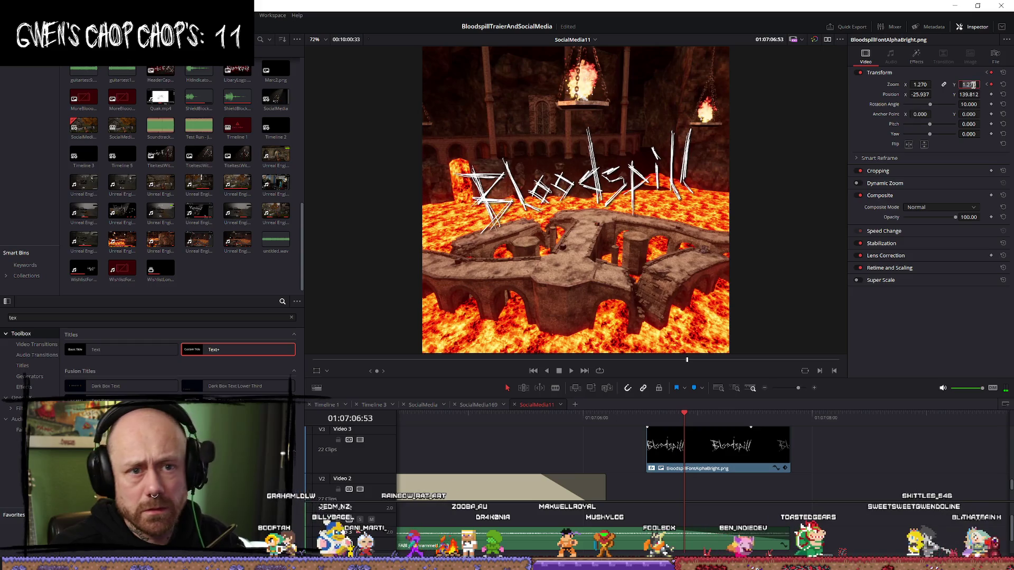
pyautogui.click(971, 84)
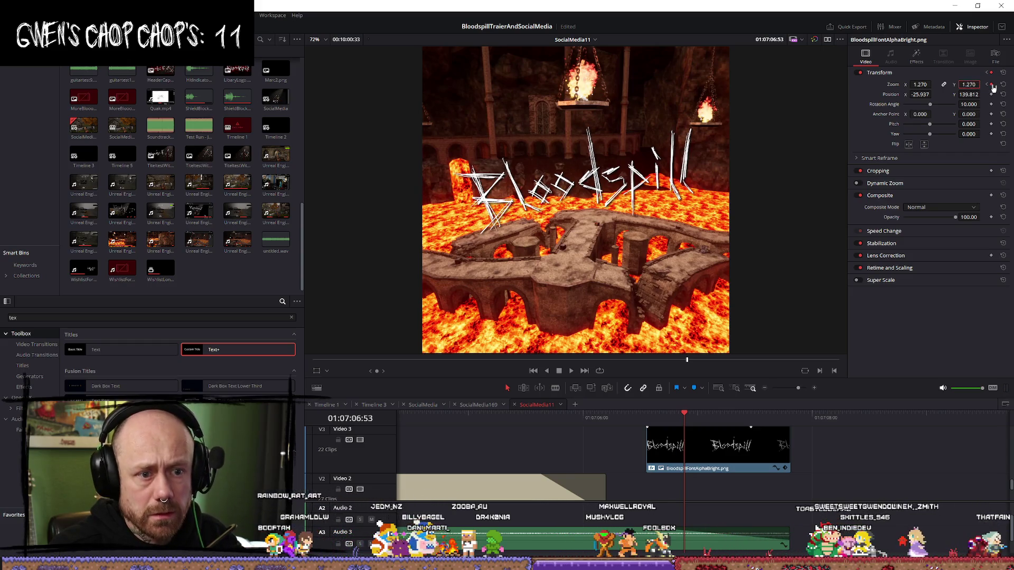
pyautogui.write('0')
pyautogui.press('Return')
# Step: Keyframe the logo's zoom at 1.270 at 01:07:06:43 and preview the zoom-in
pyautogui.press('Left')
pyautogui.press('Left')
pyautogui.press('Left')
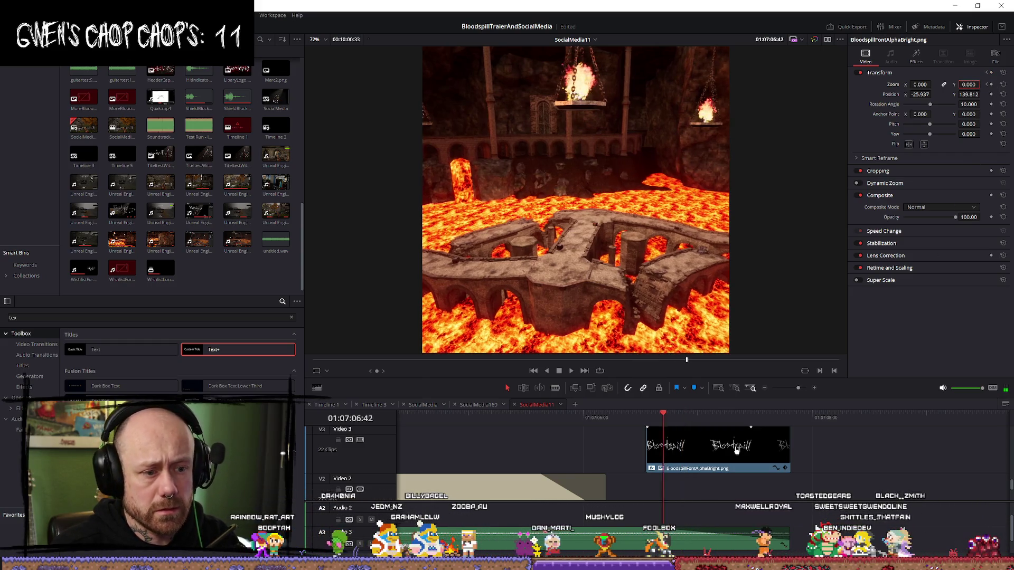
pyautogui.press('Left')
pyautogui.press('Left')
pyautogui.press('Left')
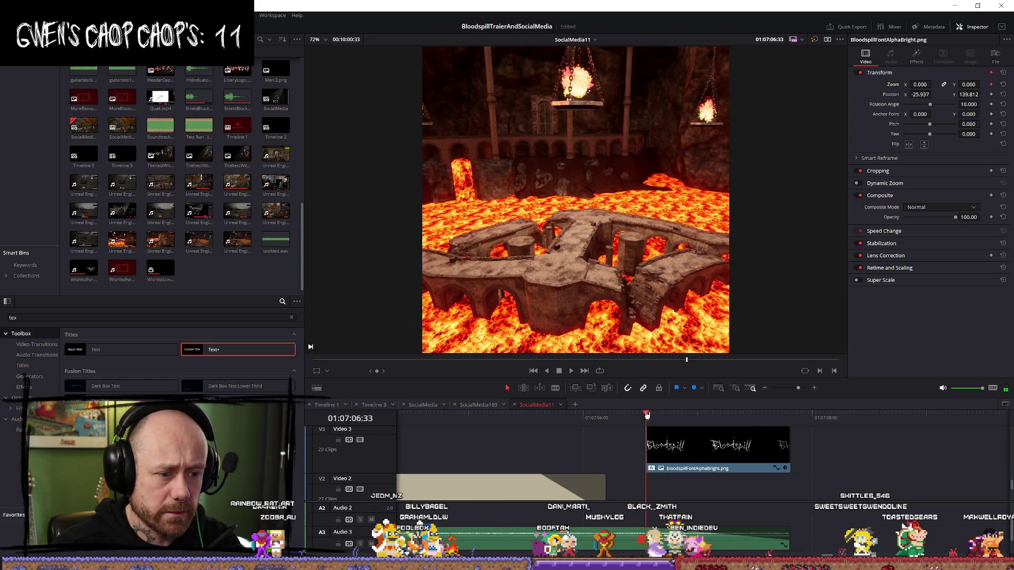
pyautogui.press('Left')
pyautogui.press('Right')
pyautogui.press('Right')
pyautogui.press('Right')
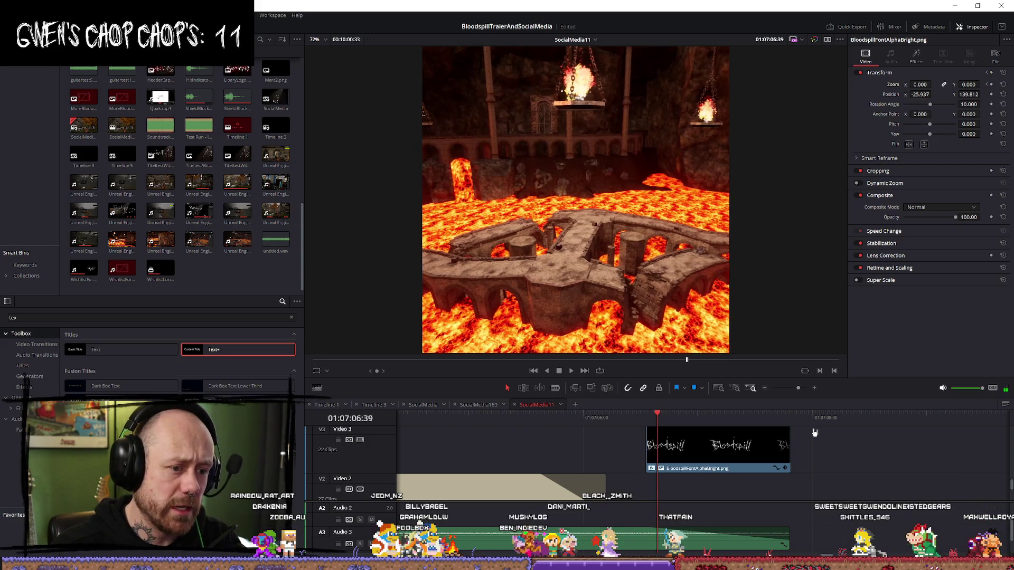
pyautogui.press('Right')
pyautogui.press('Right')
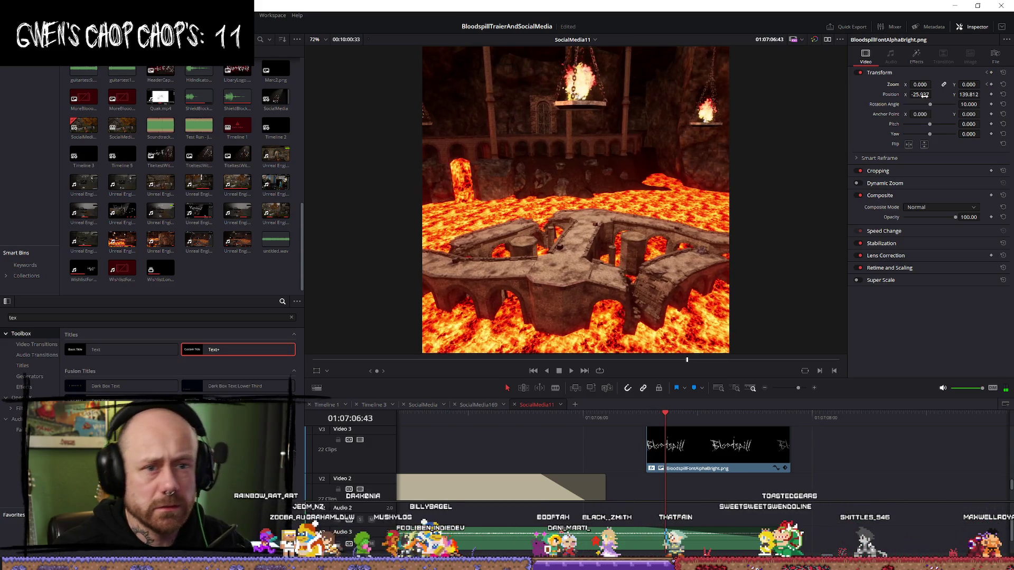
pyautogui.moveTo(925, 84); pyautogui.dragTo(992, 106)
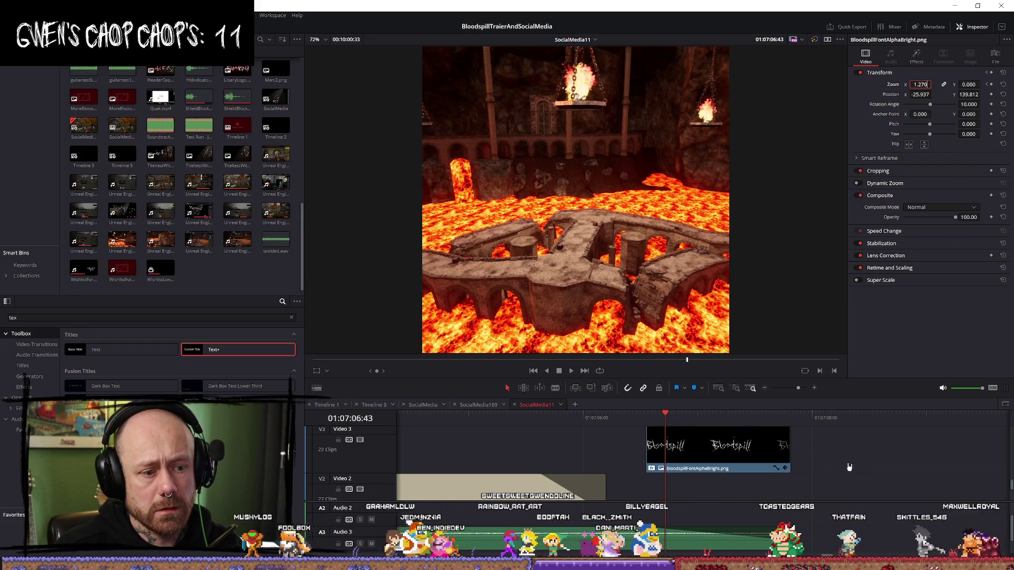
pyautogui.click(991, 84)
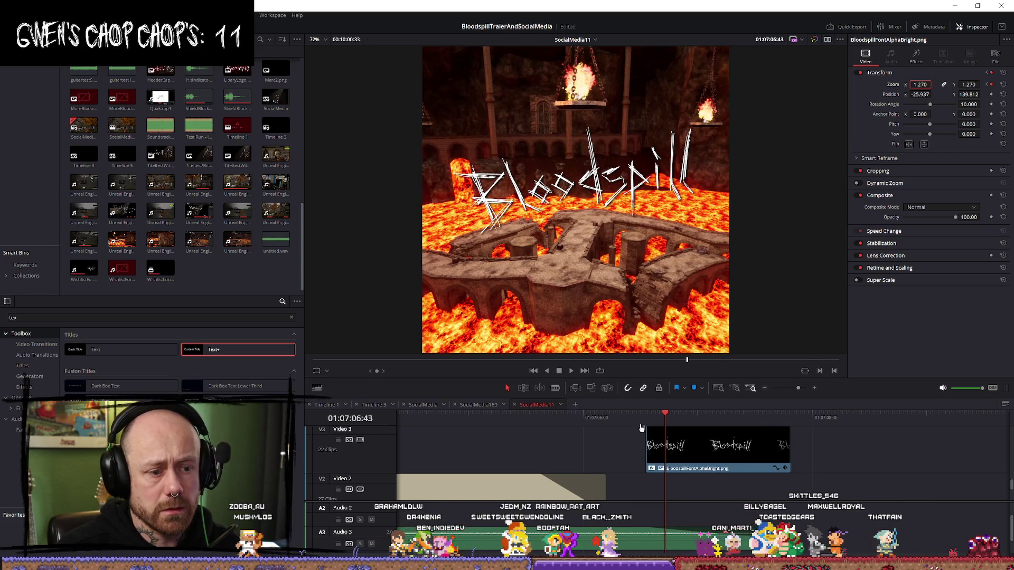
pyautogui.click(647, 417)
pyautogui.press('space')
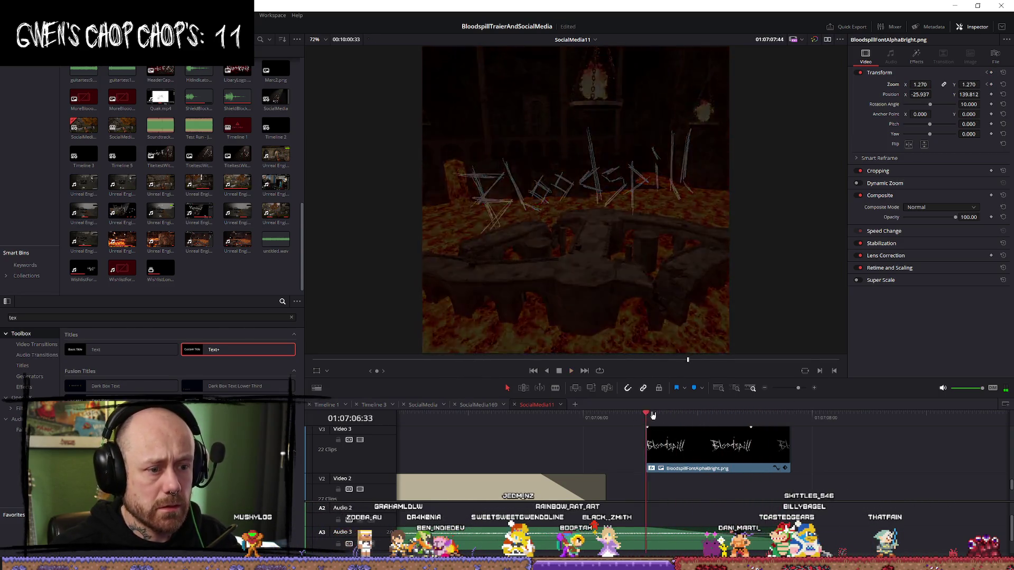
pyautogui.press('space')
# Step: Paste copies of the logo clip and move one copy up a track and earlier
pyautogui.scroll(1, 811, 490)
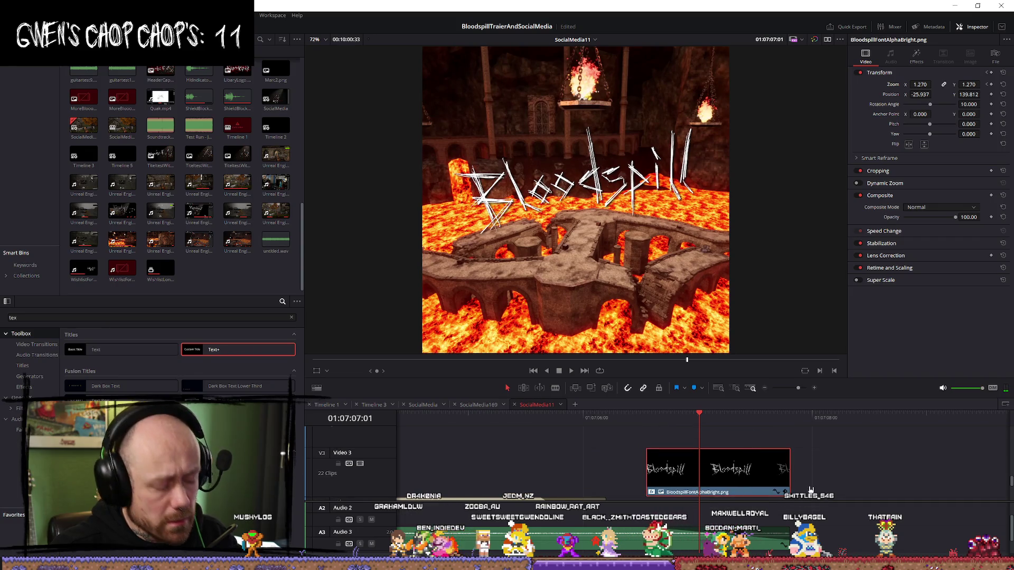
pyautogui.scroll(1, 811, 490)
pyautogui.moveTo(700, 427)
pyautogui.mouseDown()
pyautogui.moveTo(645, 427)
pyautogui.moveTo(807, 428)
pyautogui.mouseUp()
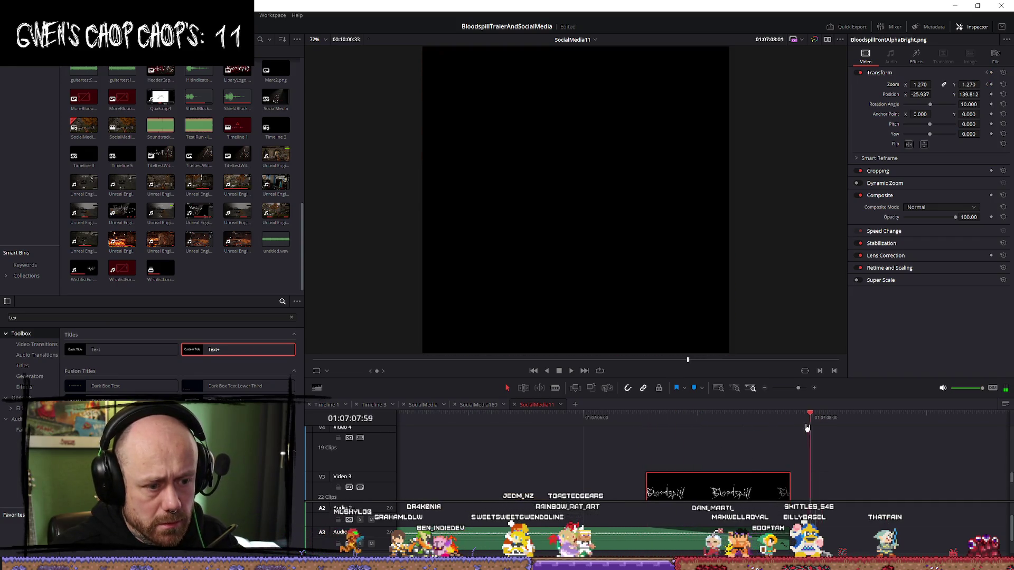
pyautogui.hotkey('ctrl', 'v')
pyautogui.hotkey('ctrl', 'v')
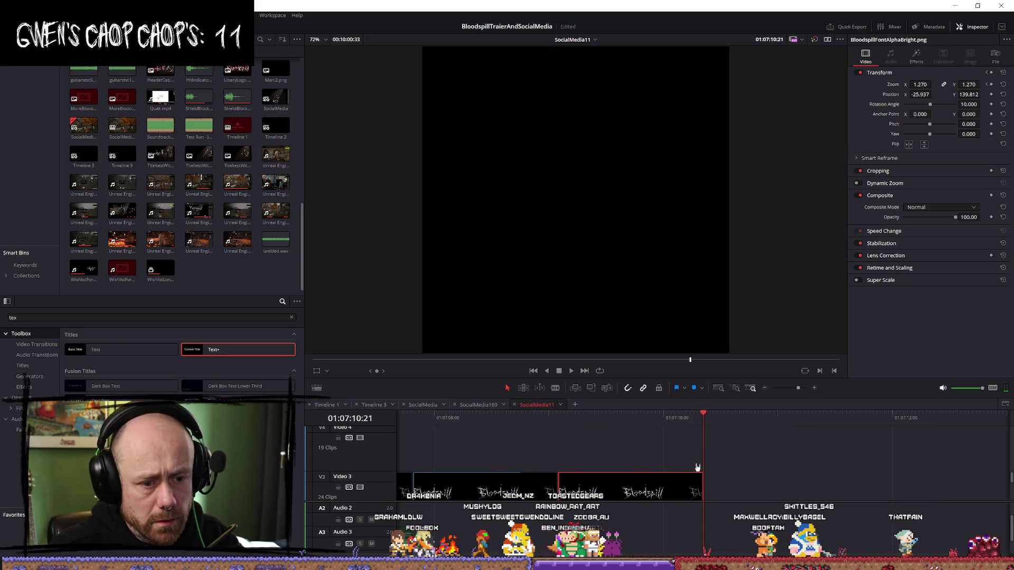
pyautogui.moveTo(618, 482)
pyautogui.mouseDown()
pyautogui.moveTo(550, 436)
pyautogui.moveTo(475, 435)
pyautogui.mouseUp()
pyautogui.press('Up')
pyautogui.press('Up')
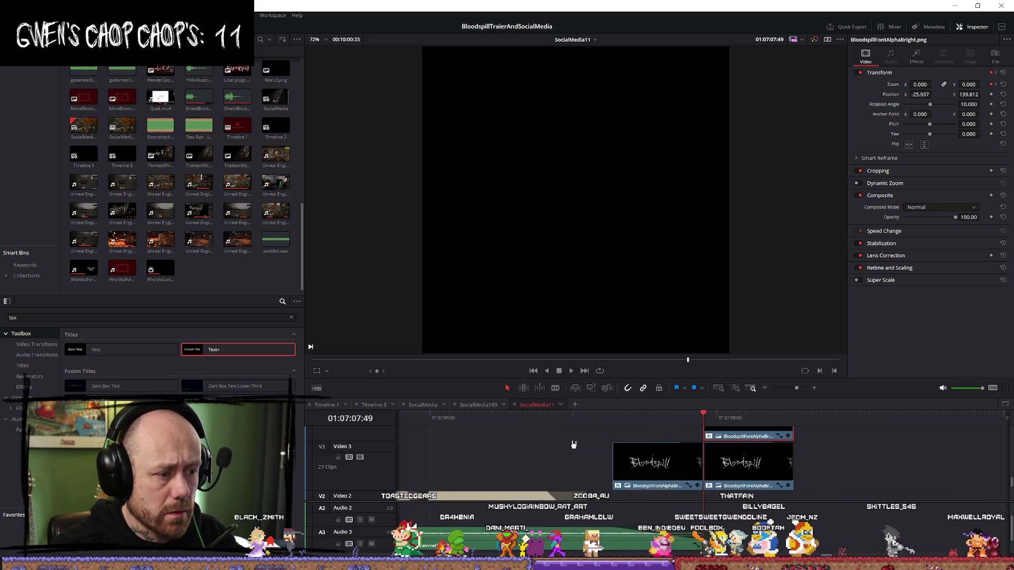
# Step: Shift the original and Video 3 logo clips earlier together and review them
pyautogui.scroll(1, 687, 465)
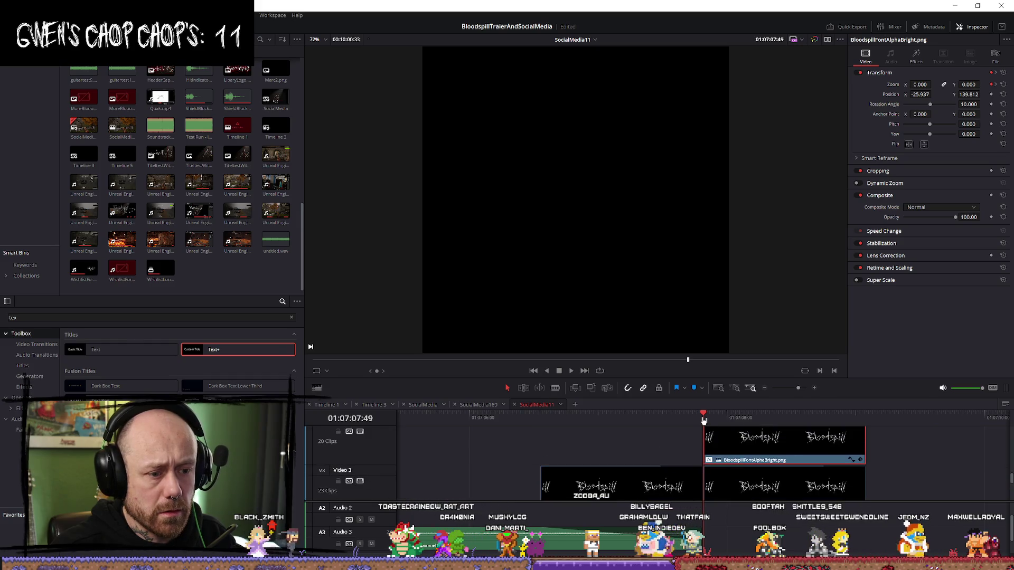
pyautogui.click(540, 421)
pyautogui.keyDown('ctrl'); pyautogui.click(775, 488); pyautogui.keyUp('ctrl')
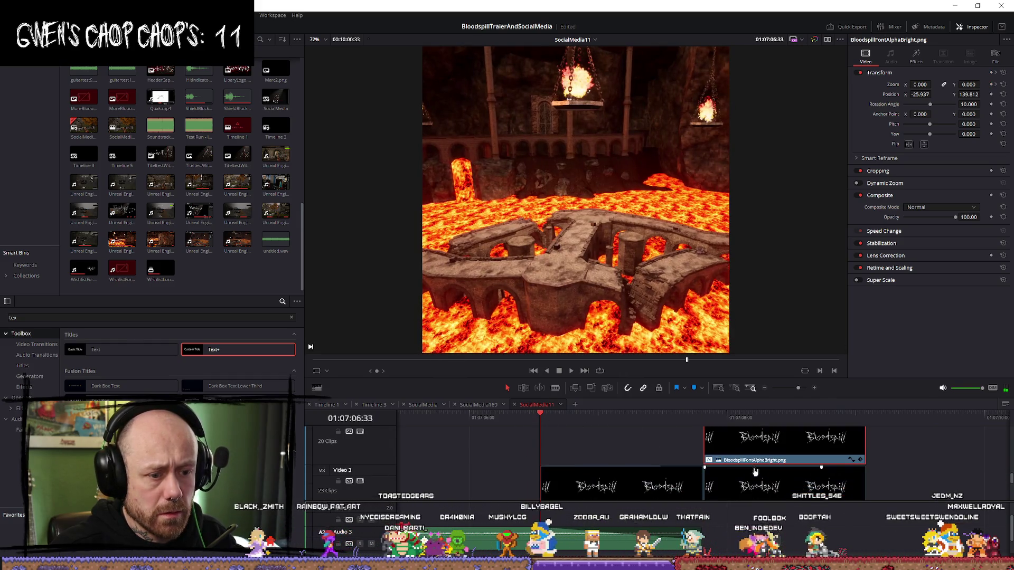
pyautogui.moveTo(774, 488)
pyautogui.mouseDown()
pyautogui.moveTo(602, 449)
pyautogui.moveTo(612, 437)
pyautogui.mouseUp()
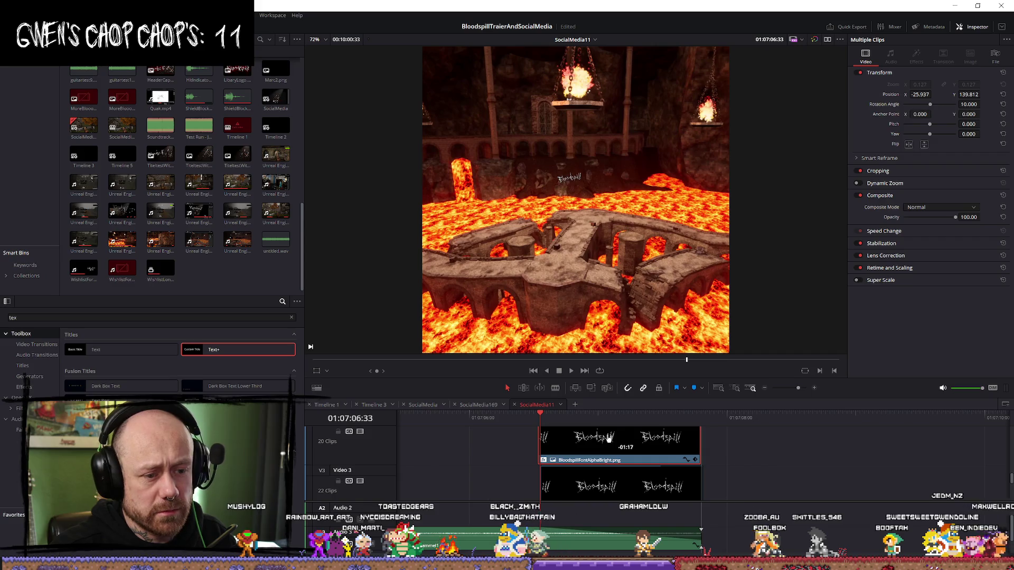
pyautogui.press('space')
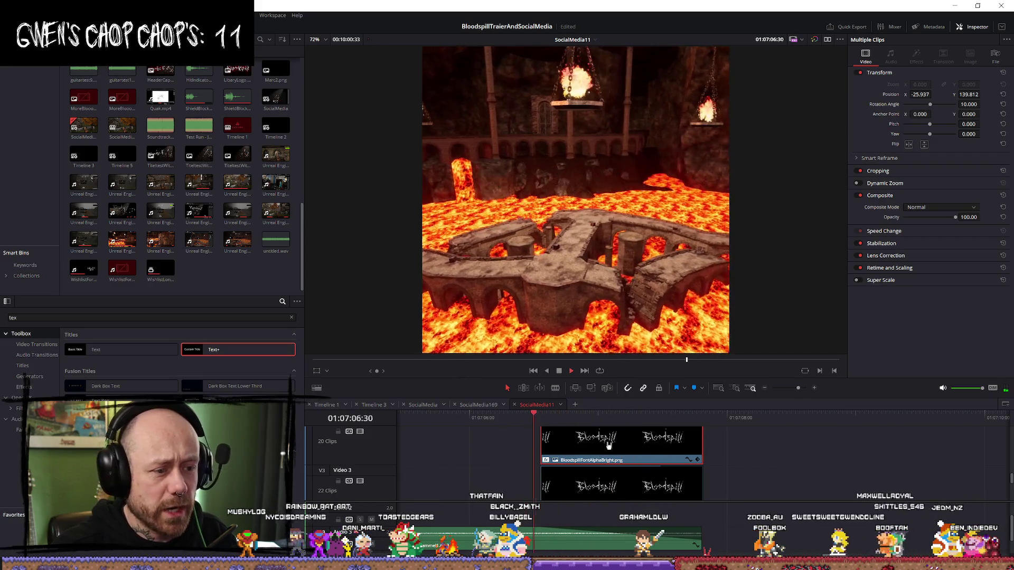
pyautogui.press('space')
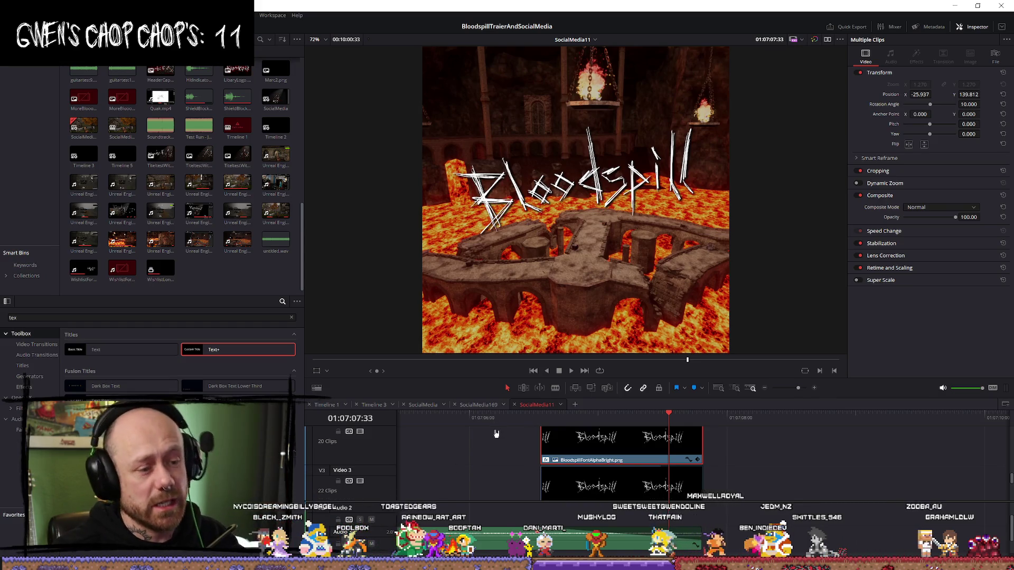
# Step: Play the SocialMedia11 cut from just before the tilted Bloodspill title shot
pyautogui.scroll(-10, 496, 433)
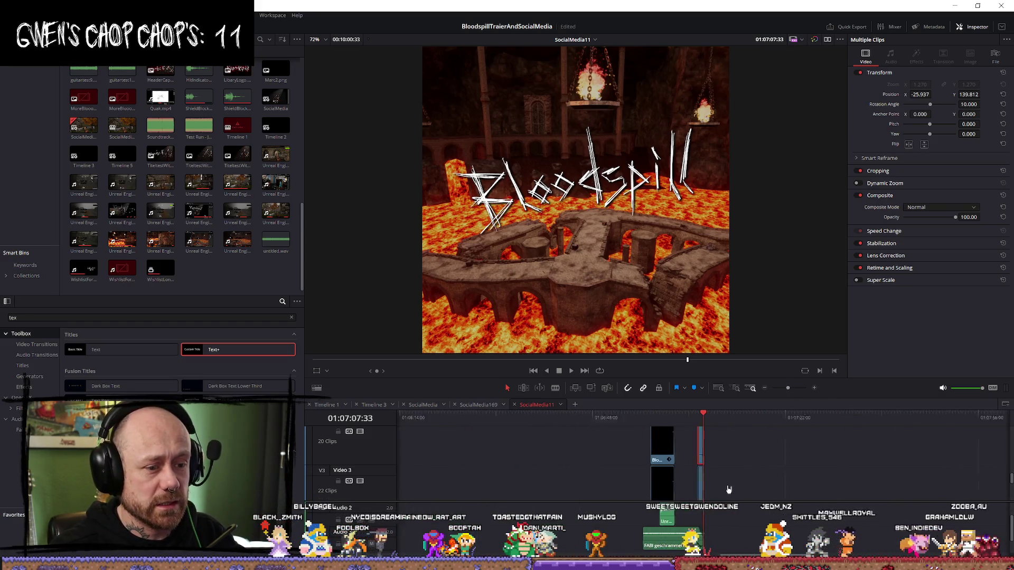
pyautogui.scroll(3, 729, 490)
pyautogui.press('/')
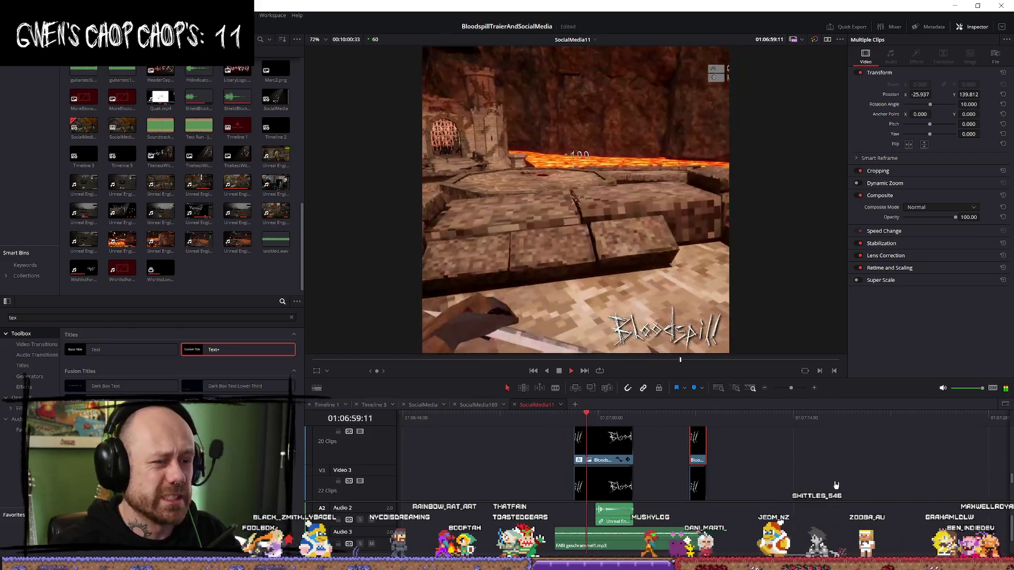
# Step: Trim the Bloodspill logo clips' left edges earlier and play back the edited section
pyautogui.press('space')
pyautogui.scroll(3, 739, 470)
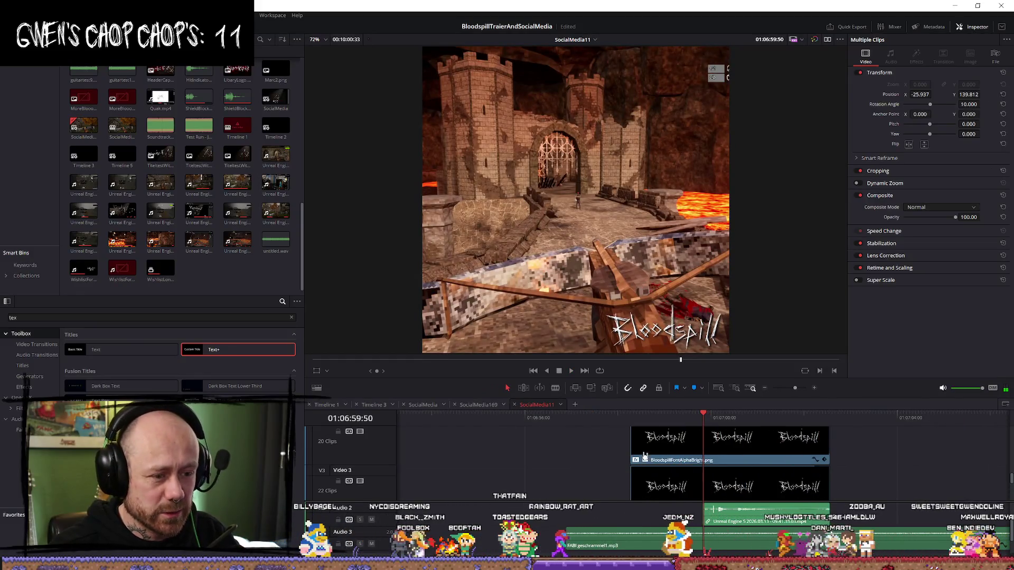
pyautogui.click(644, 455)
pyautogui.moveTo(632, 481); pyautogui.dragTo(571, 480)
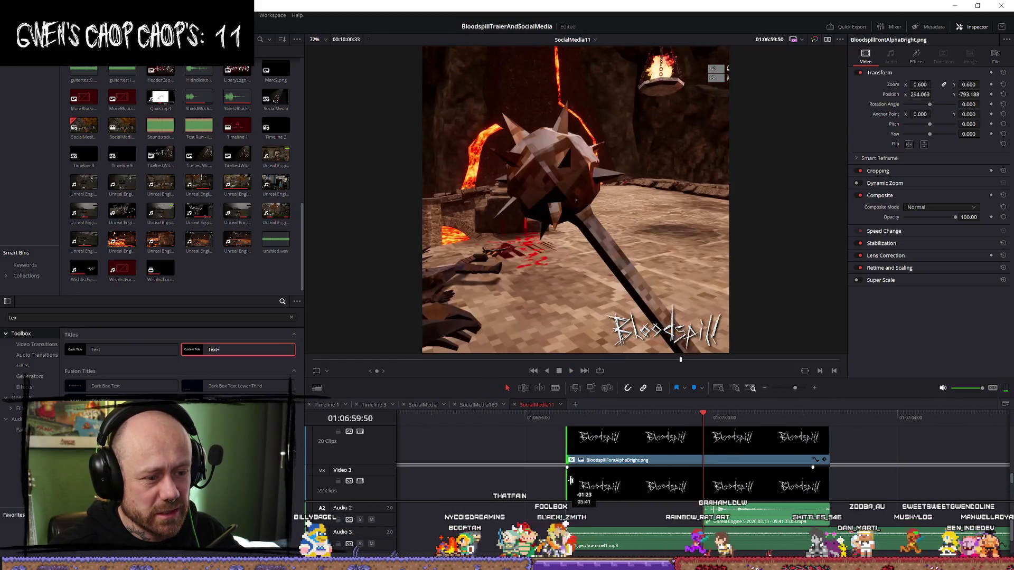
pyautogui.scroll(-1, 588, 467)
pyautogui.click(560, 417)
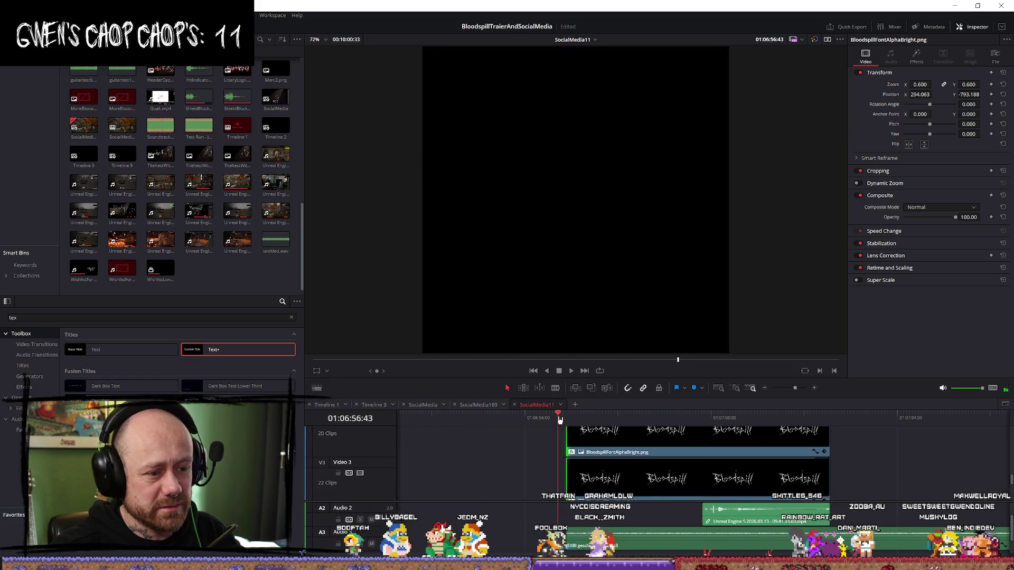
pyautogui.press('space')
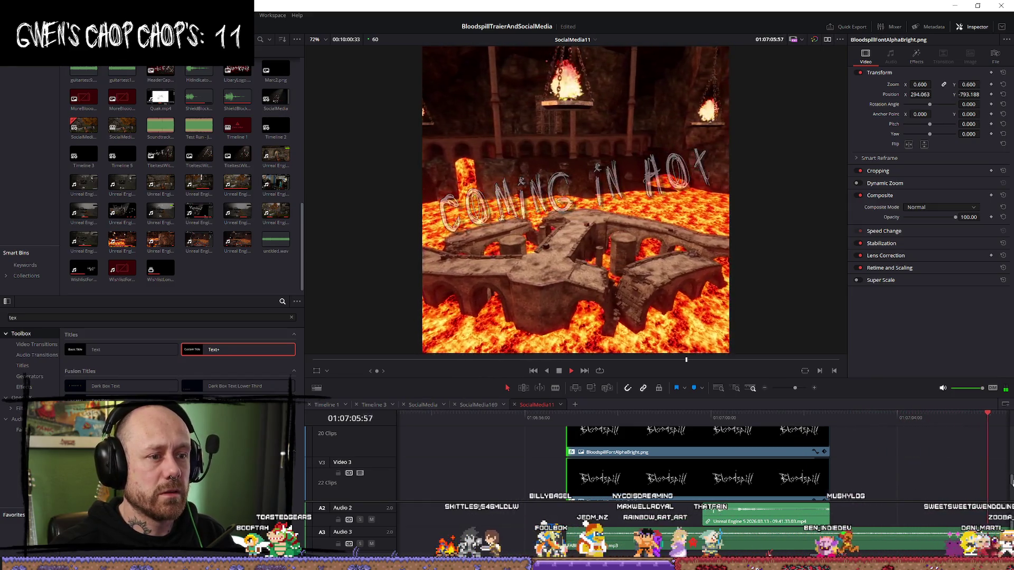
pyautogui.press('space')
pyautogui.scroll(-3, 877, 483)
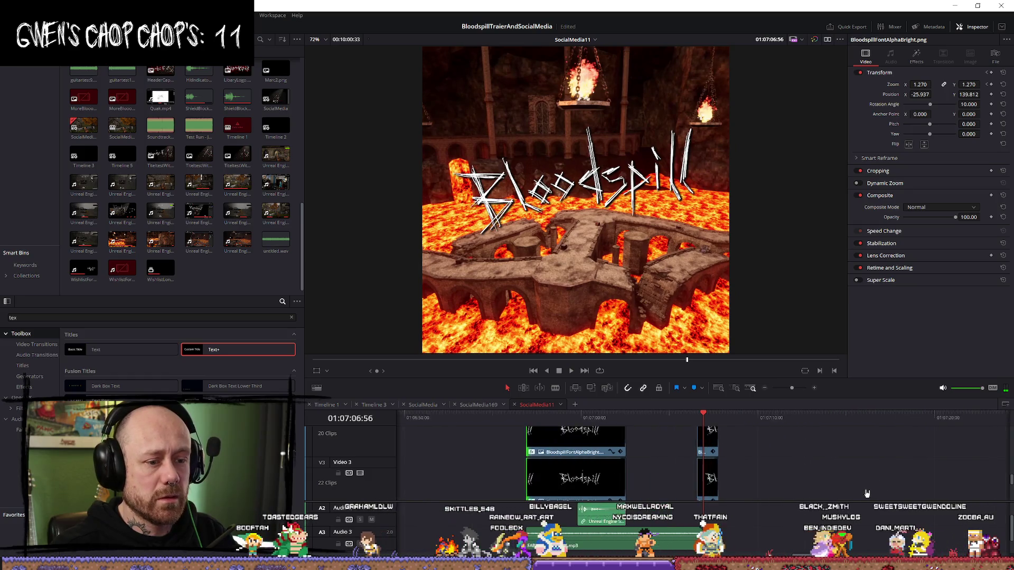
pyautogui.scroll(2, 866, 494)
pyautogui.scroll(-2, 774, 478)
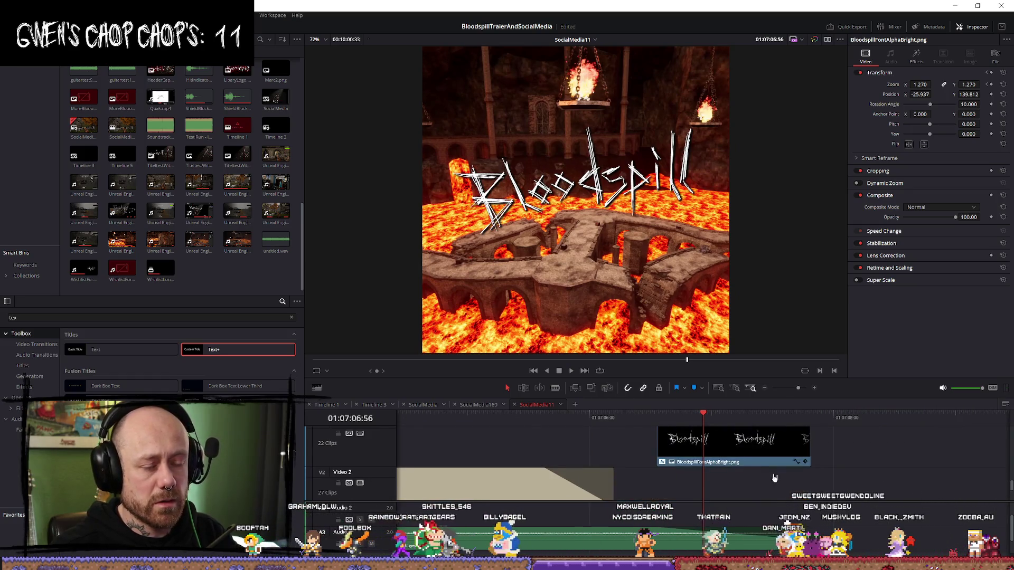
# Step: Slide the big Bloodspill logo clip to start exactly at the lava shot's cut
pyautogui.press('Up')
pyautogui.press('Right')
pyautogui.press('Right')
pyautogui.press('Right')
pyautogui.click(680, 446)
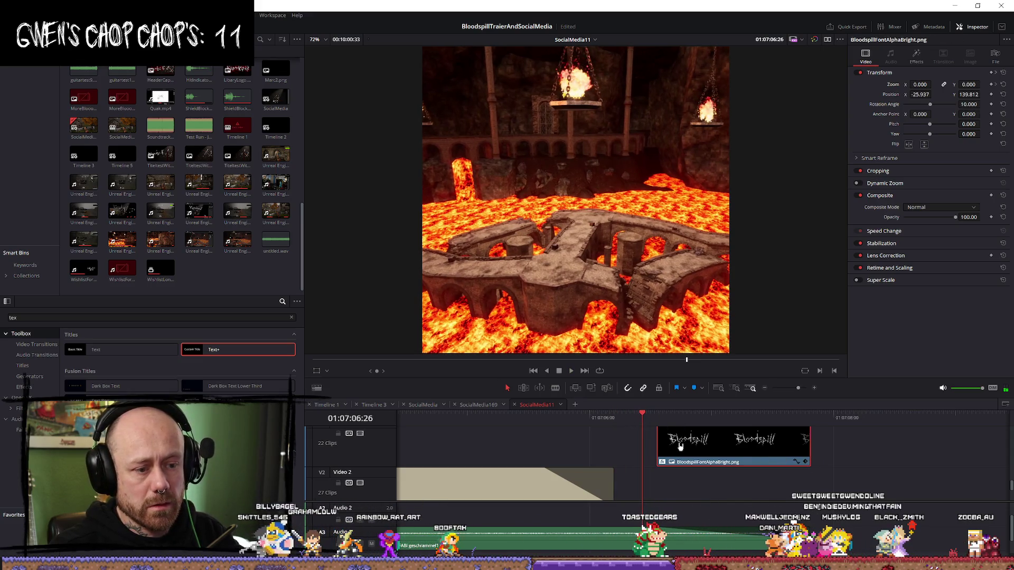
pyautogui.moveTo(680, 446); pyautogui.dragTo(666, 446)
pyautogui.scroll(1, 501, 520)
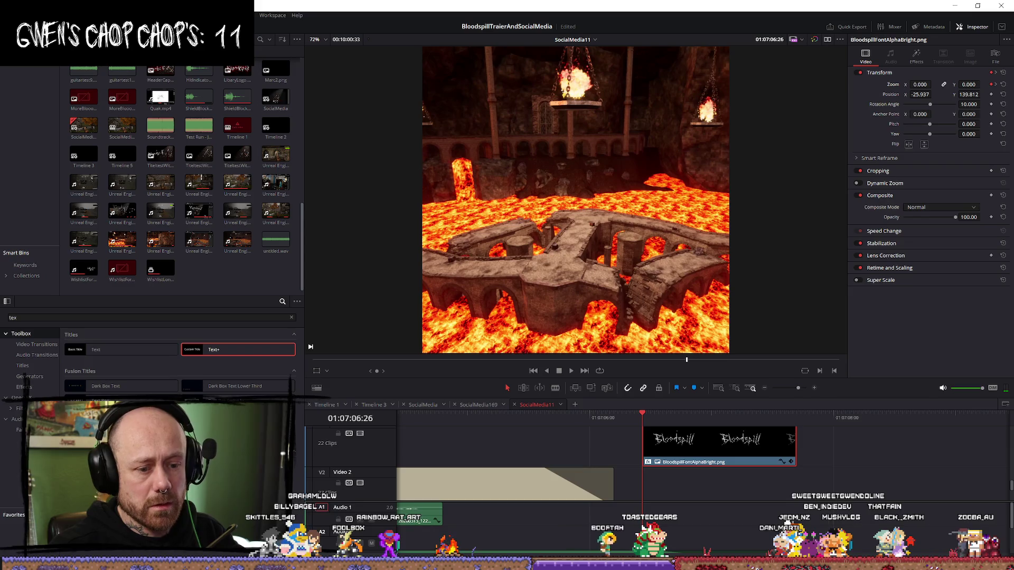
pyautogui.scroll(-2, 788, 478)
# Step: Trim seven frames off the lava clip's end and view the whole timeline
pyautogui.moveTo(810, 474)
pyautogui.mouseDown()
pyautogui.moveTo(785, 474)
pyautogui.moveTo(796, 475)
pyautogui.mouseUp()
pyautogui.scroll(2, 785, 475)
pyautogui.scroll(-1, 784, 475)
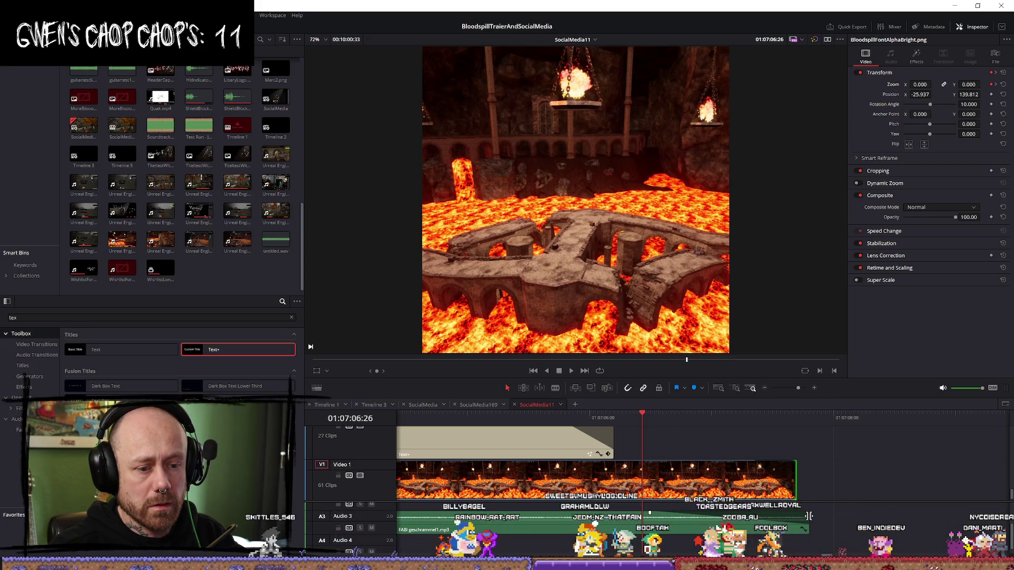
pyautogui.hotkey('shift', 'z')
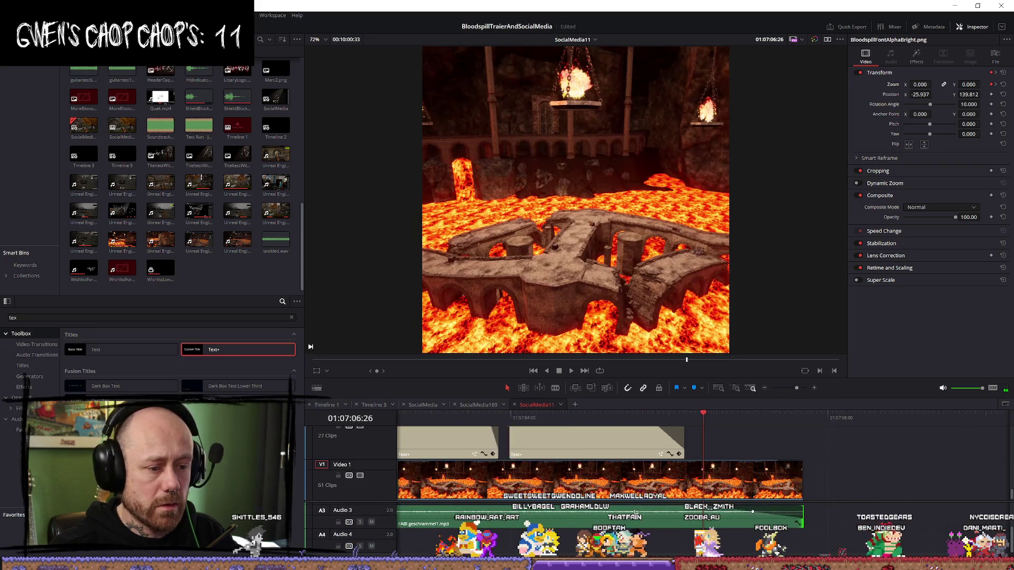
pyautogui.hotkey('shift', 'z')
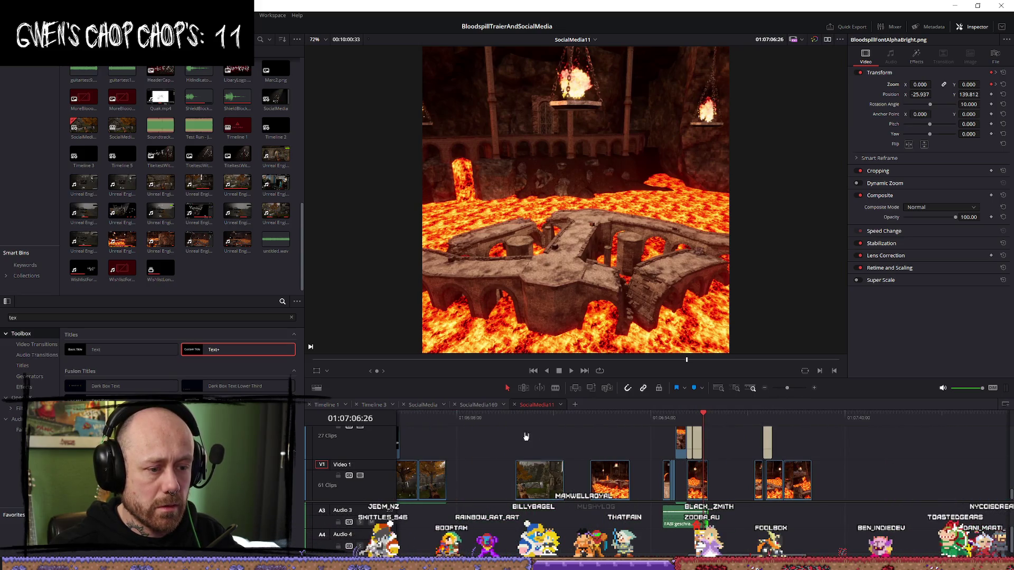
pyautogui.press('Up')
pyautogui.press('Up')
pyautogui.press('Up')
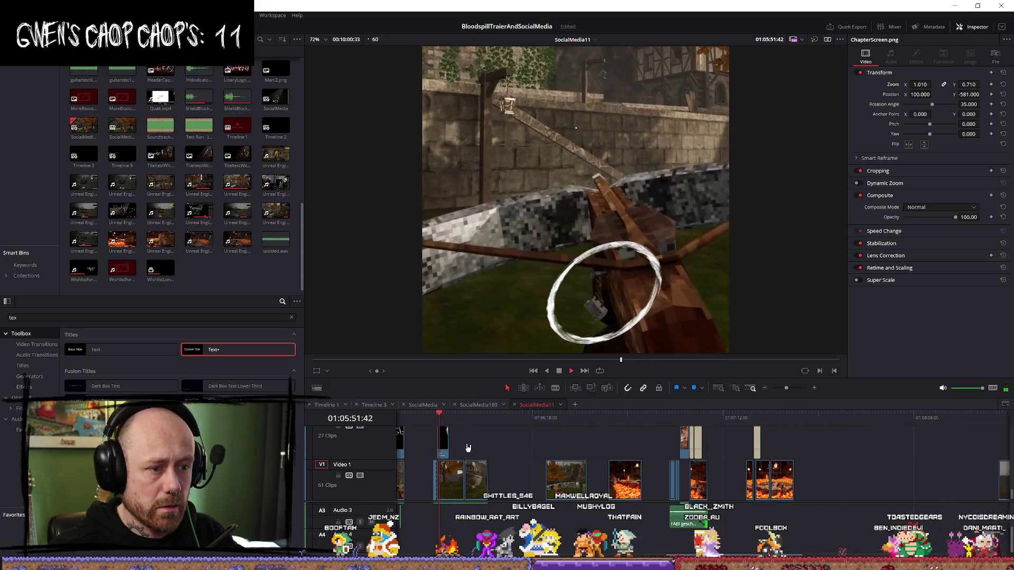
pyautogui.hotkey('shift', 'z')
pyautogui.scroll(3, 668, 452)
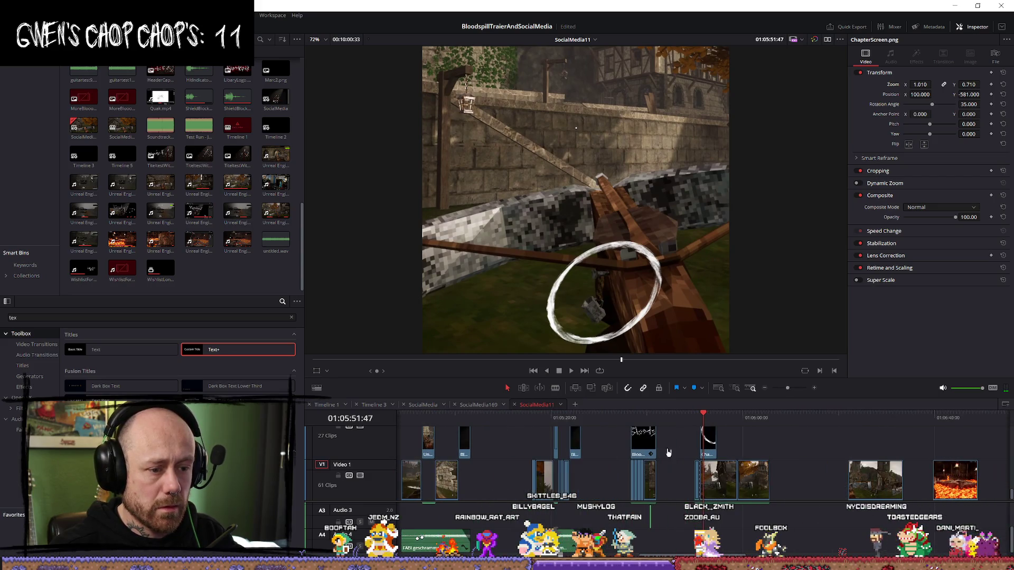
pyautogui.press('space')
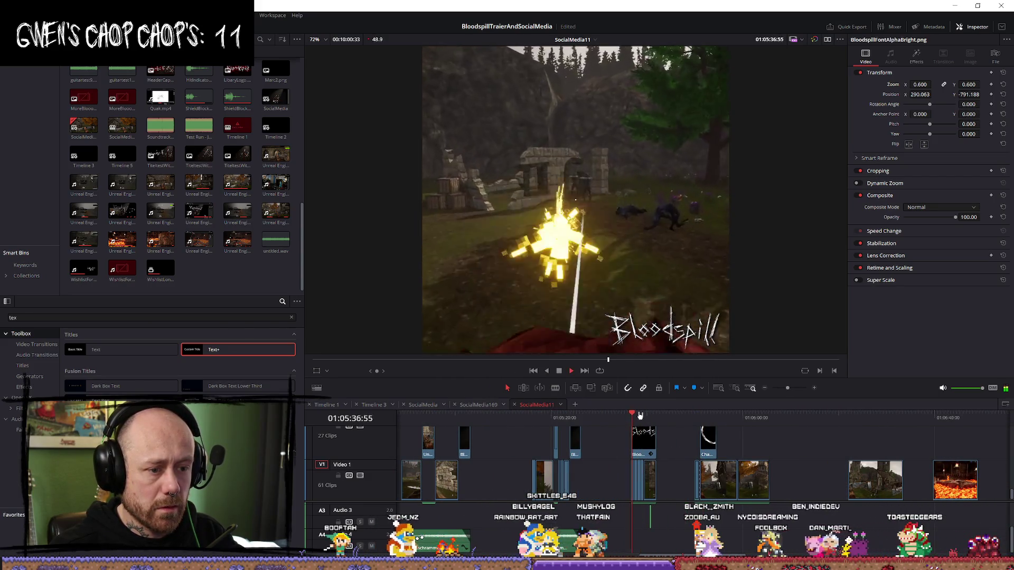
pyautogui.press('Up')
pyautogui.press('Up')
pyautogui.press('Up')
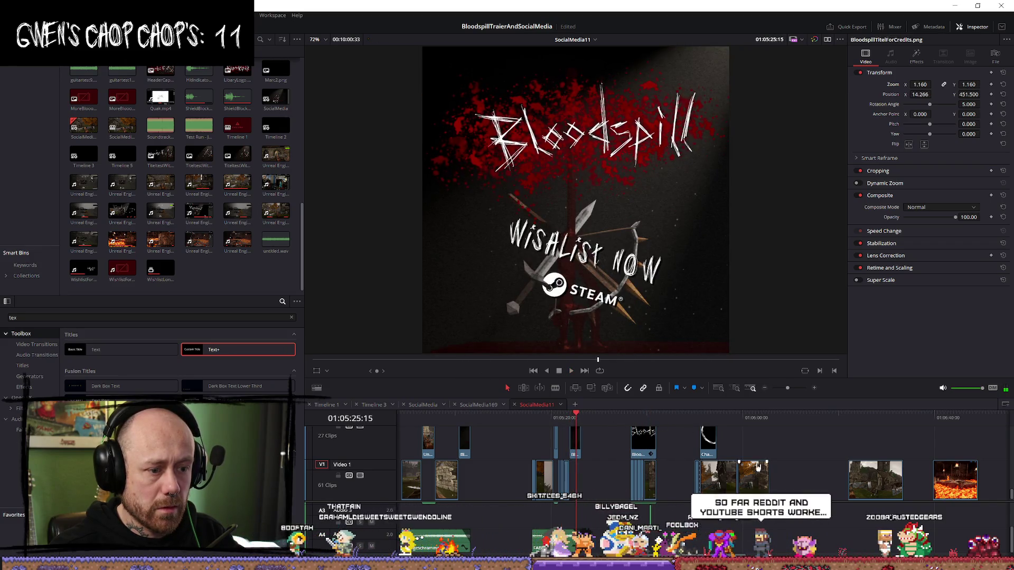
pyautogui.press('space')
pyautogui.scroll(-1, 891, 479)
pyautogui.hscroll(5, 891, 479)
pyautogui.scroll(-1, 756, 432)
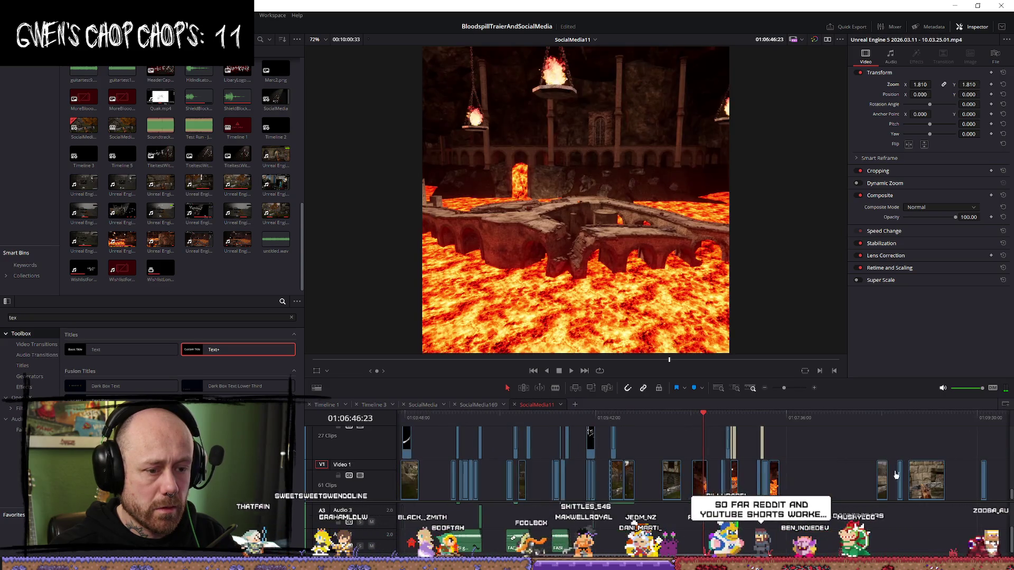
pyautogui.click(720, 417)
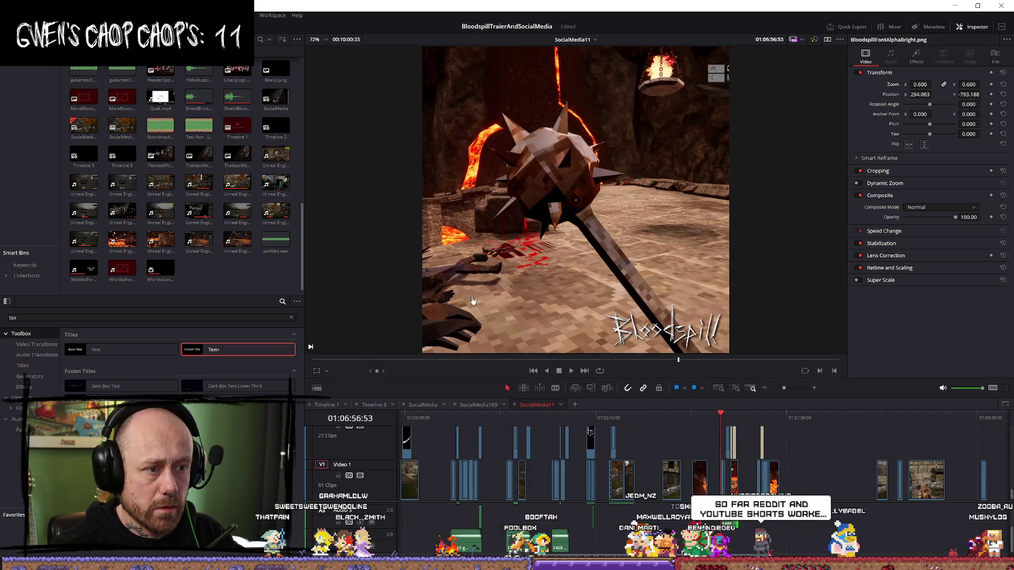
pyautogui.click(52, 15)
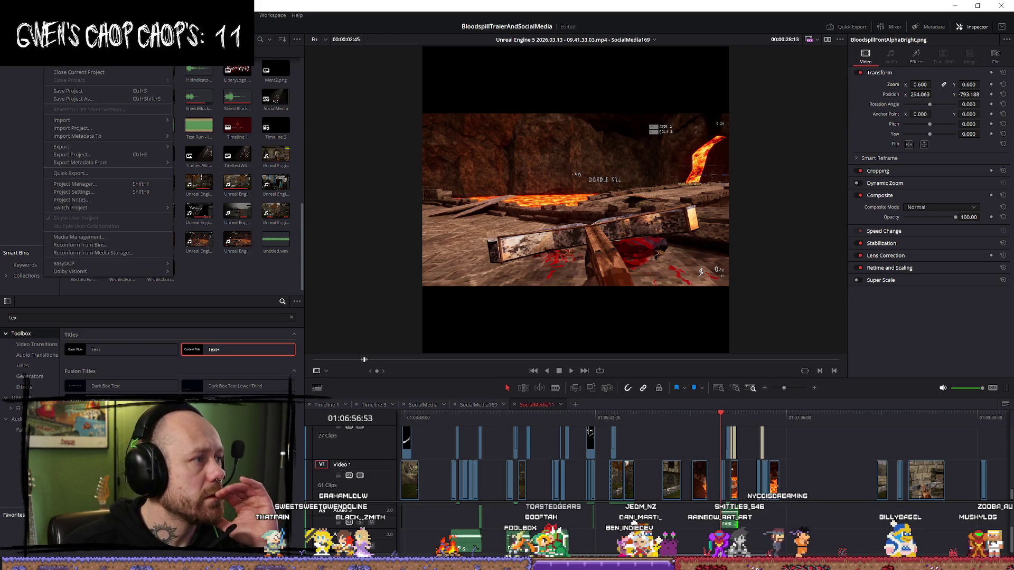
# Step: Open the BloodspillDevlog1 project from the saved projects list
pyautogui.click(90, 184)
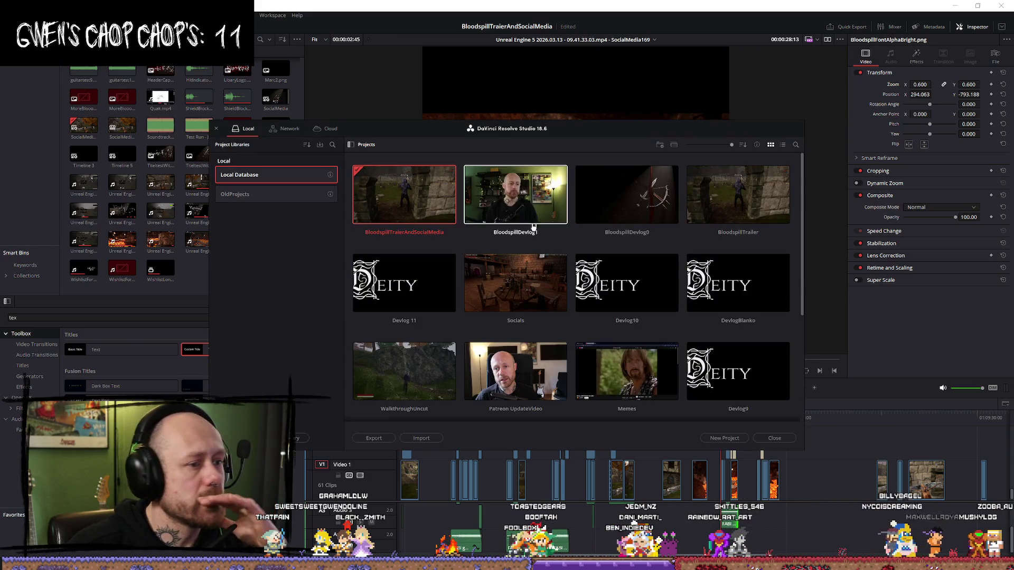
pyautogui.doubleClick(534, 207)
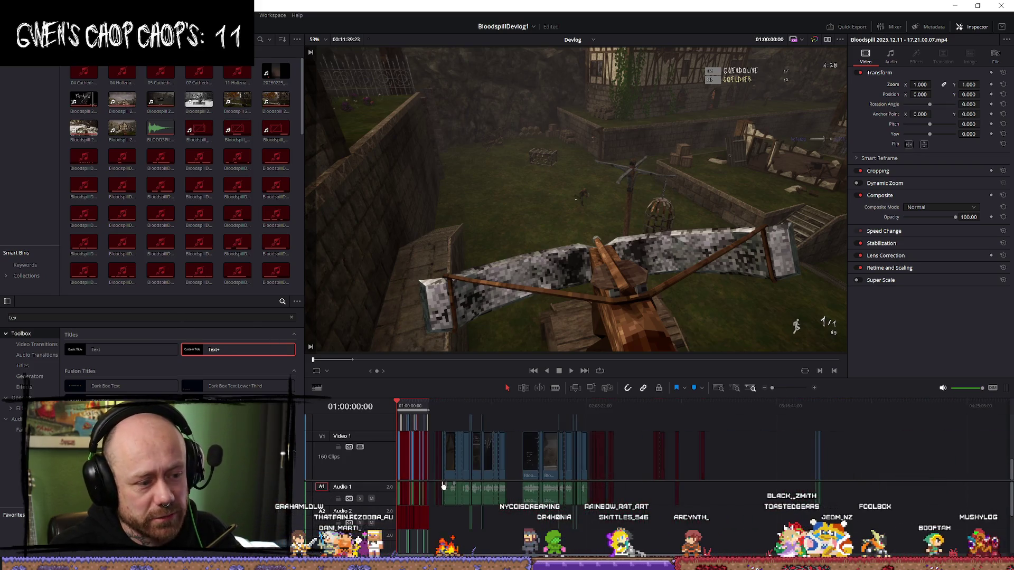
# Step: Scroll through the devlog timeline and play it from a later point
pyautogui.scroll(4, 471, 457)
pyautogui.scroll(-1, 471, 457)
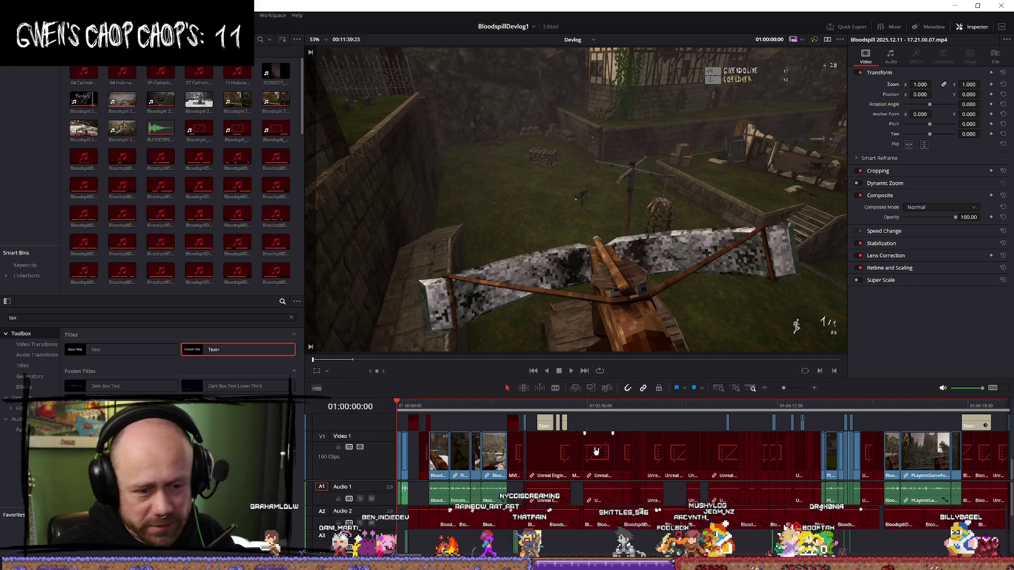
pyautogui.scroll(-3, 523, 464)
pyautogui.scroll(1, 550, 446)
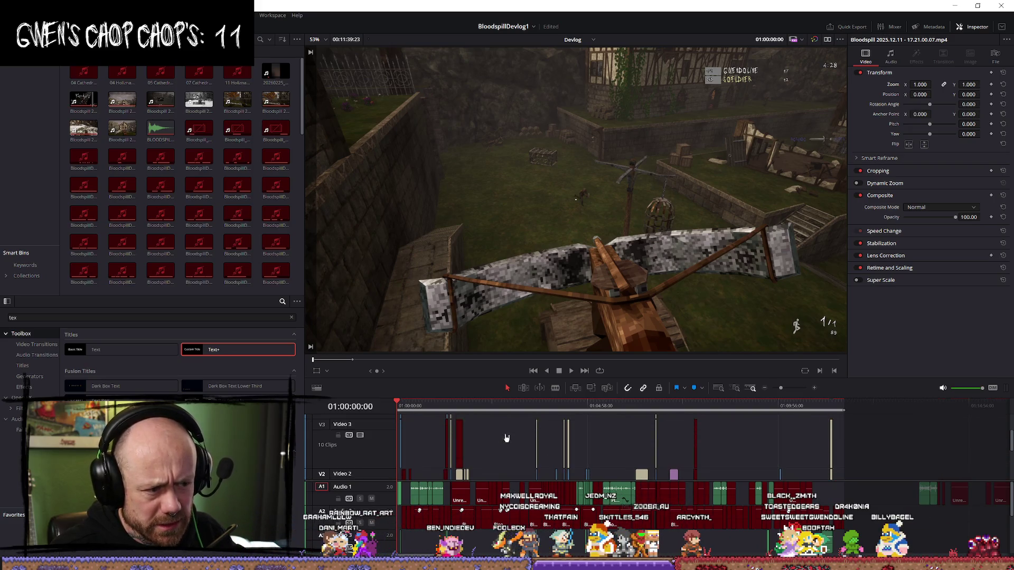
pyautogui.scroll(-1, 501, 451)
pyautogui.scroll(2, 454, 436)
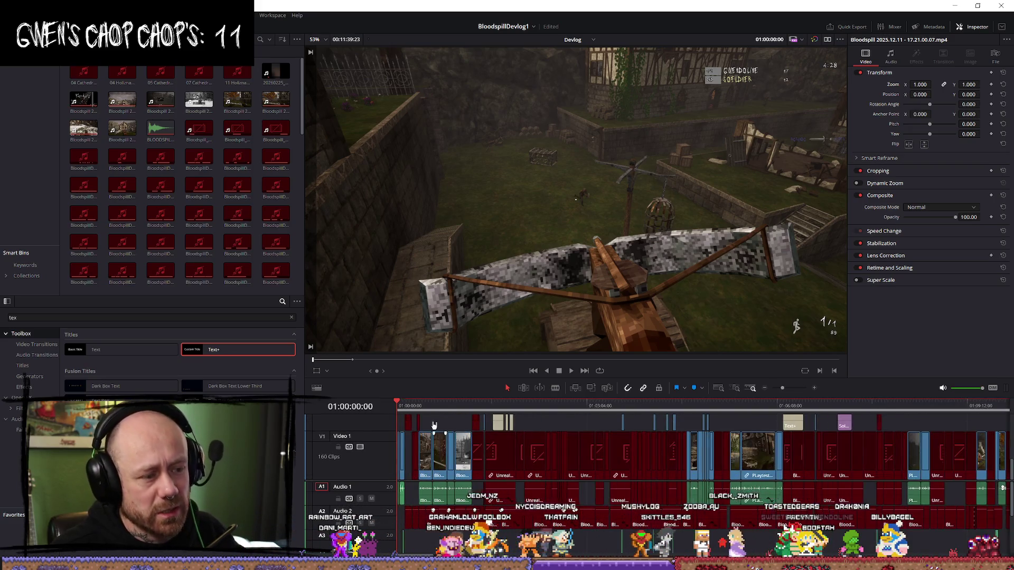
pyautogui.scroll(5, 658, 490)
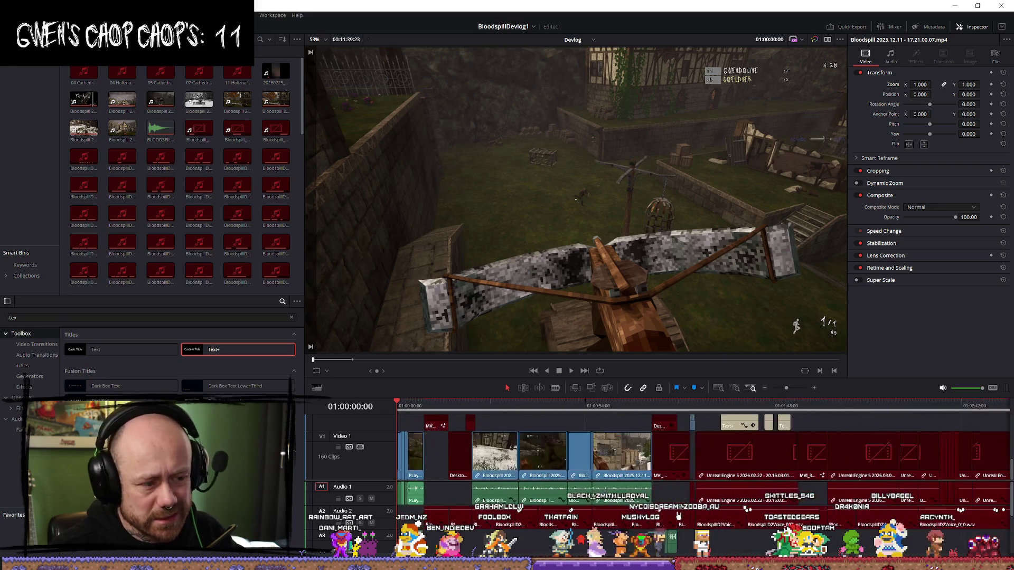
pyautogui.click(685, 407)
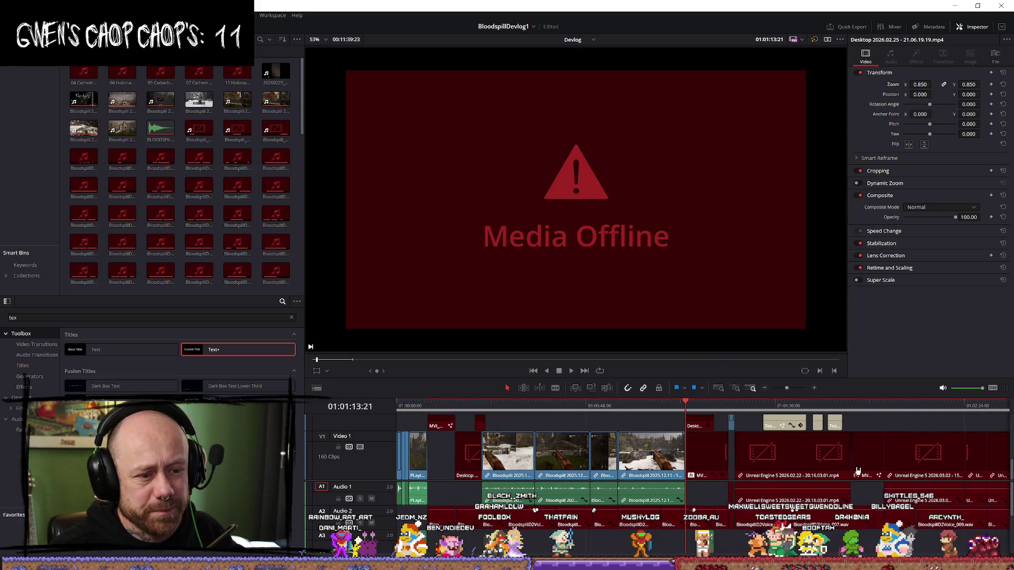
pyautogui.press('space')
# Step: Review the thumbs-up gif and Text+ title sections, then select the flesh gib sound clip
pyautogui.click(478, 406)
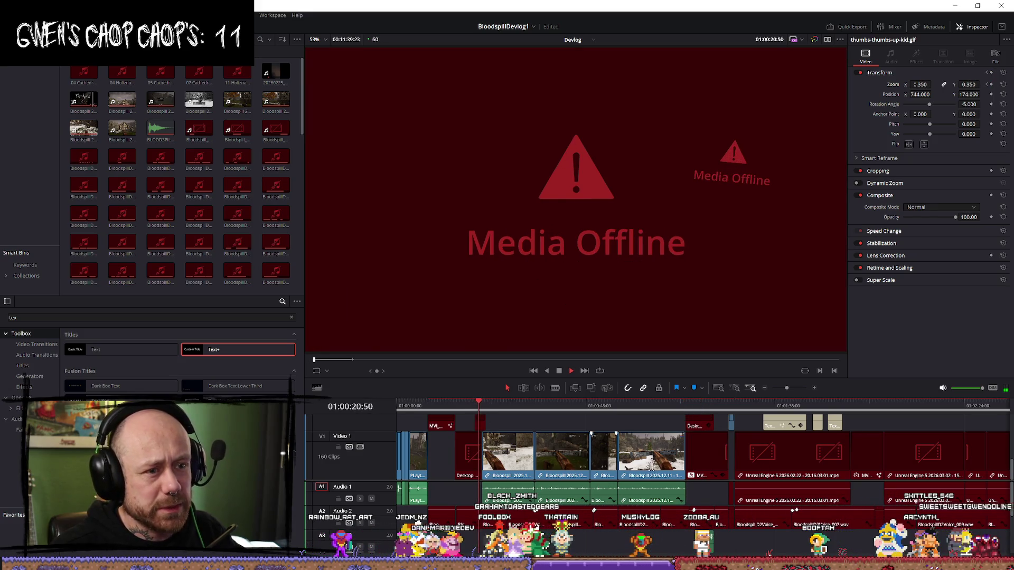
pyautogui.scroll(-2, 827, 490)
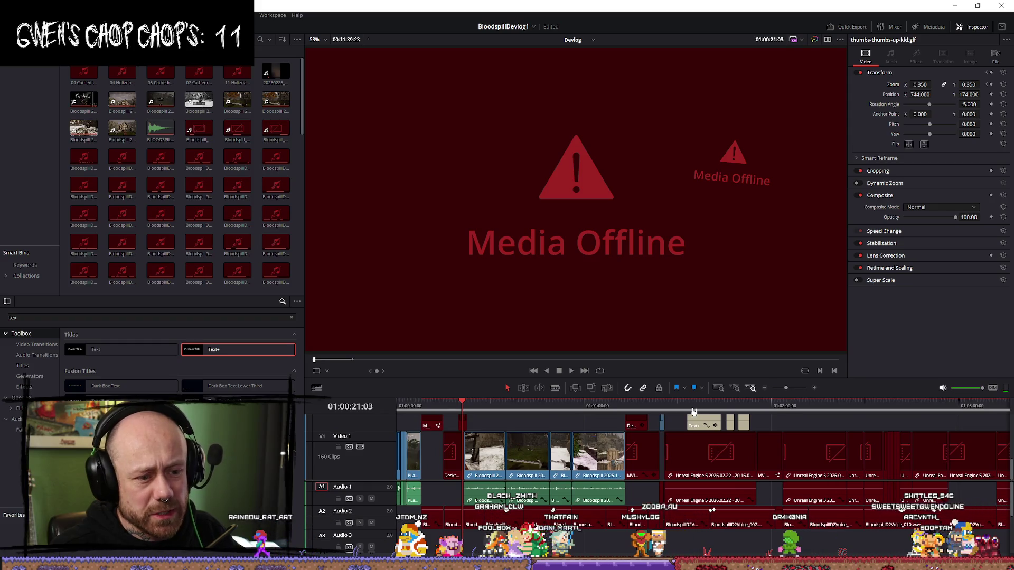
pyautogui.click(721, 410)
pyautogui.press('space')
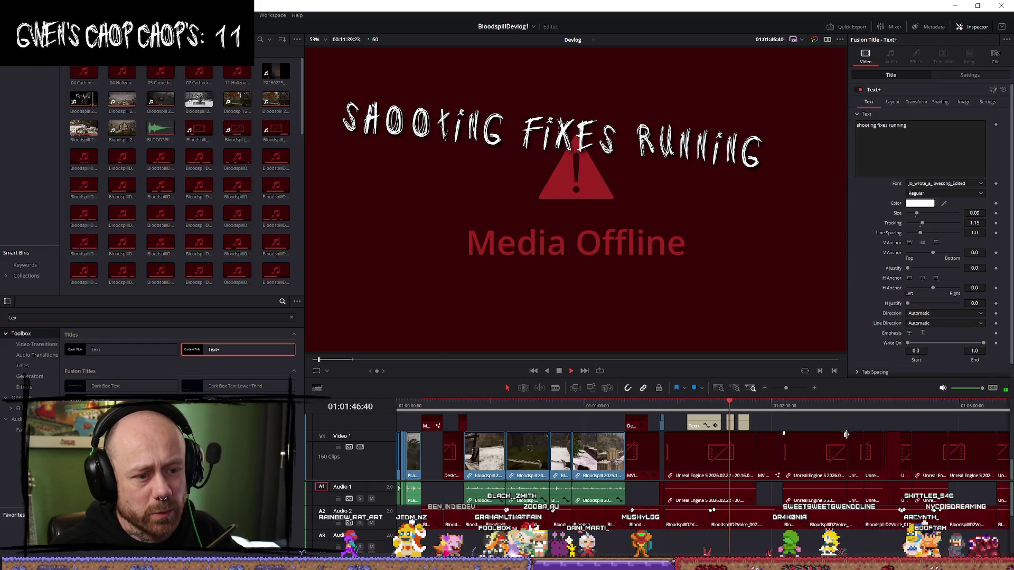
pyautogui.scroll(-2, 824, 444)
pyautogui.press('Up')
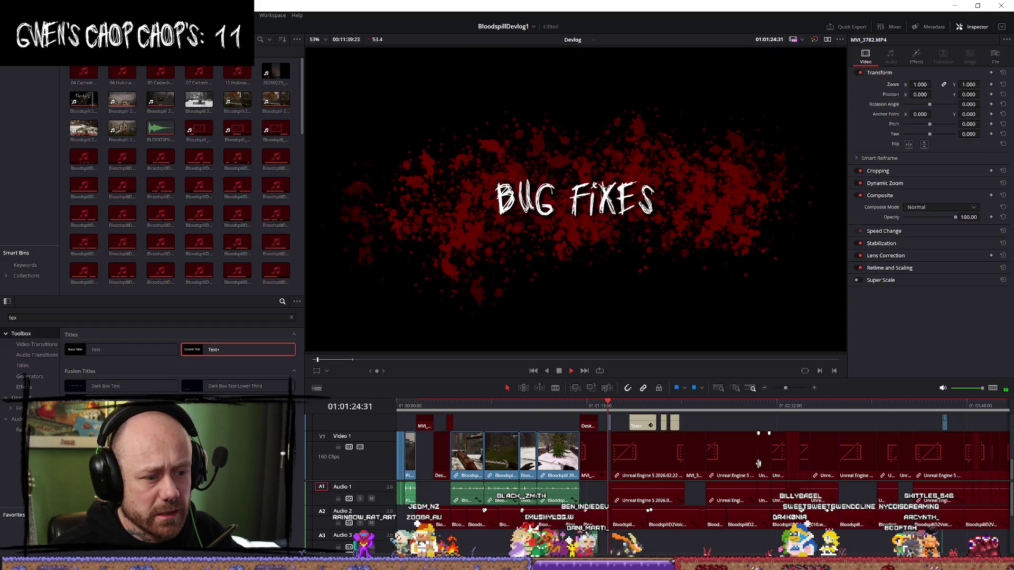
pyautogui.scroll(5, 758, 464)
pyautogui.press('space')
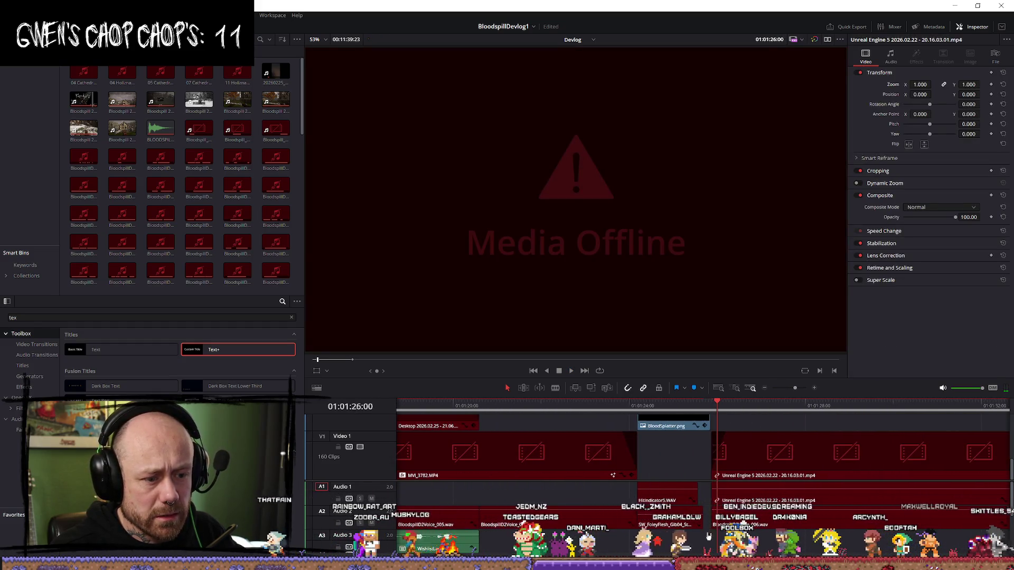
pyautogui.scroll(2, 708, 537)
pyautogui.click(636, 524)
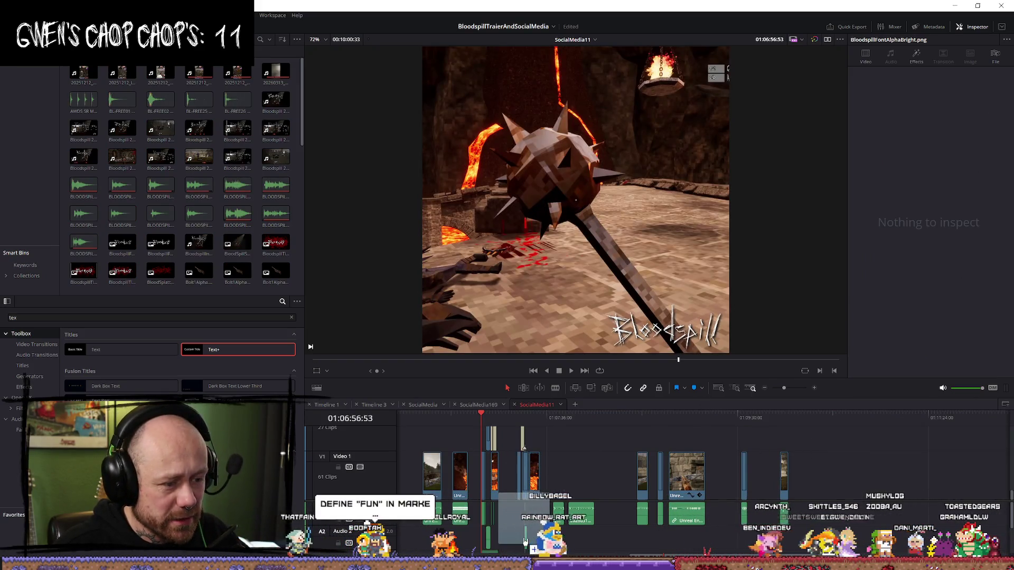
# Step: Play through the lava shots and select the flesh gib sound under the title
pyautogui.moveTo(525, 541); pyautogui.dragTo(518, 543)
pyautogui.scroll(5, 522, 521)
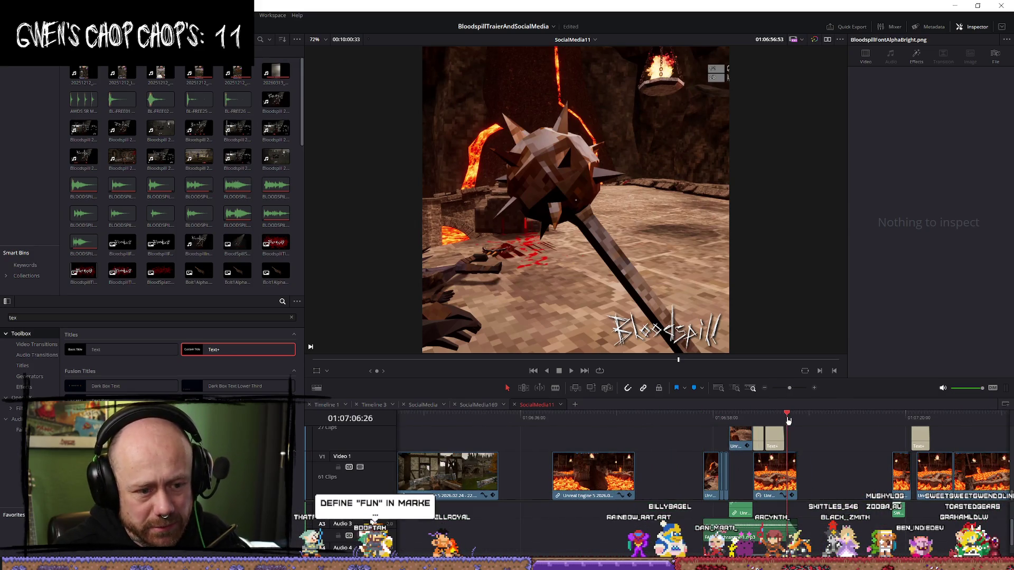
pyautogui.press('l')
pyautogui.press('l')
pyautogui.press('l')
pyautogui.scroll(3, 795, 427)
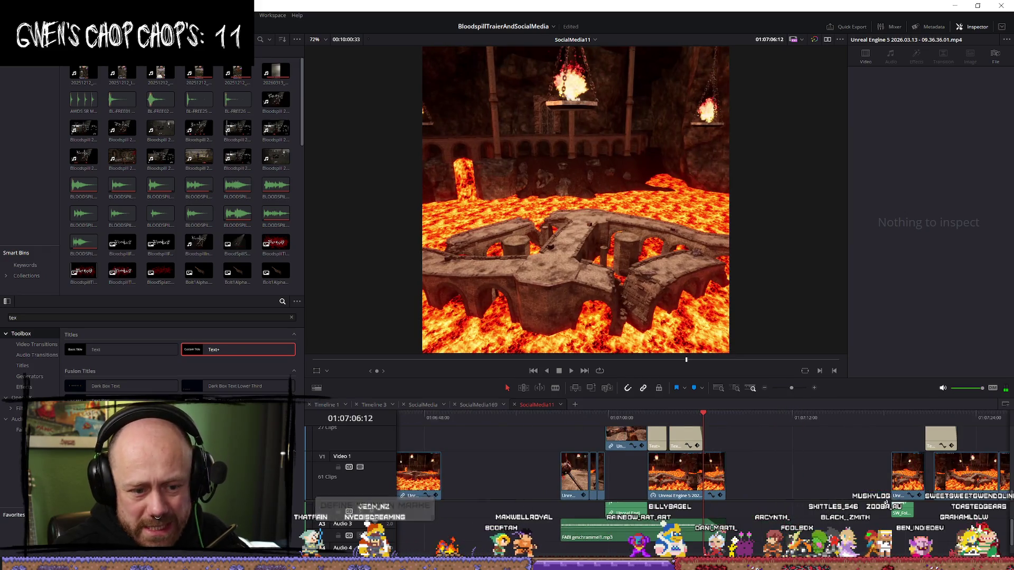
pyautogui.click(737, 511)
pyautogui.scroll(2, 786, 482)
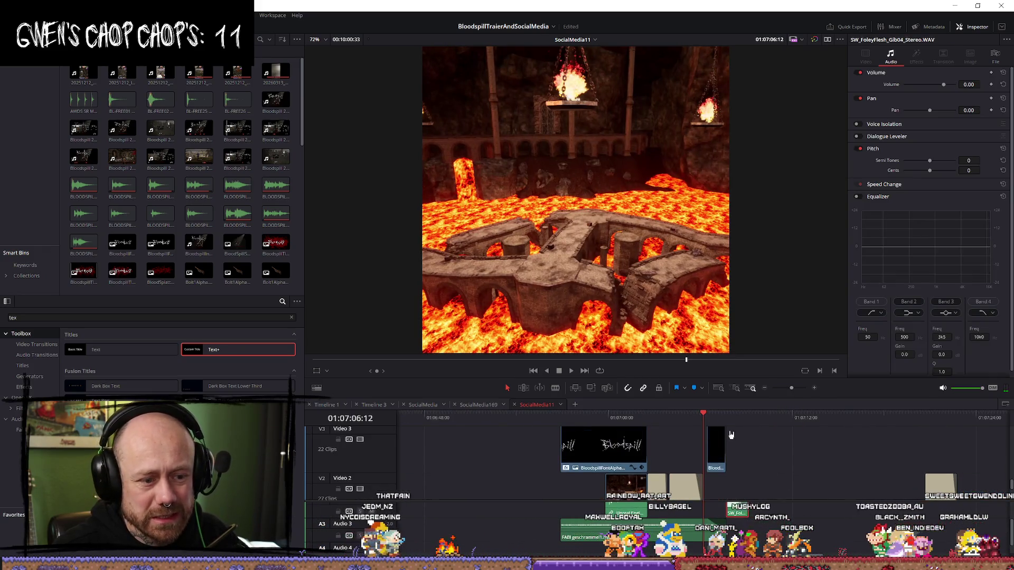
pyautogui.press('space')
pyautogui.press('space')
pyautogui.scroll(5, 832, 472)
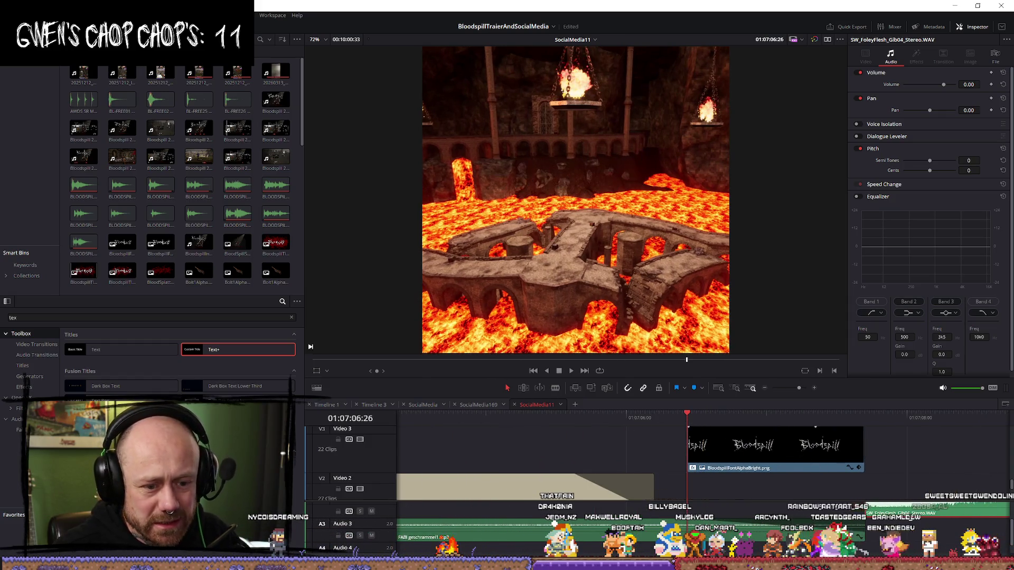
pyautogui.scroll(-1, 821, 491)
pyautogui.scroll(2, 822, 491)
# Step: Nudge both Bloodspill logo clips one frame earlier and move SW_FoleyFlesh_Gib04_Stereo.WAV onto Audio 1
pyautogui.moveTo(916, 467); pyautogui.dragTo(781, 469)
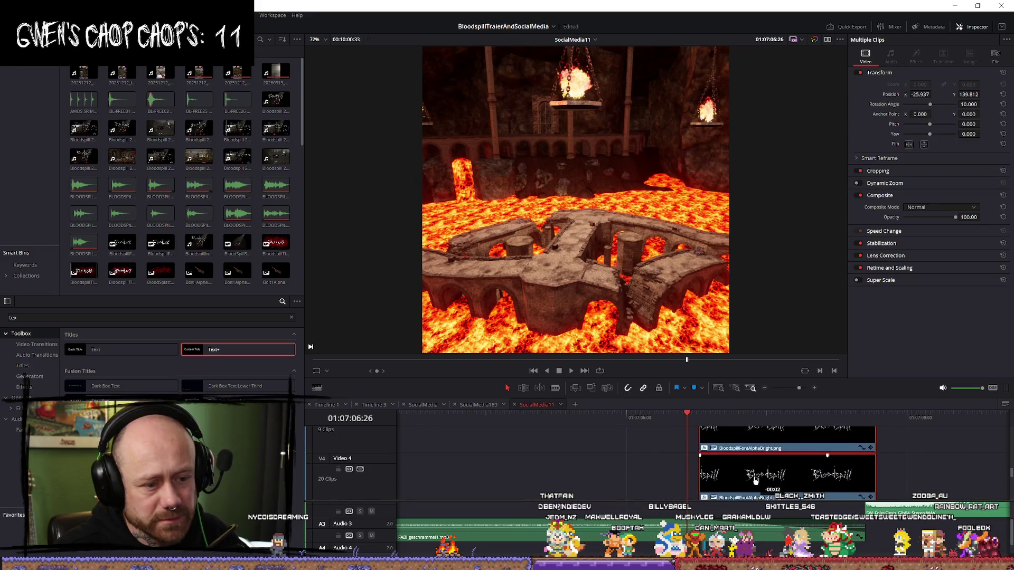
pyautogui.scroll(-2, 785, 475)
pyautogui.moveTo(754, 450); pyautogui.dragTo(750, 440)
pyautogui.scroll(-1, 783, 451)
pyautogui.moveTo(896, 510); pyautogui.dragTo(733, 511)
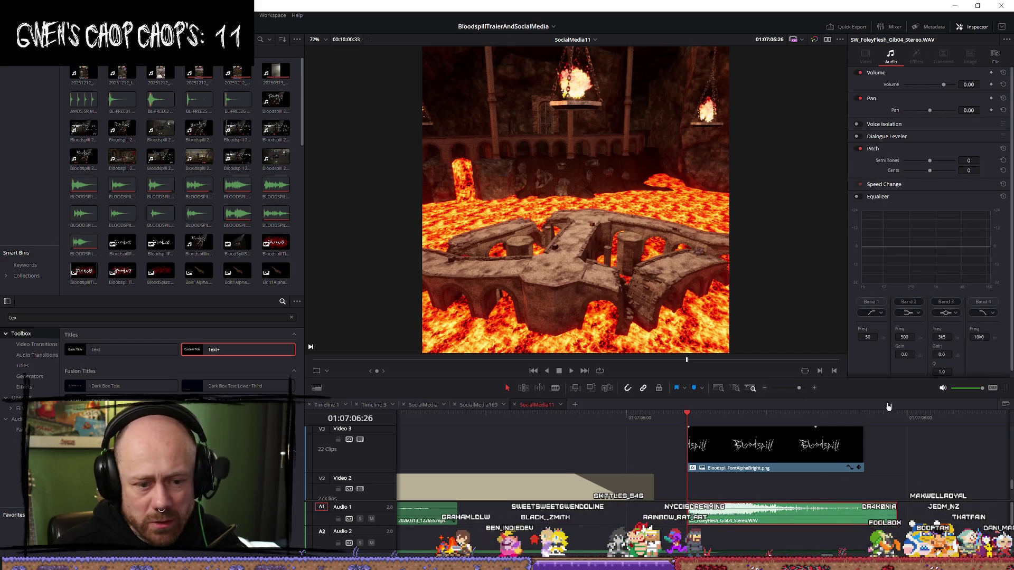
# Step: Lower the gib sound's volume, shorten its end, and play back the title section
pyautogui.moveTo(942, 88); pyautogui.dragTo(940, 88)
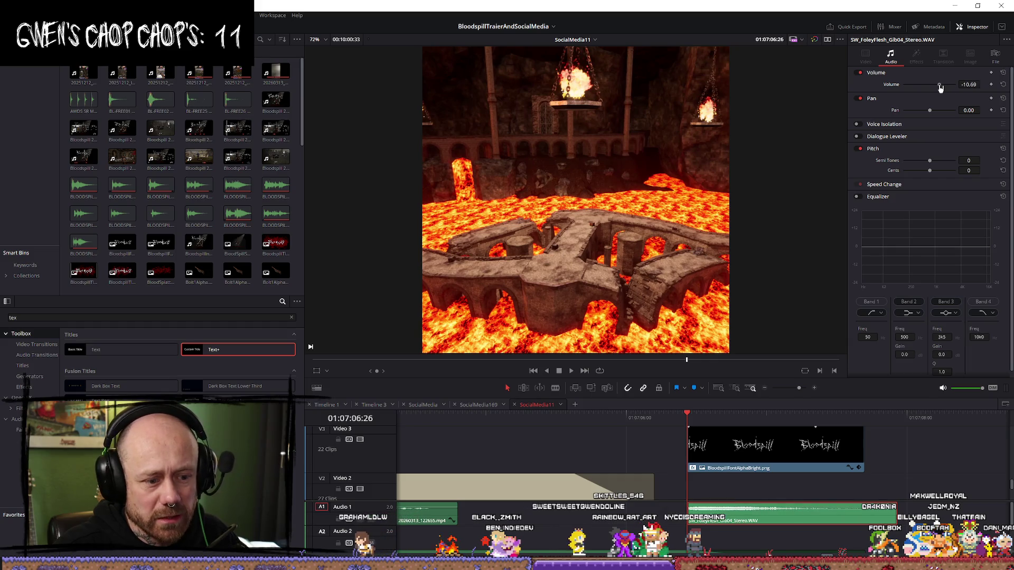
pyautogui.moveTo(892, 512); pyautogui.dragTo(866, 511)
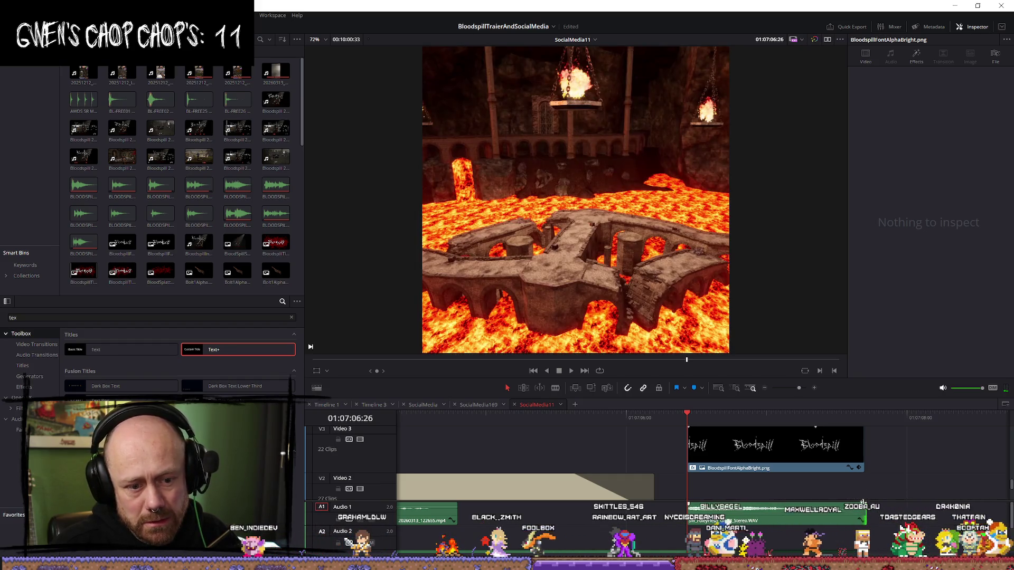
pyautogui.press('space')
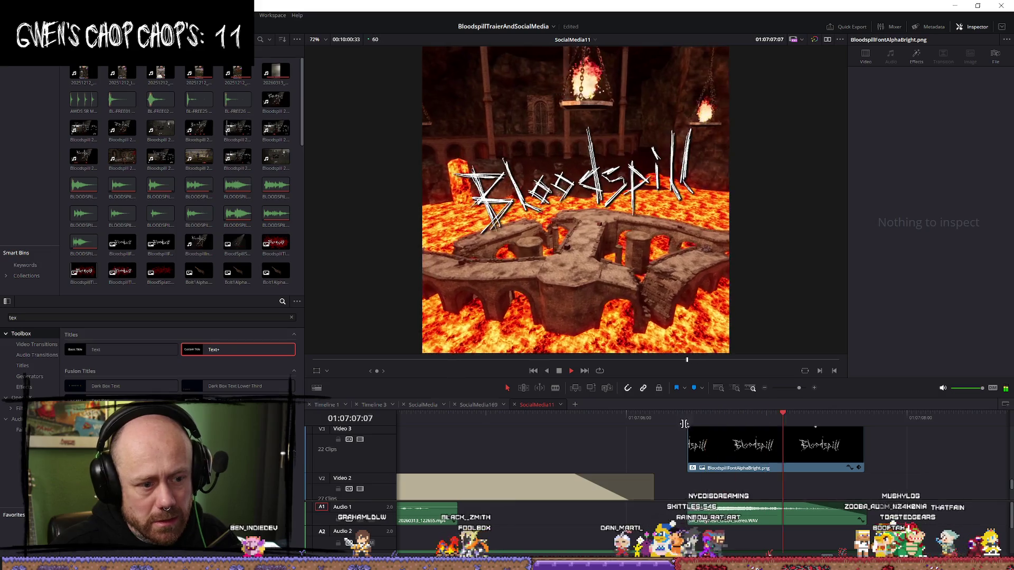
pyautogui.press('space')
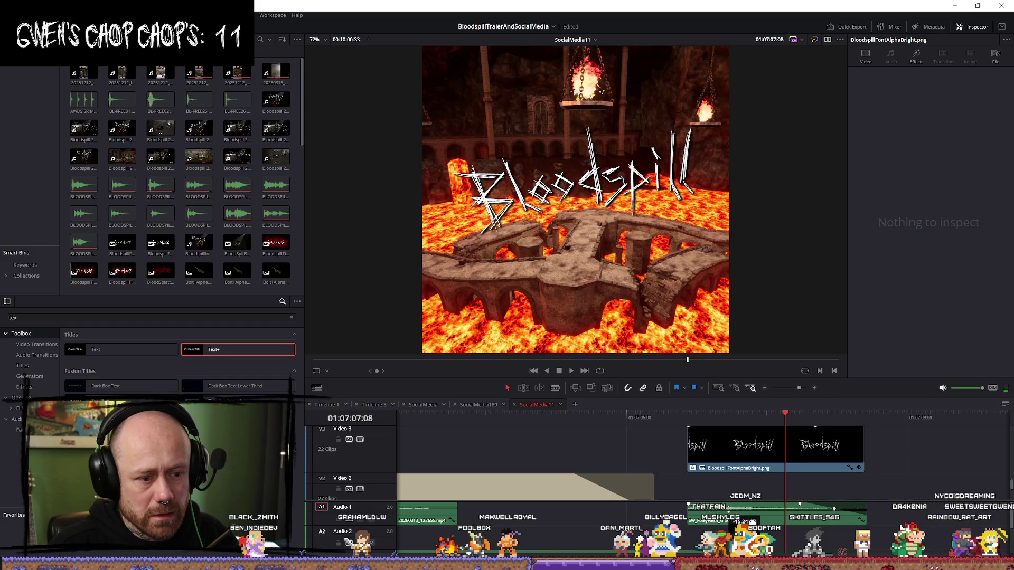
pyautogui.press('space')
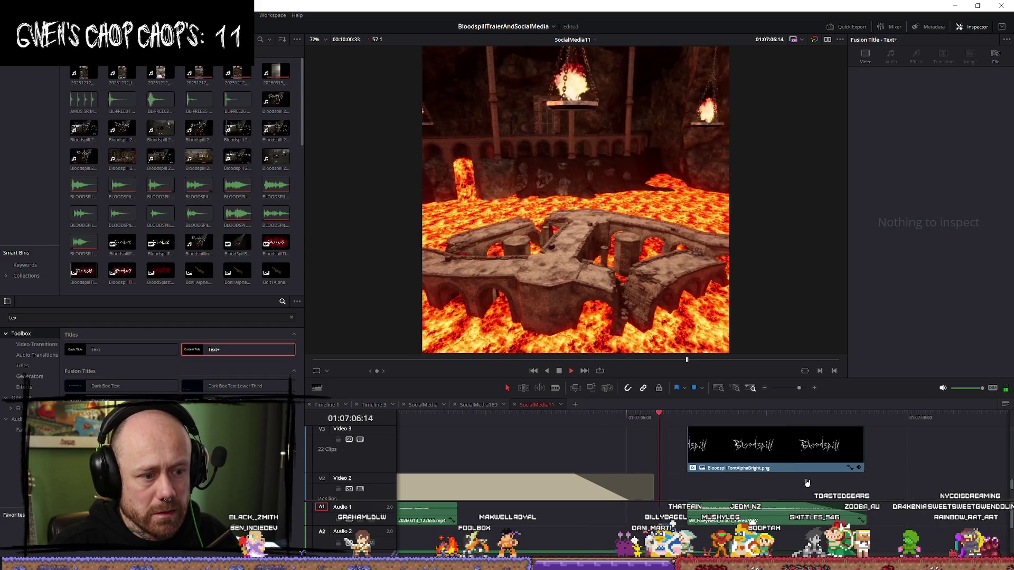
pyautogui.press('space')
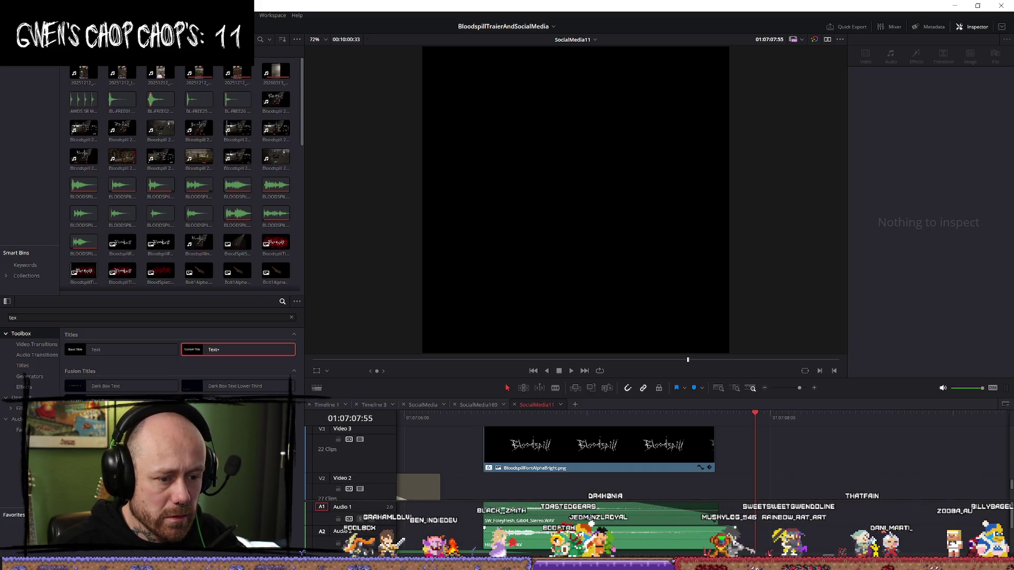
# Step: Trim five frames off the Audio 2 clip and set the gib sound to about -26.56 dB
pyautogui.moveTo(735, 531); pyautogui.dragTo(719, 531)
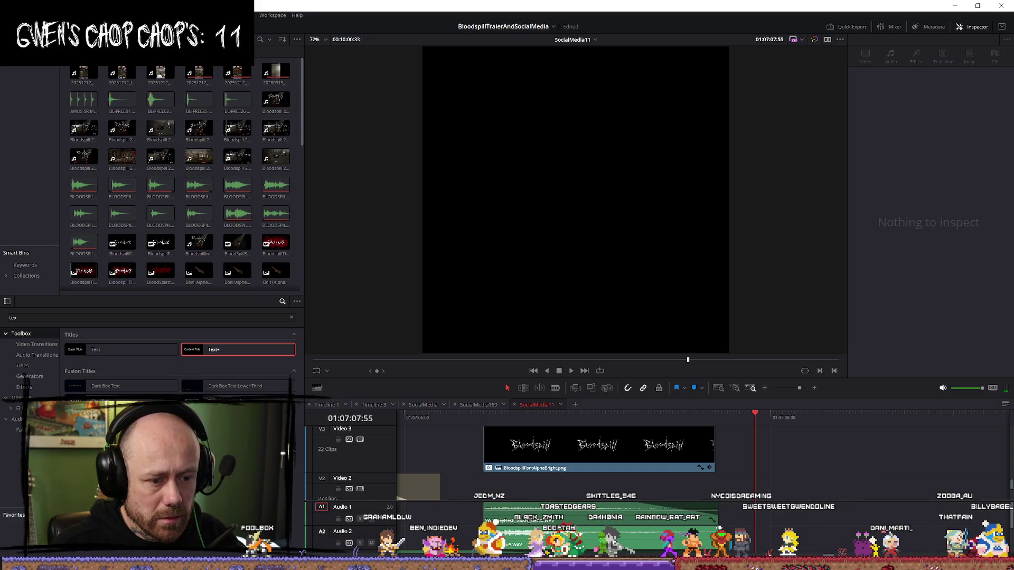
pyautogui.click(639, 520)
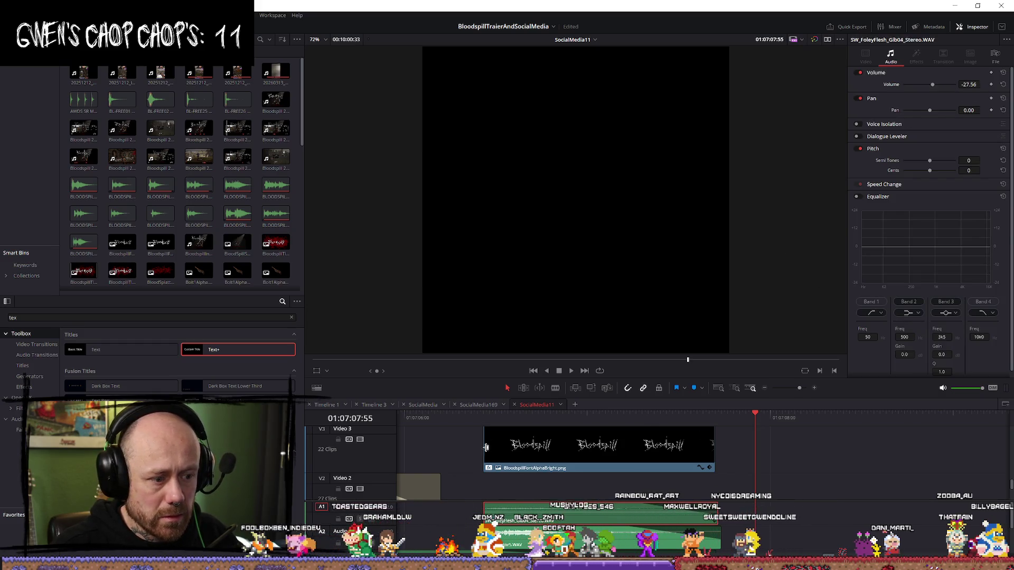
pyautogui.press('/')
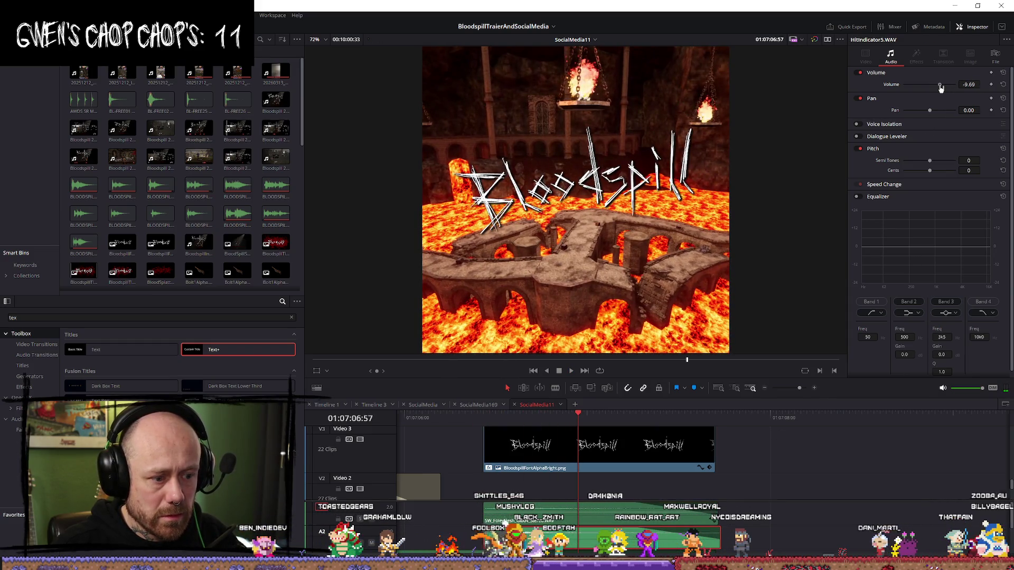
pyautogui.hotkey('ctrl', 'z')
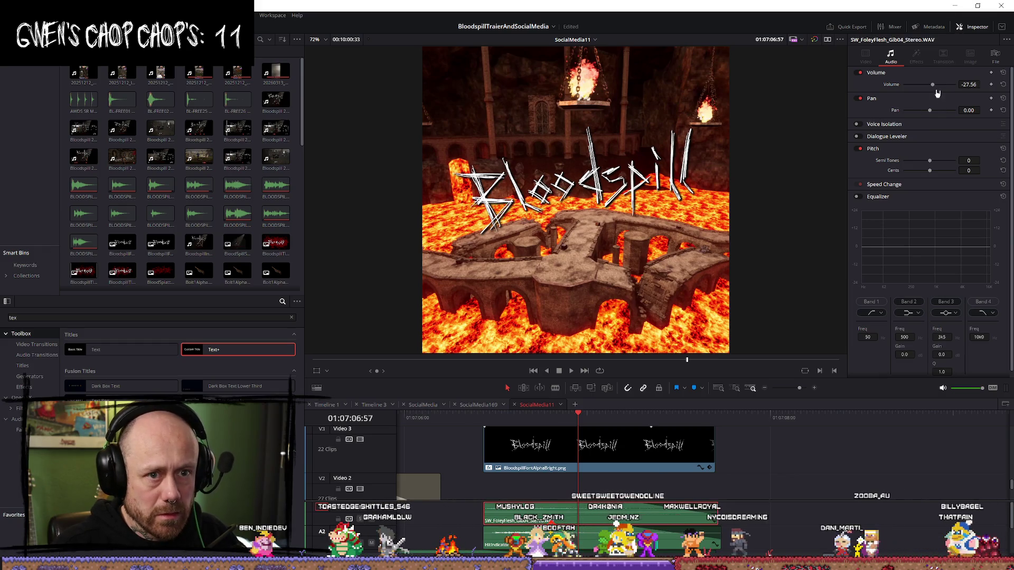
pyautogui.moveTo(932, 85); pyautogui.dragTo(933, 84)
pyautogui.press('/')
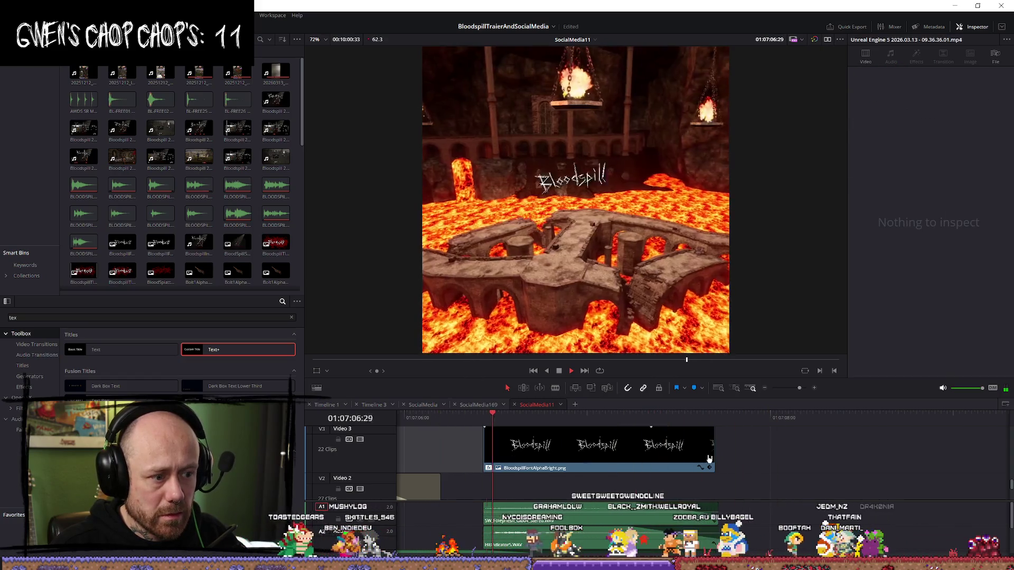
pyautogui.press('space')
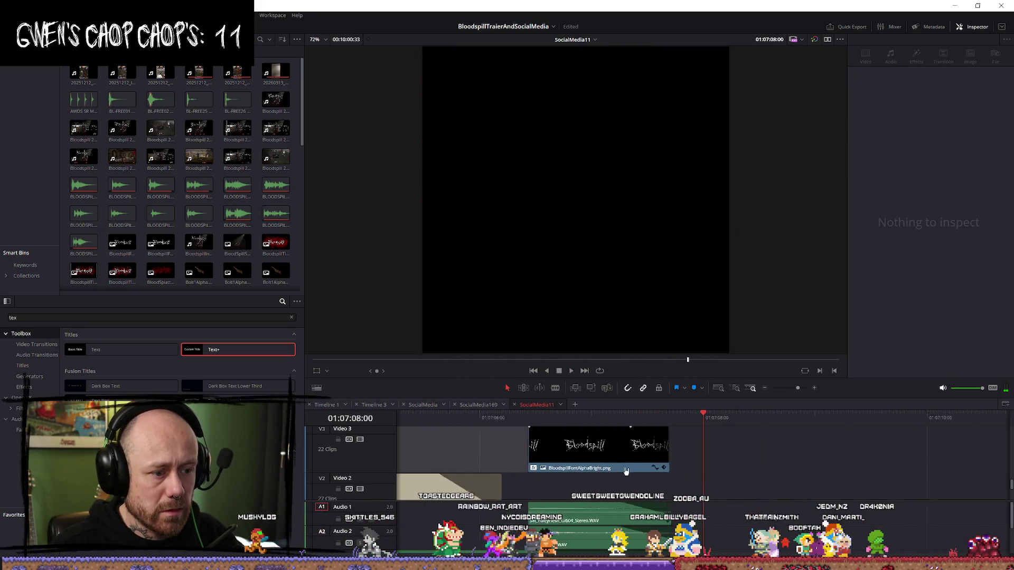
# Step: Play the title section, preview a Media Pool logo, and move the red title clip later on Video 3
pyautogui.scroll(-4, 526, 485)
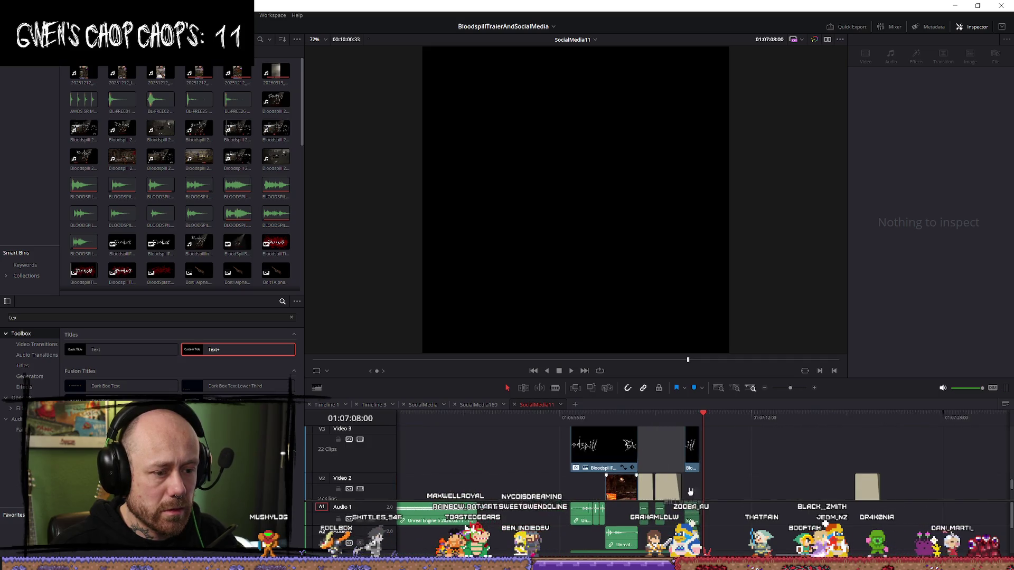
pyautogui.press('space')
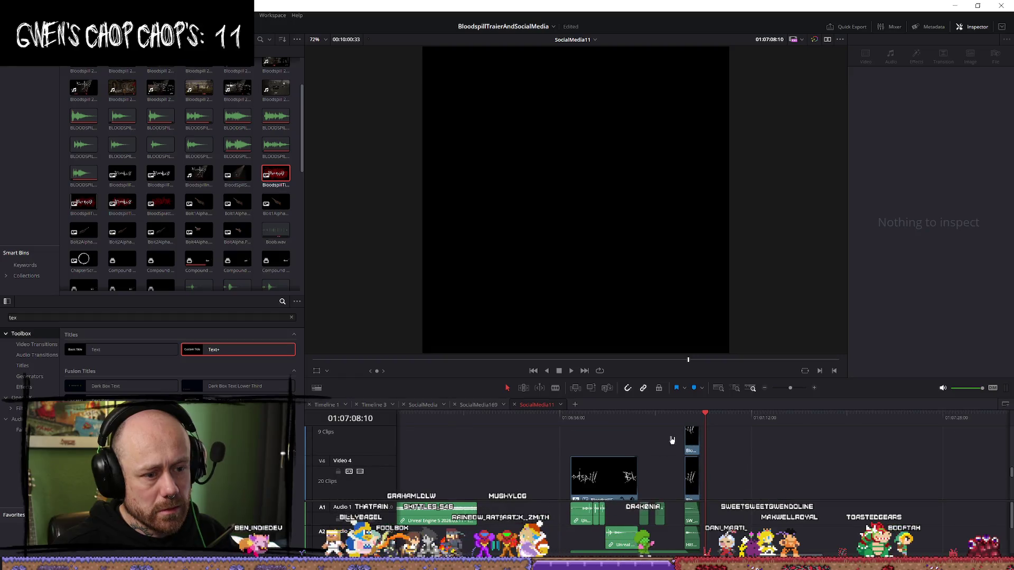
pyautogui.scroll(-1, 706, 476)
pyautogui.moveTo(746, 484); pyautogui.dragTo(718, 481)
pyautogui.press('Up')
pyautogui.press('space')
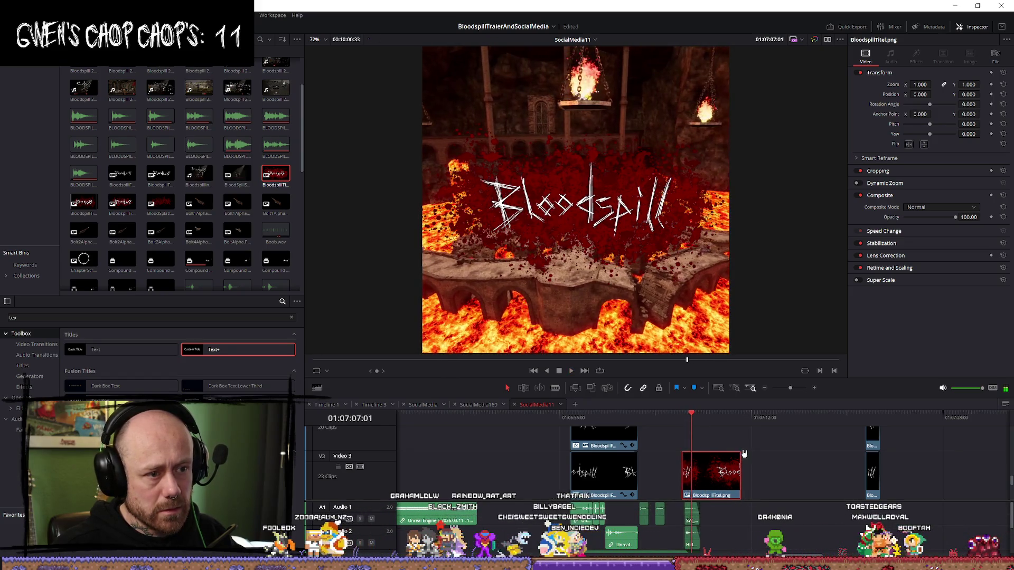
pyautogui.click(232, 222)
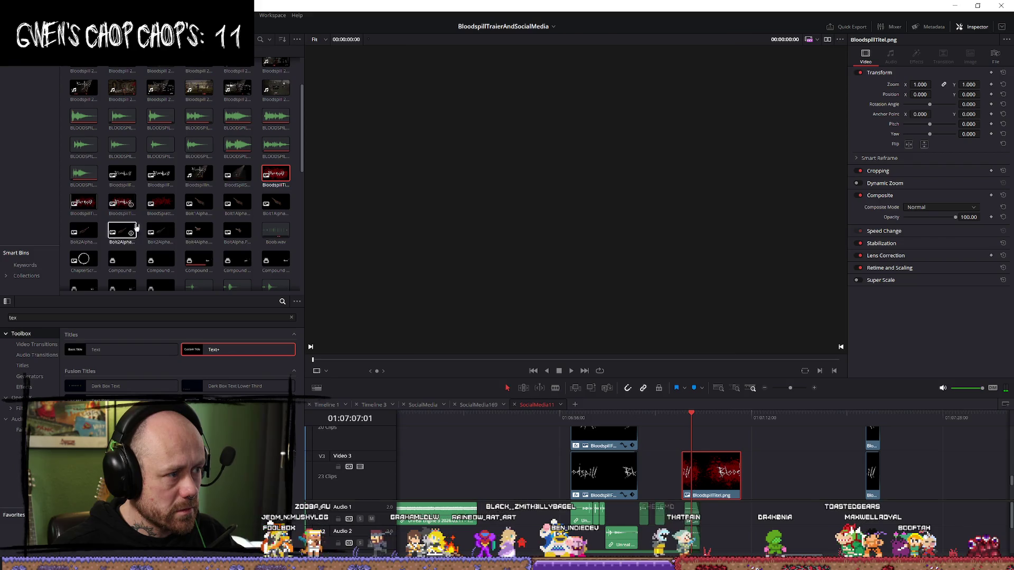
pyautogui.moveTo(730, 482); pyautogui.dragTo(771, 485)
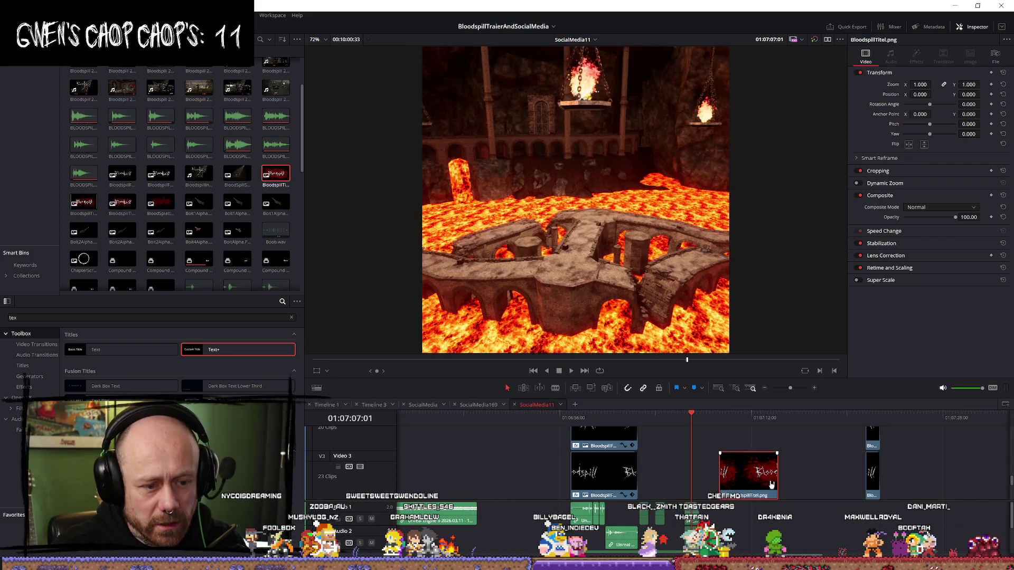
# Step: Place BloodspillTitelForCredits.png on Video 3 at the playhead and step to its start
pyautogui.click(238, 202)
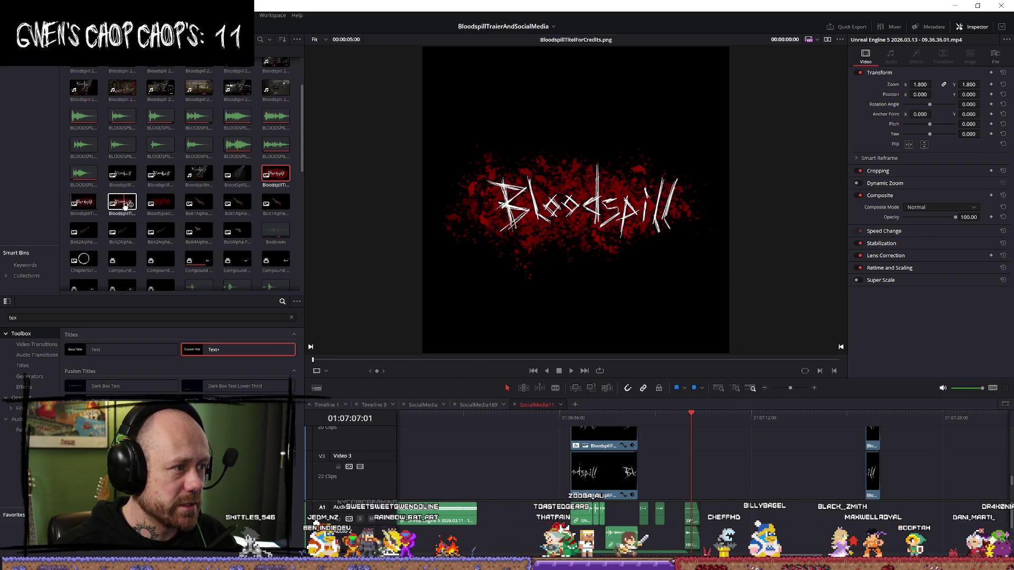
pyautogui.moveTo(124, 205)
pyautogui.mouseDown()
pyautogui.moveTo(719, 407)
pyautogui.moveTo(701, 472)
pyautogui.moveTo(687, 474)
pyautogui.mouseUp()
pyautogui.press('Up')
pyautogui.hotkey('ctrl', '=')
pyautogui.hotkey('ctrl', '=')
pyautogui.hotkey('ctrl', '=')
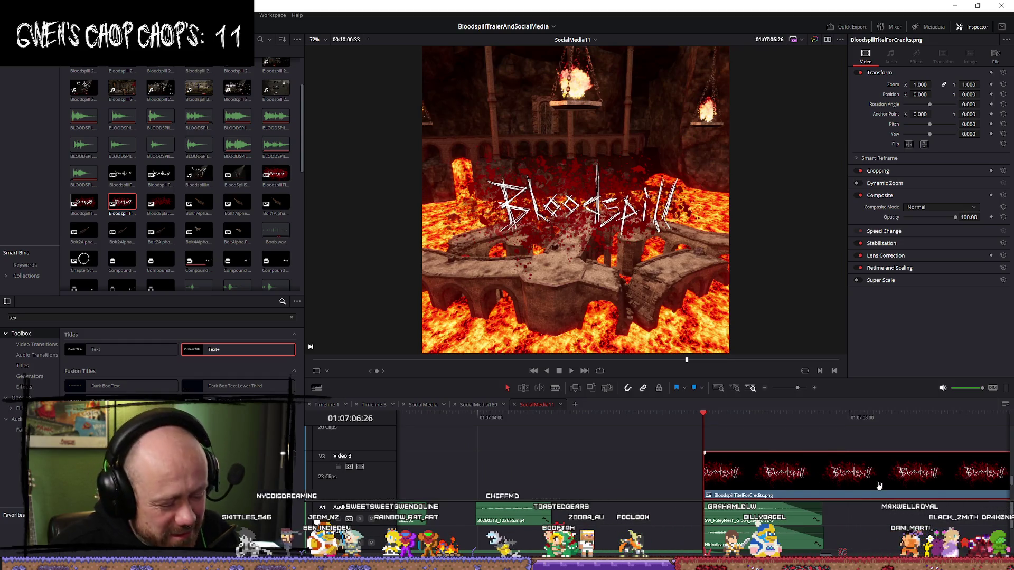
# Step: Trim the end of the Bloodspill title clip shorter
pyautogui.scroll(-1, 828, 464)
pyautogui.scroll(-1, 828, 464)
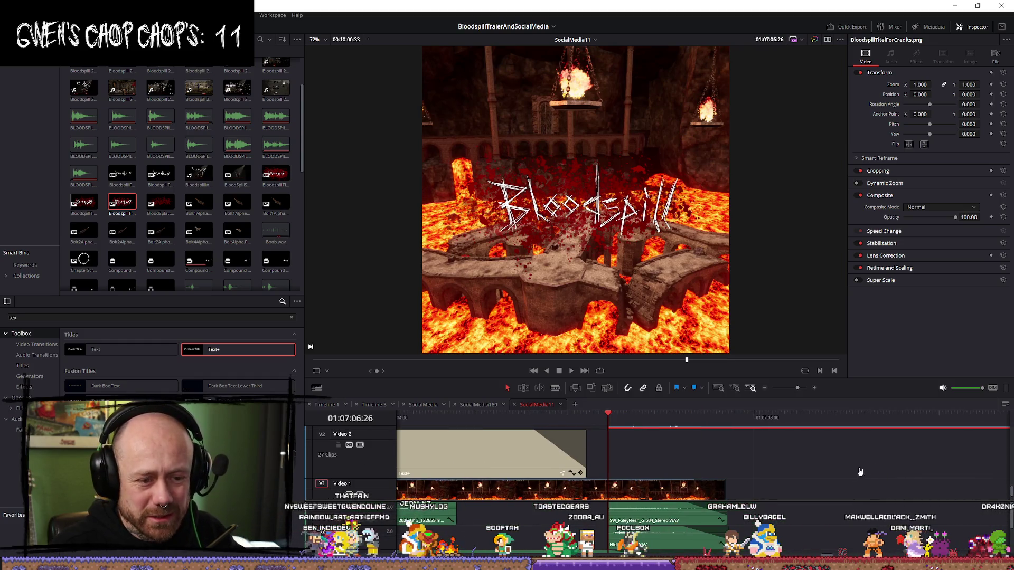
pyautogui.hotkey('ctrl', '-')
pyautogui.hotkey('ctrl', '-')
pyautogui.hotkey('ctrl', '-')
pyautogui.scroll(2, 844, 465)
pyautogui.moveTo(763, 457); pyautogui.dragTo(715, 448)
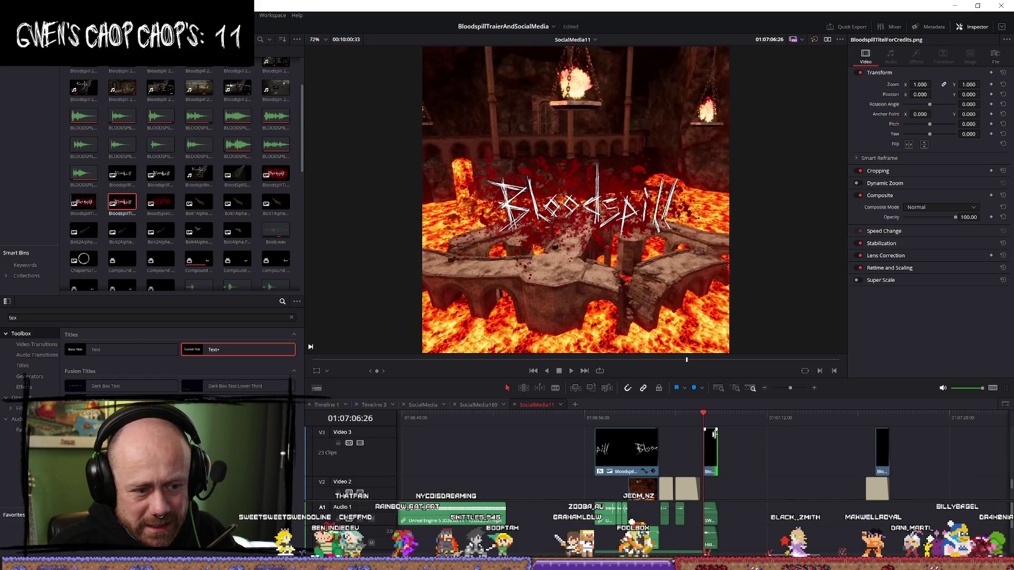
pyautogui.click(711, 458)
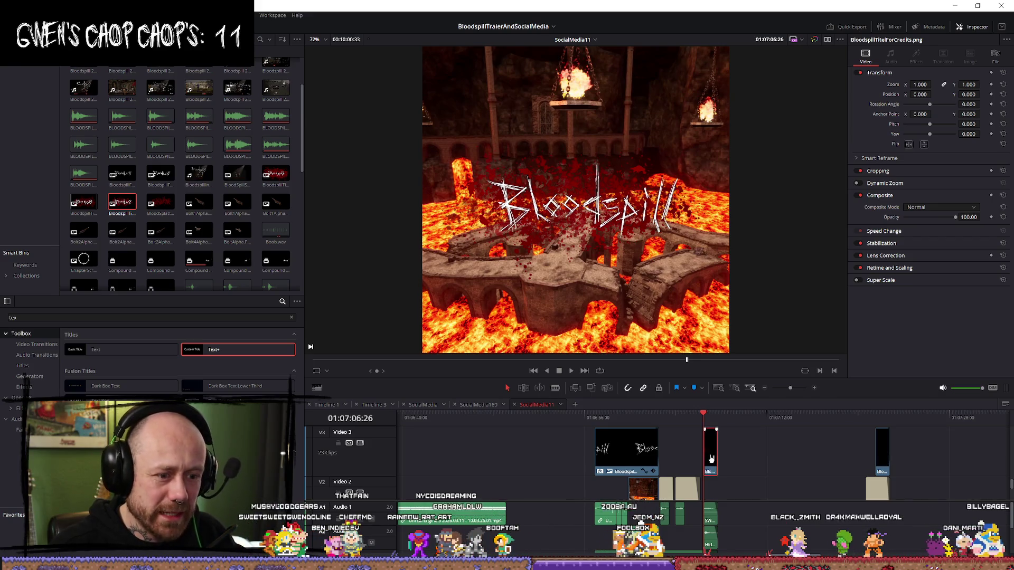
# Step: Split the title clip at the playhead and move the short piece up a track
pyautogui.click(735, 417)
pyautogui.hotkey('ctrl', 'v')
pyautogui.hotkey('ctrl', 'v')
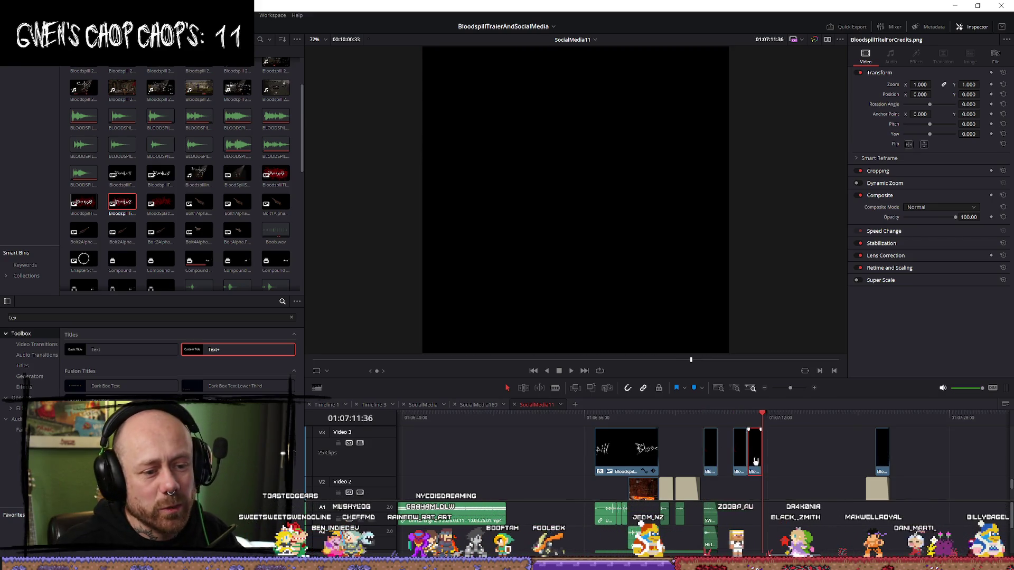
pyautogui.moveTo(743, 485); pyautogui.dragTo(714, 441)
pyautogui.press('Up')
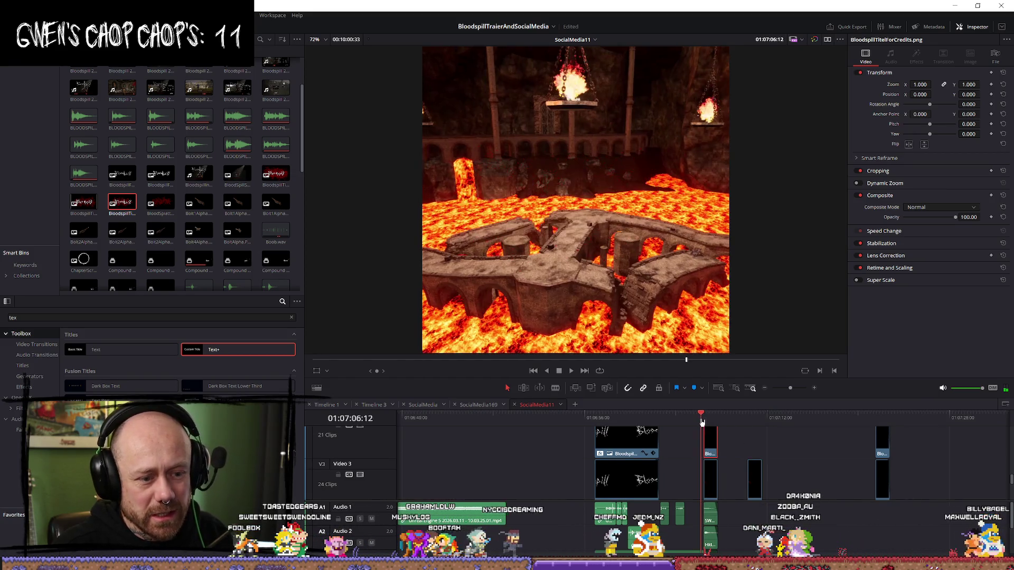
pyautogui.scroll(1, 770, 494)
pyautogui.scroll(5, 769, 494)
pyautogui.scroll(-2, 773, 464)
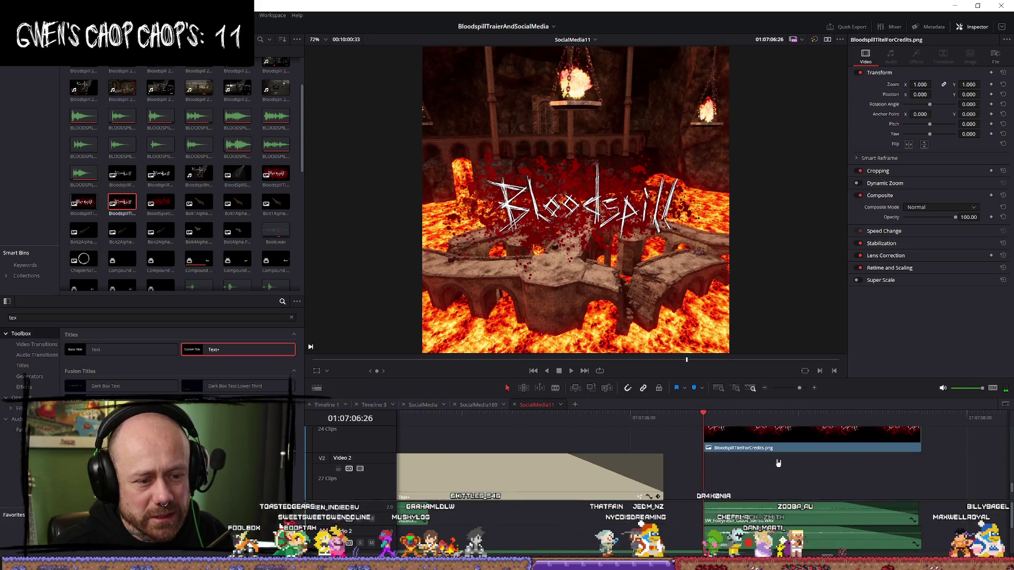
pyautogui.scroll(1, 775, 459)
pyautogui.moveTo(778, 457); pyautogui.dragTo(784, 457)
# Step: Move another Bloodspill piece up a track to the playhead, then select the small Video 3 clip
pyautogui.scroll(-3, 968, 489)
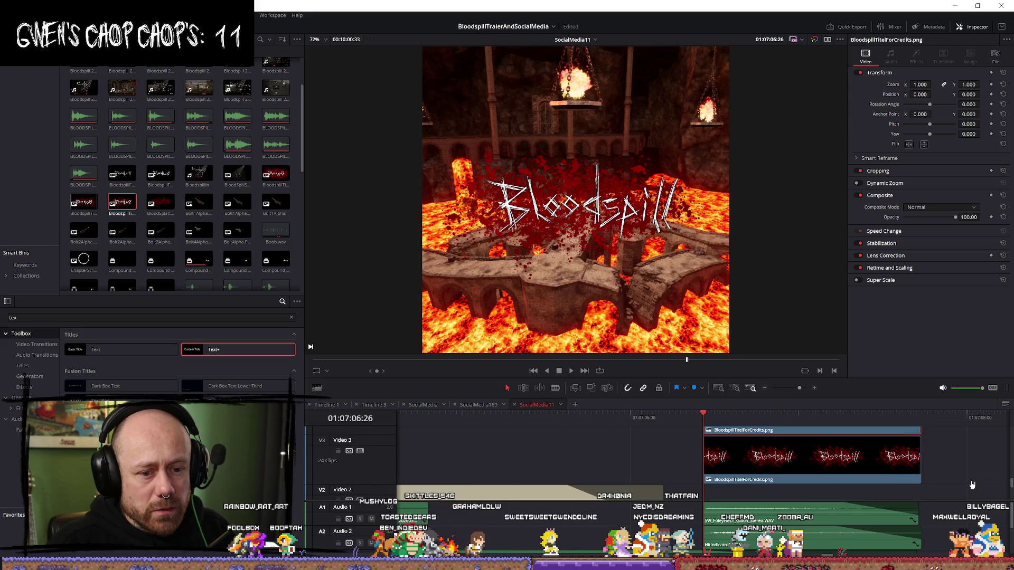
pyautogui.scroll(-2, 950, 483)
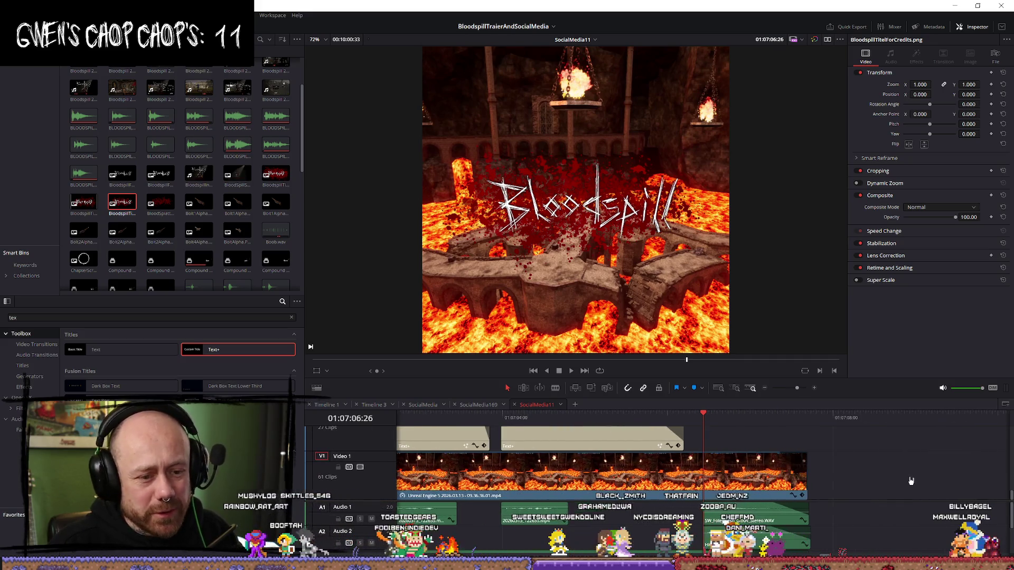
pyautogui.scroll(3, 913, 480)
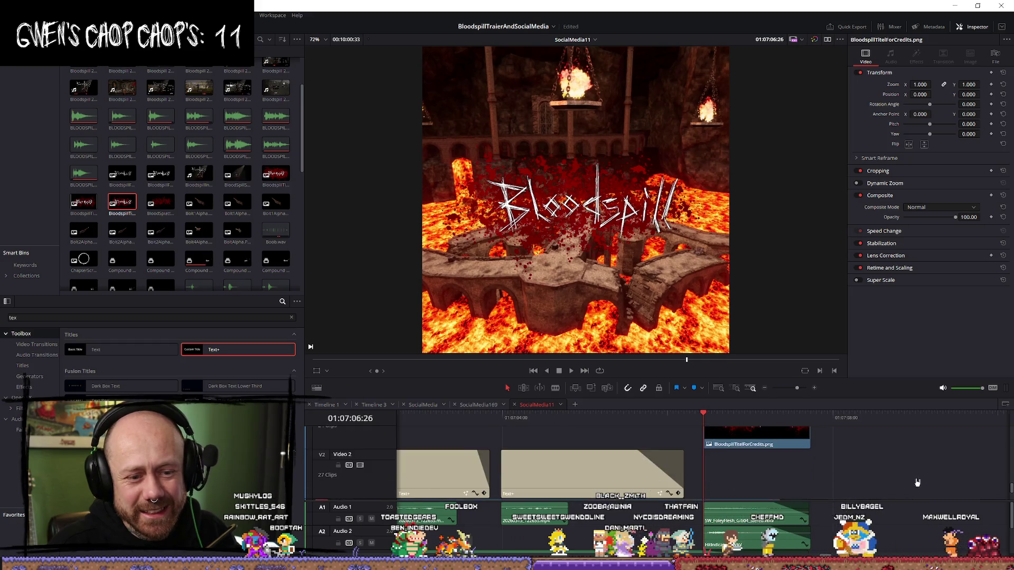
pyautogui.scroll(-4, 865, 471)
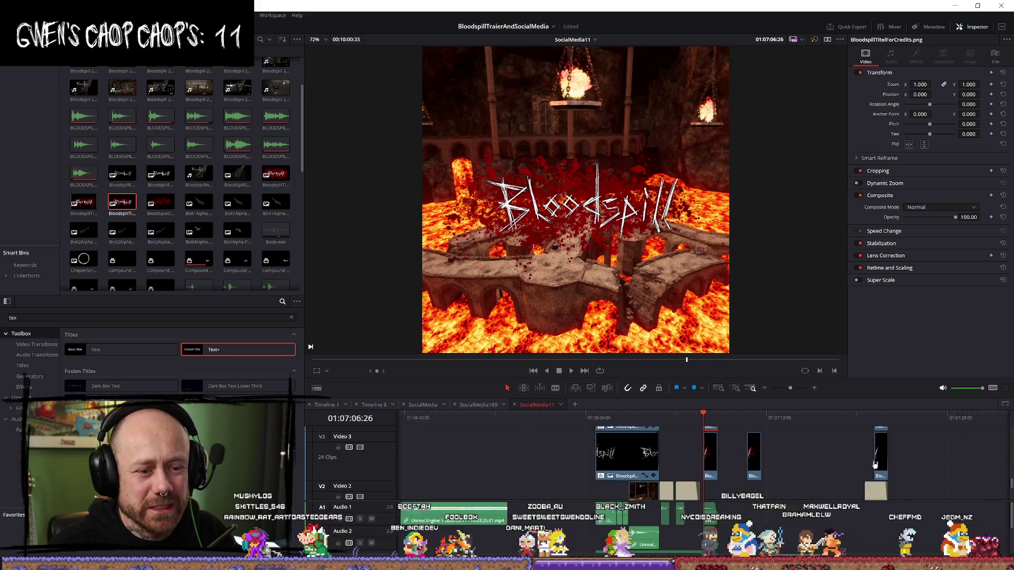
pyautogui.scroll(3, 837, 466)
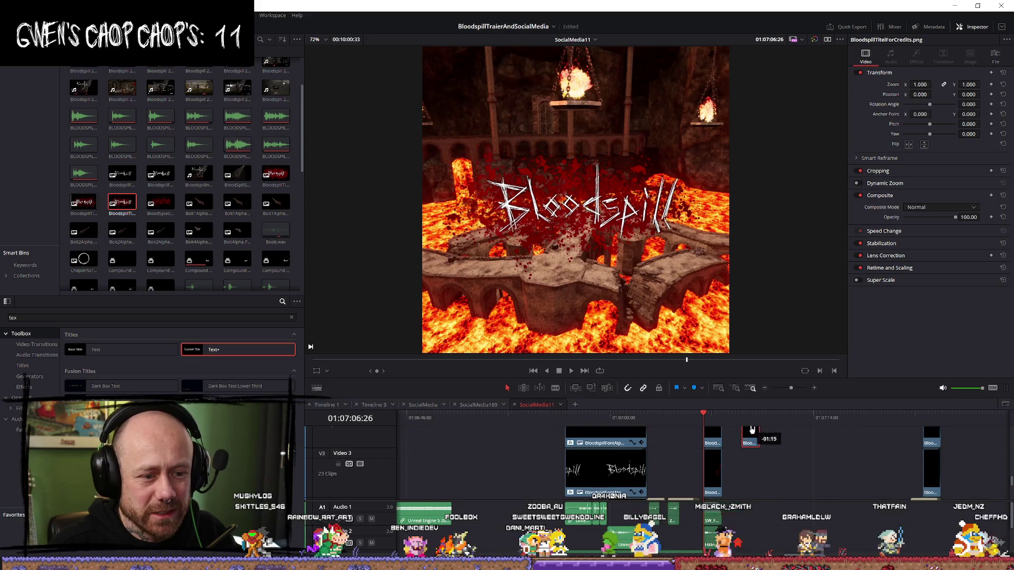
pyautogui.scroll(2, 762, 480)
pyautogui.moveTo(769, 481)
pyautogui.mouseDown()
pyautogui.moveTo(739, 441)
pyautogui.moveTo(718, 439)
pyautogui.moveTo(727, 440)
pyautogui.mouseUp()
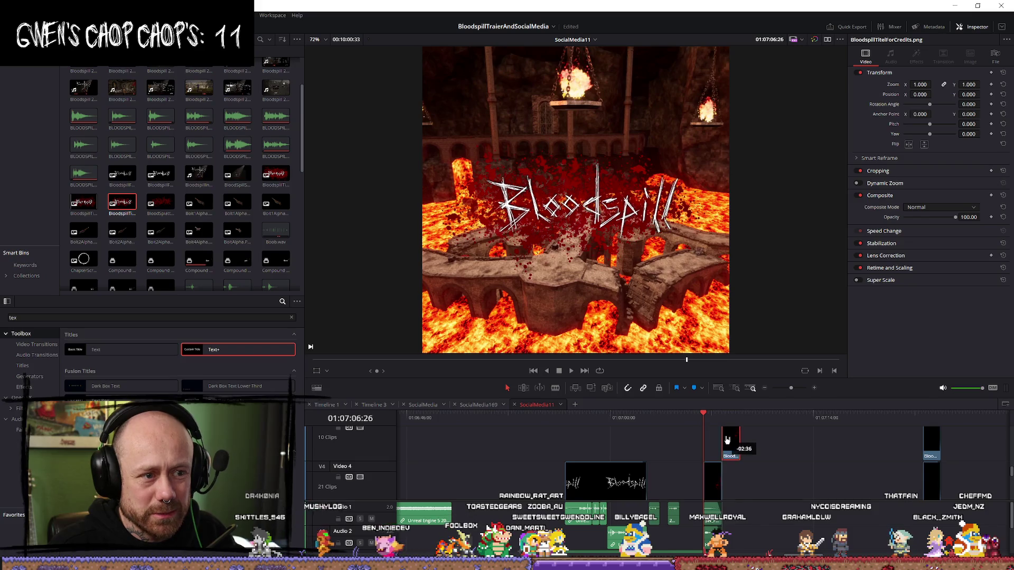
pyautogui.scroll(-2, 733, 449)
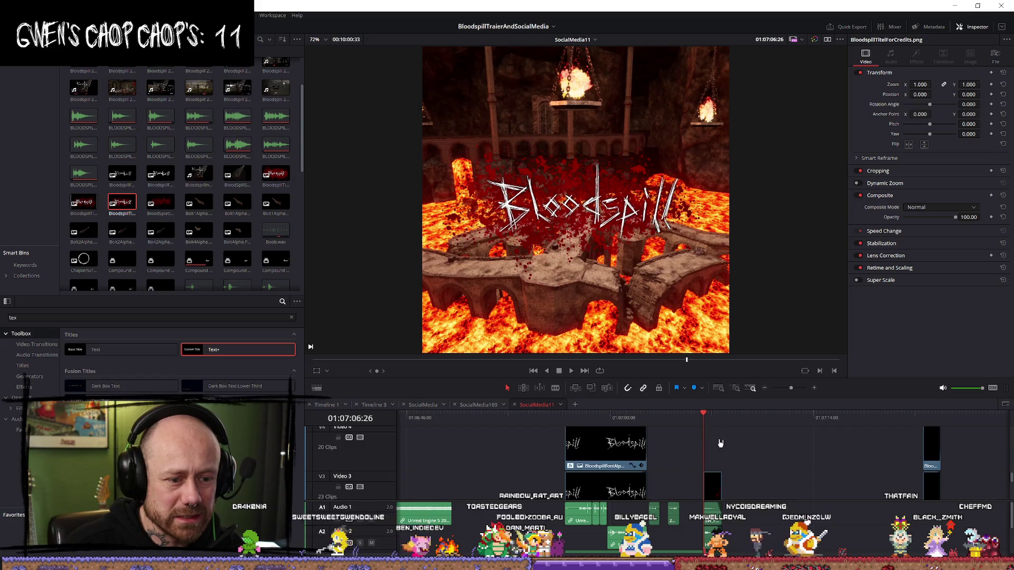
pyautogui.scroll(2, 720, 444)
pyautogui.scroll(-3, 732, 476)
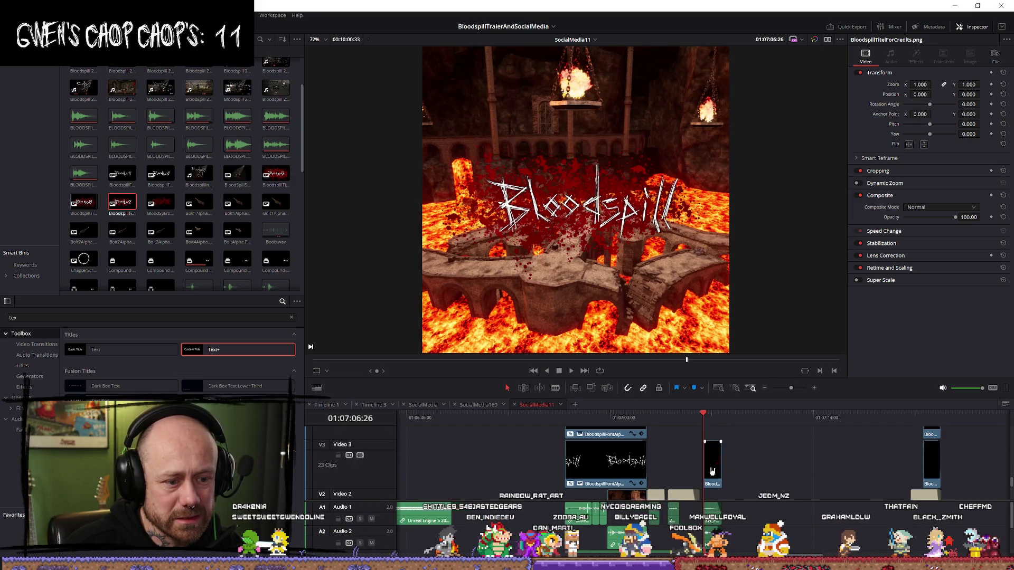
pyautogui.click(711, 470)
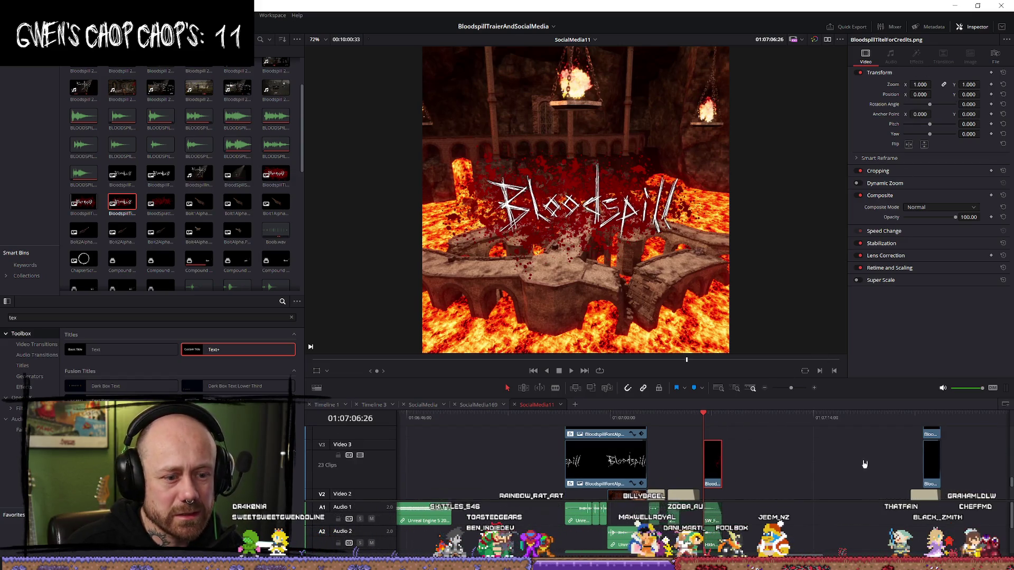
pyautogui.hotkey('ctrl', 'f')
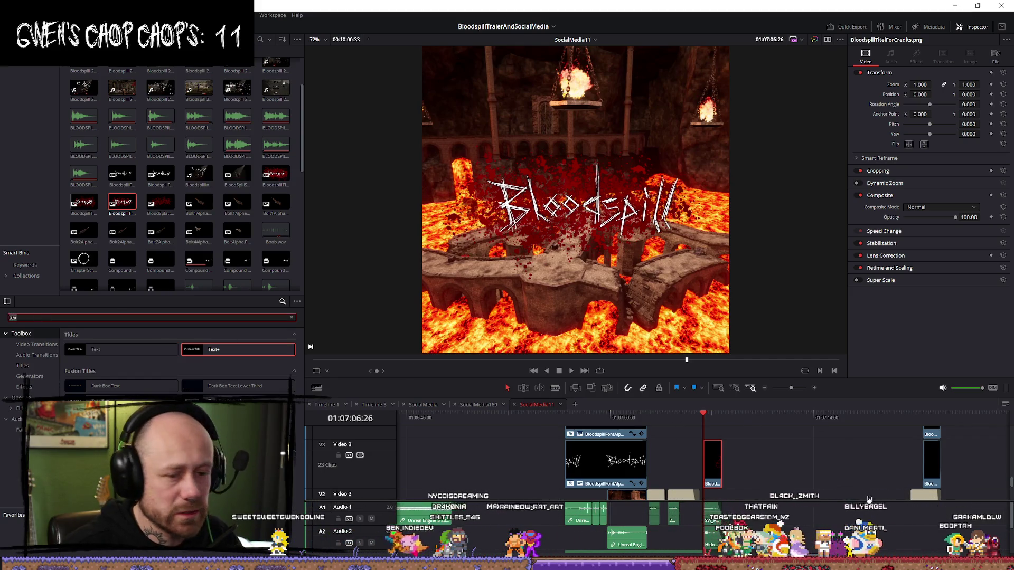
# Step: Search 'shadow' in the Effects Library and apply Drop Shadow to the logo clip on Video 3
pyautogui.click(931, 462)
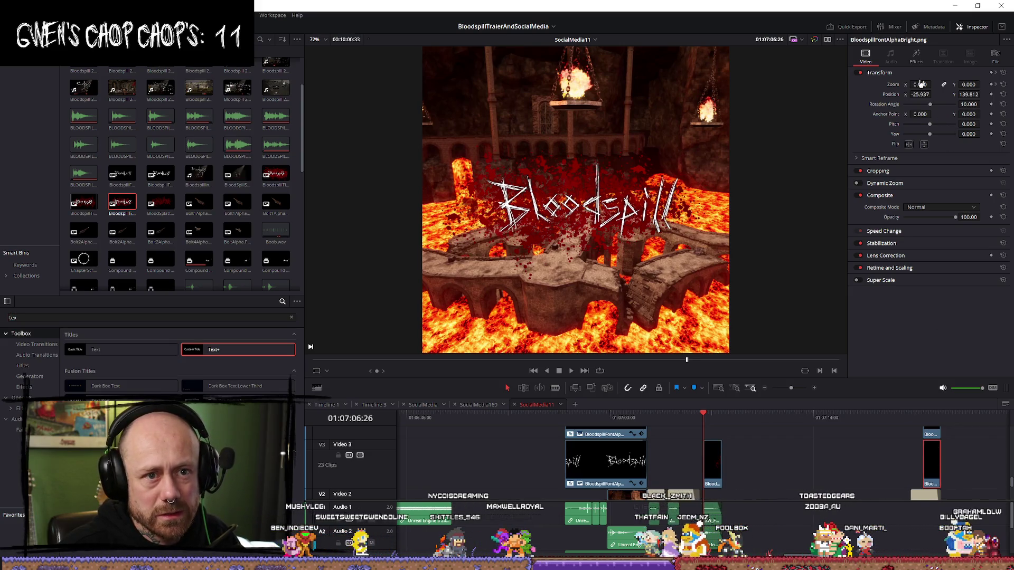
pyautogui.click(918, 57)
pyautogui.click(40, 316)
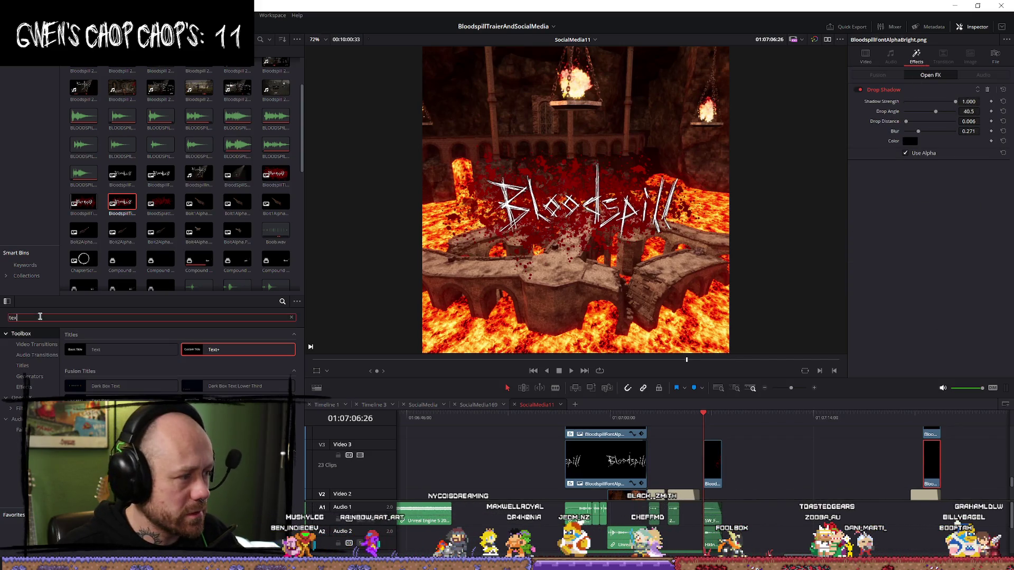
pyautogui.write('shadow')
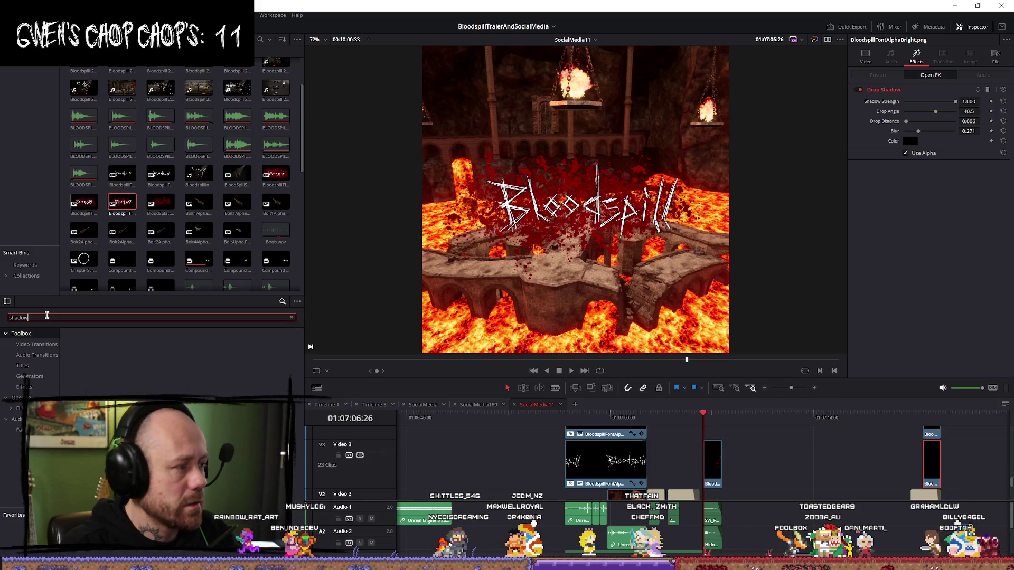
pyautogui.click(28, 327)
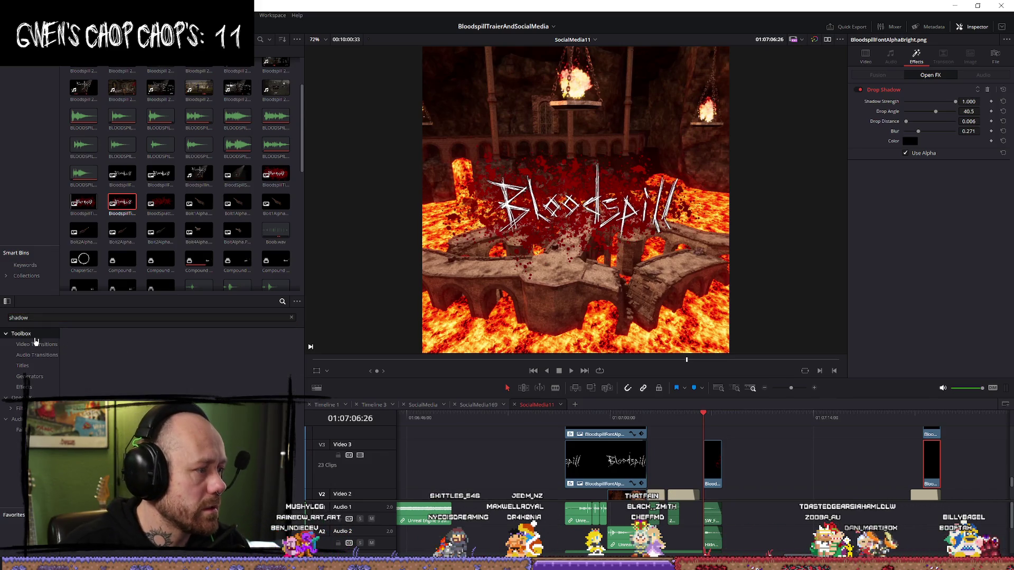
pyautogui.click(21, 398)
pyautogui.moveTo(106, 349)
pyautogui.mouseDown()
pyautogui.moveTo(528, 449)
pyautogui.moveTo(727, 467)
pyautogui.mouseUp()
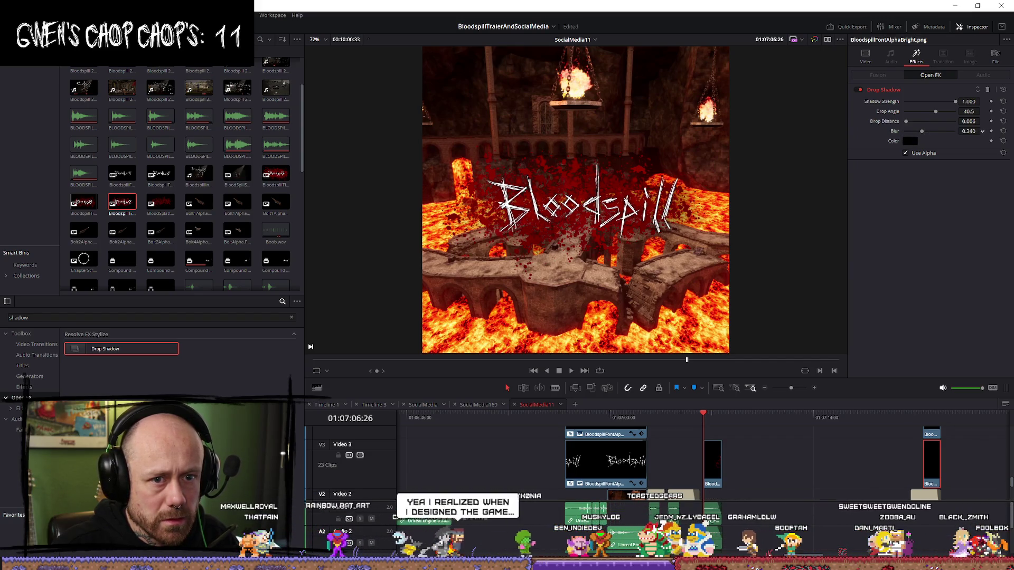
pyautogui.press('space')
pyautogui.press('space')
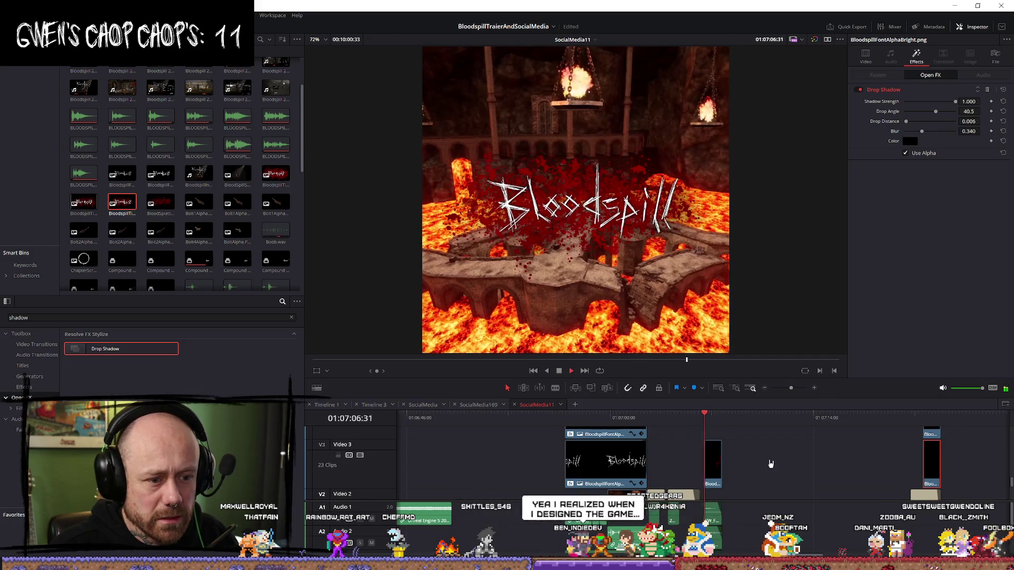
pyautogui.scroll(2, 828, 463)
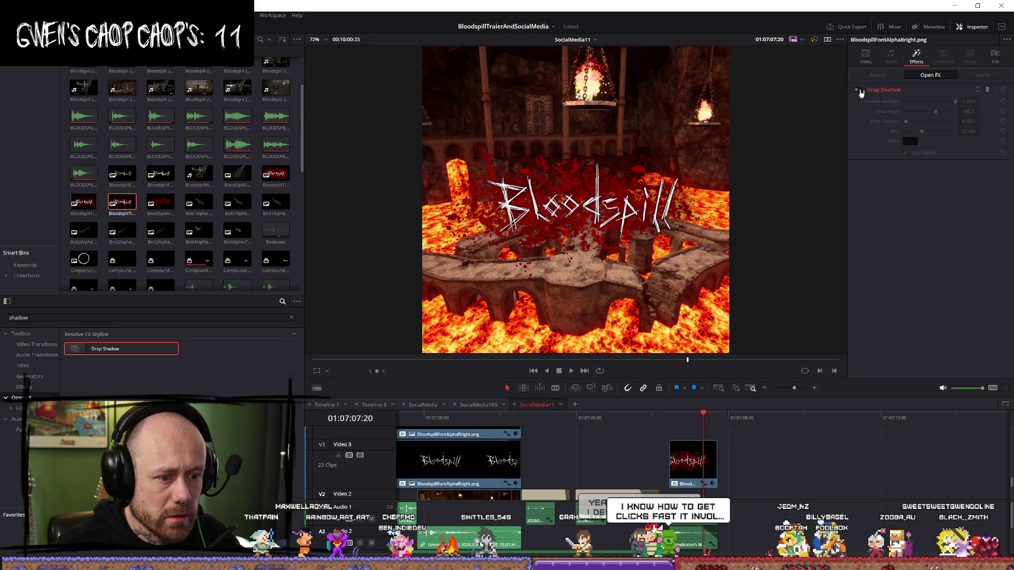
# Step: Re-enable the Drop Shadow and increase its blur and strength on the small title clip
pyautogui.click(857, 90)
pyautogui.scroll(-3, 778, 498)
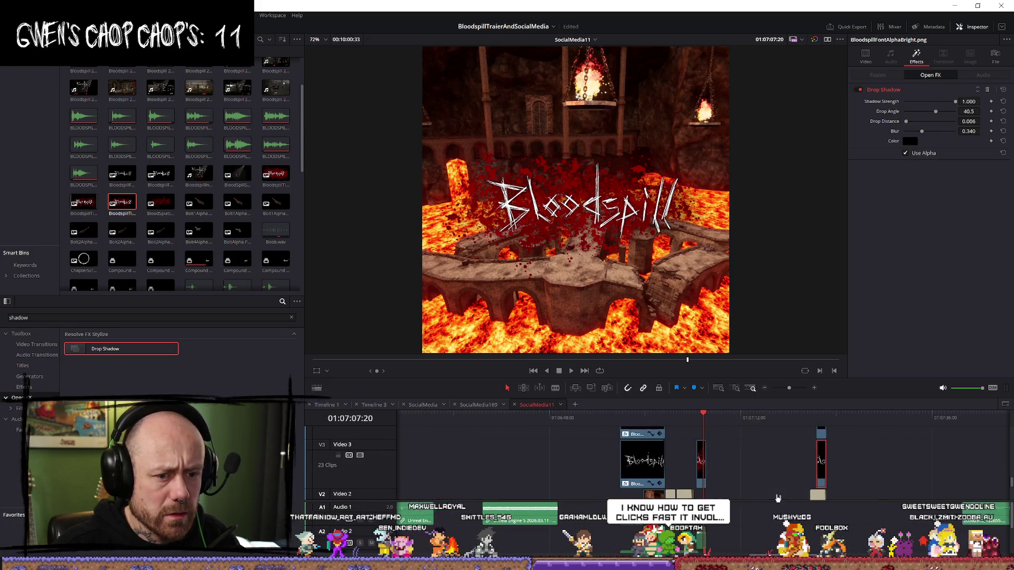
pyautogui.scroll(1, 732, 479)
pyautogui.click(700, 468)
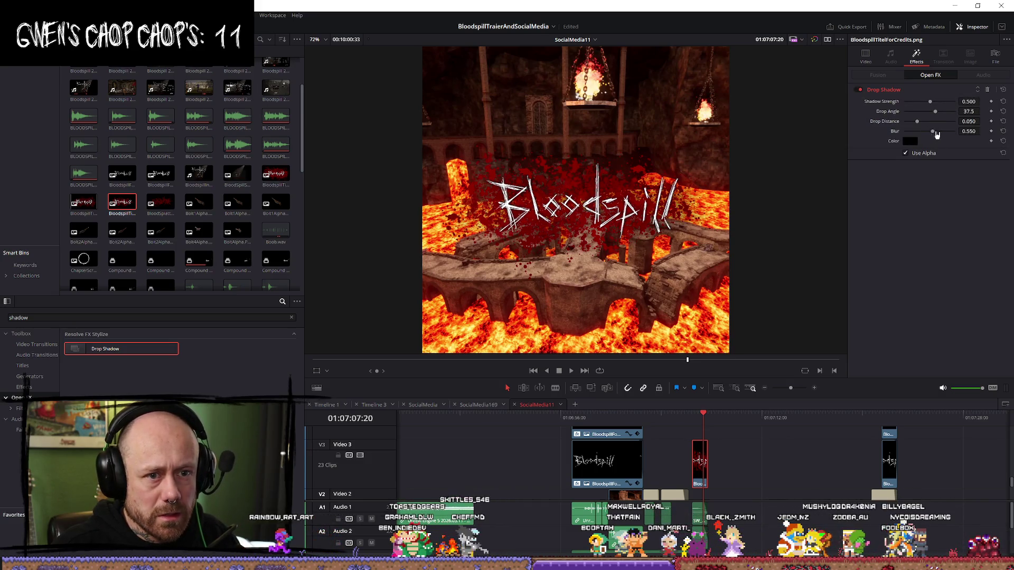
pyautogui.moveTo(933, 133)
pyautogui.mouseDown()
pyautogui.moveTo(963, 139)
pyautogui.moveTo(833, 140)
pyautogui.mouseUp()
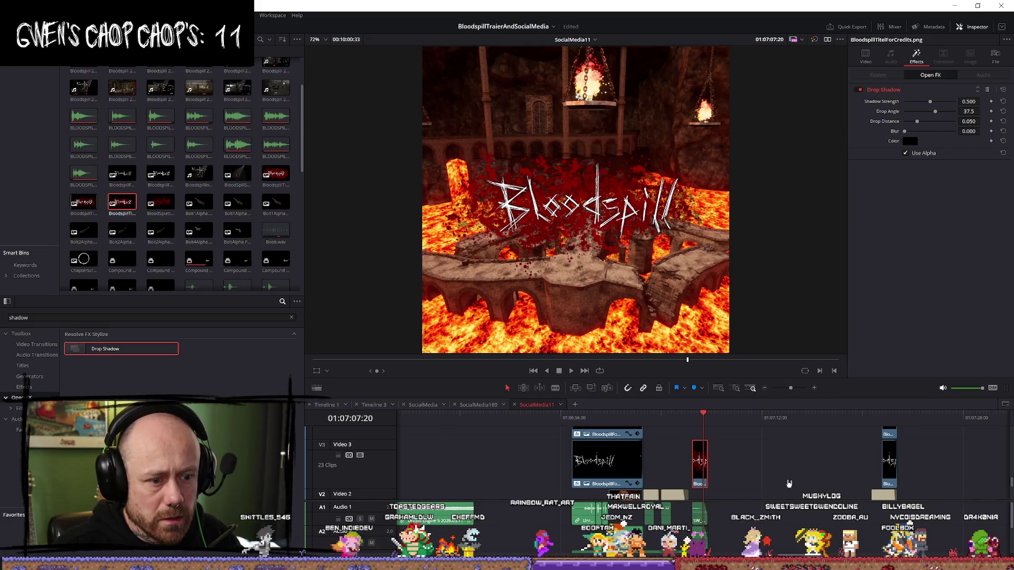
pyautogui.moveTo(934, 103)
pyautogui.mouseDown()
pyautogui.moveTo(954, 107)
pyautogui.moveTo(943, 113)
pyautogui.mouseUp()
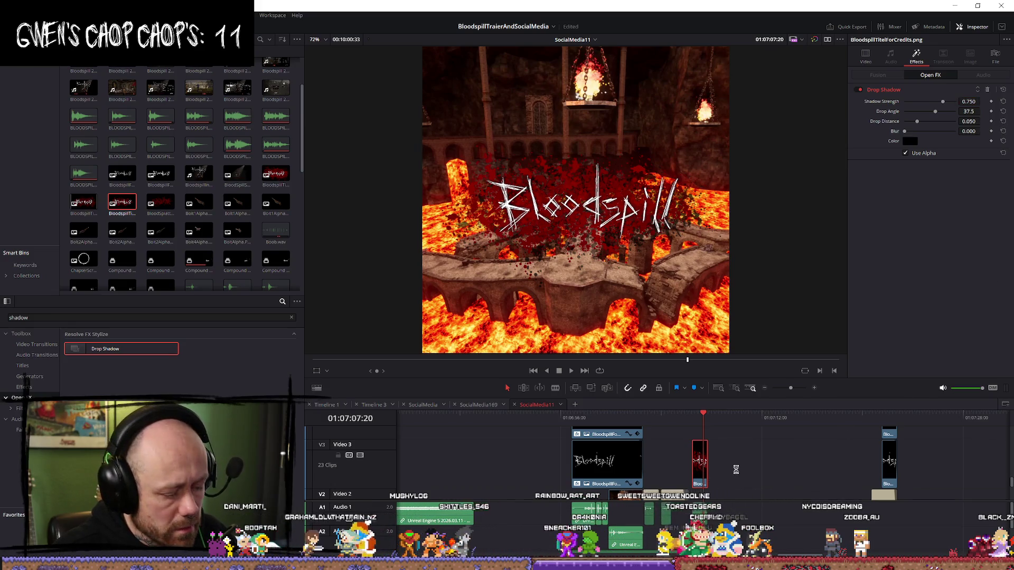
# Step: Move the red title clip up onto Video 4 and review it at the playhead
pyautogui.click(720, 443)
pyautogui.moveTo(729, 479)
pyautogui.mouseDown()
pyautogui.moveTo(724, 438)
pyautogui.moveTo(691, 420)
pyautogui.mouseUp()
pyautogui.click(692, 418)
pyautogui.press('space')
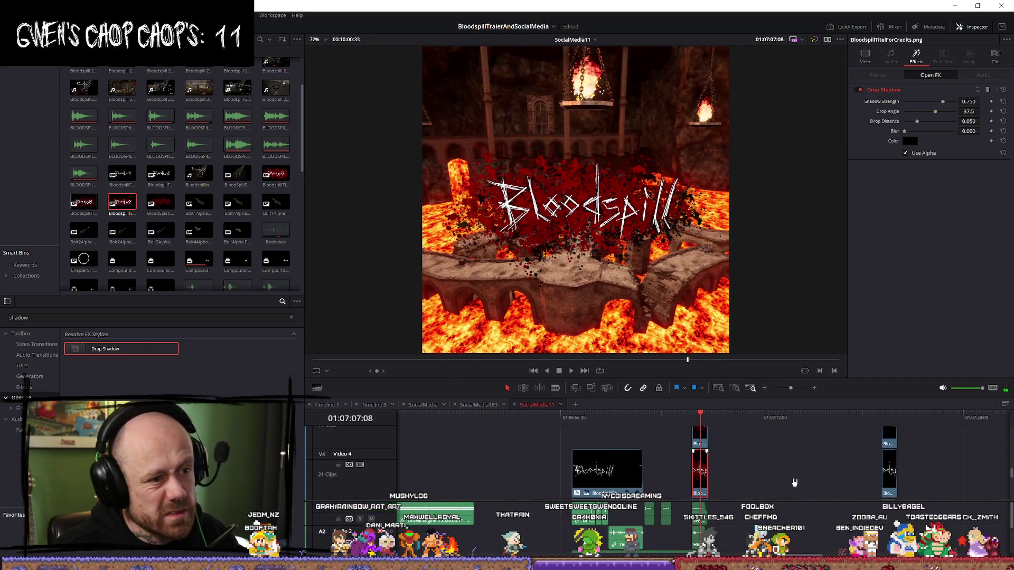
pyautogui.scroll(3, 784, 469)
pyautogui.scroll(1, 780, 472)
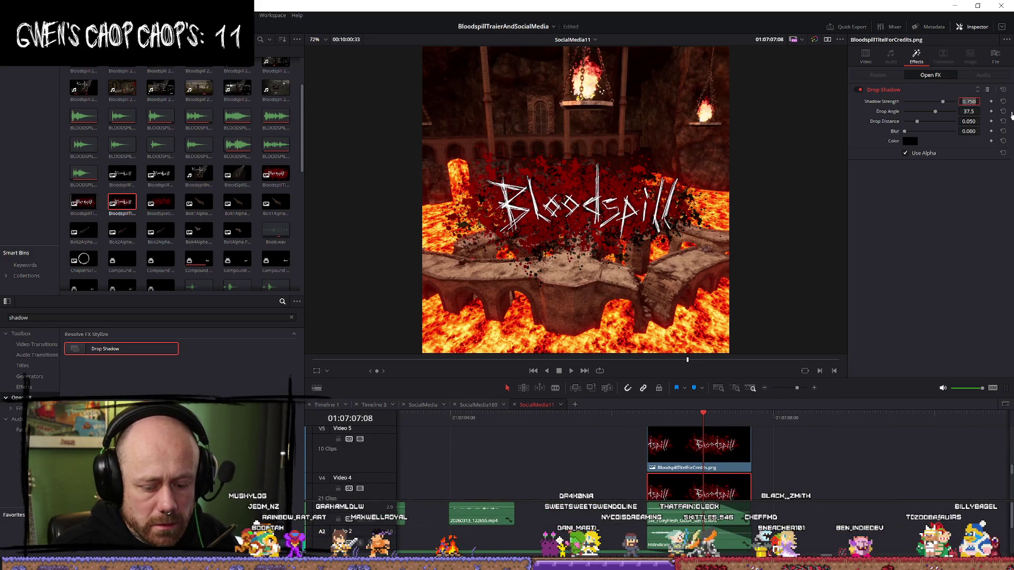
pyautogui.click(772, 457)
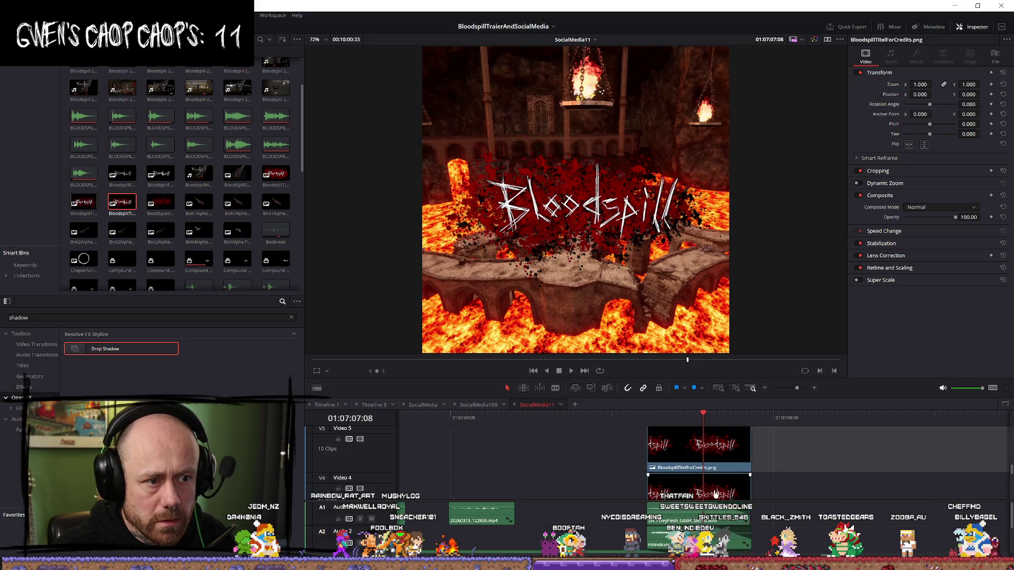
# Step: Delete the extra title clip on Video 5 and redisplay the title's drop shadow settings
pyautogui.click(678, 452)
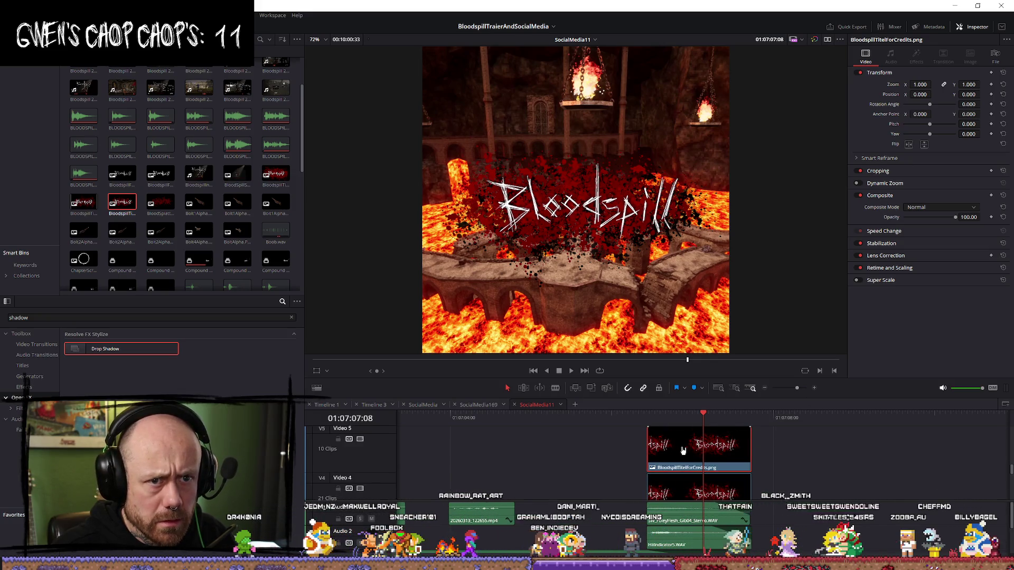
pyautogui.press('Delete')
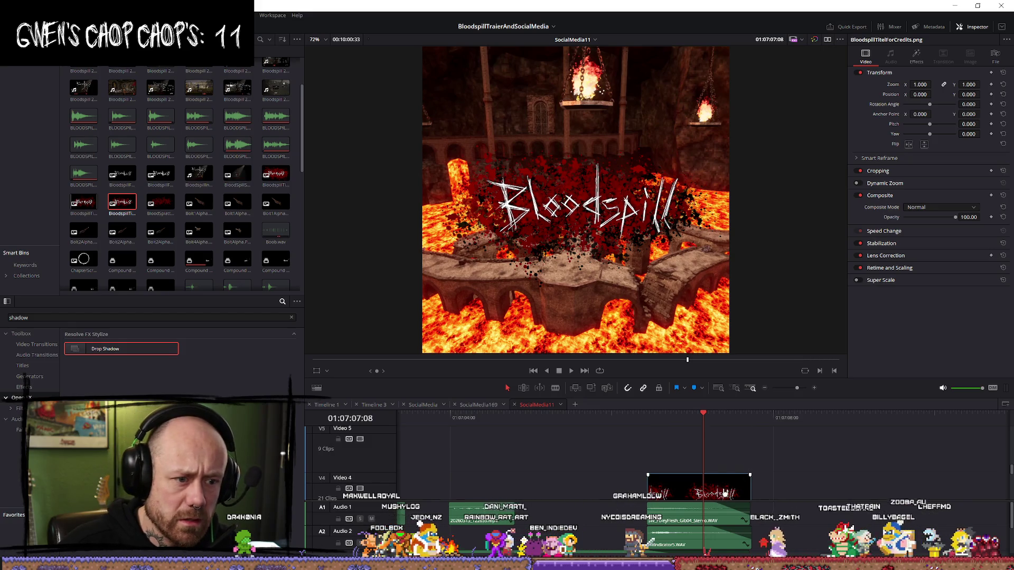
pyautogui.scroll(-3, 725, 493)
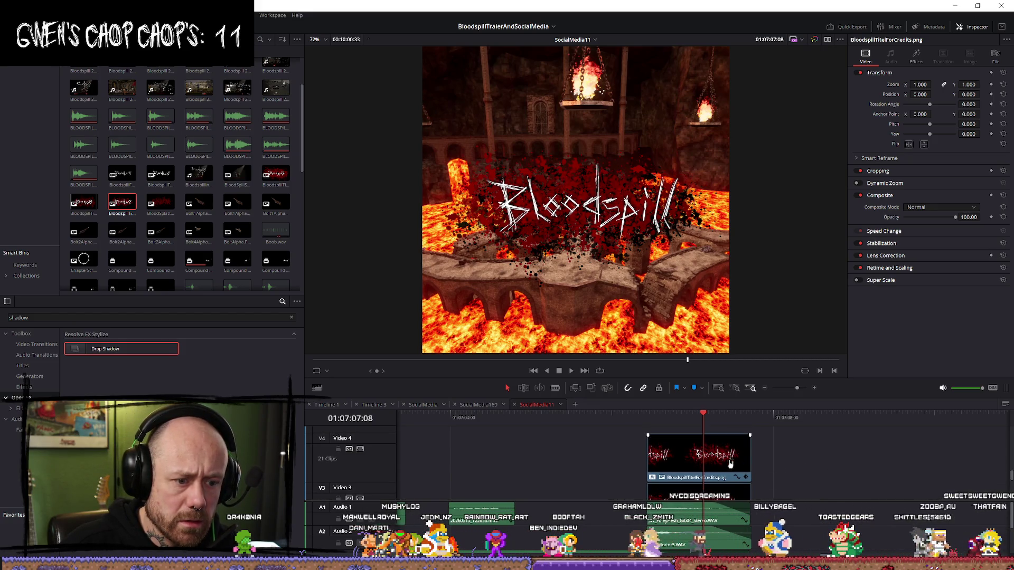
pyautogui.scroll(-2, 735, 463)
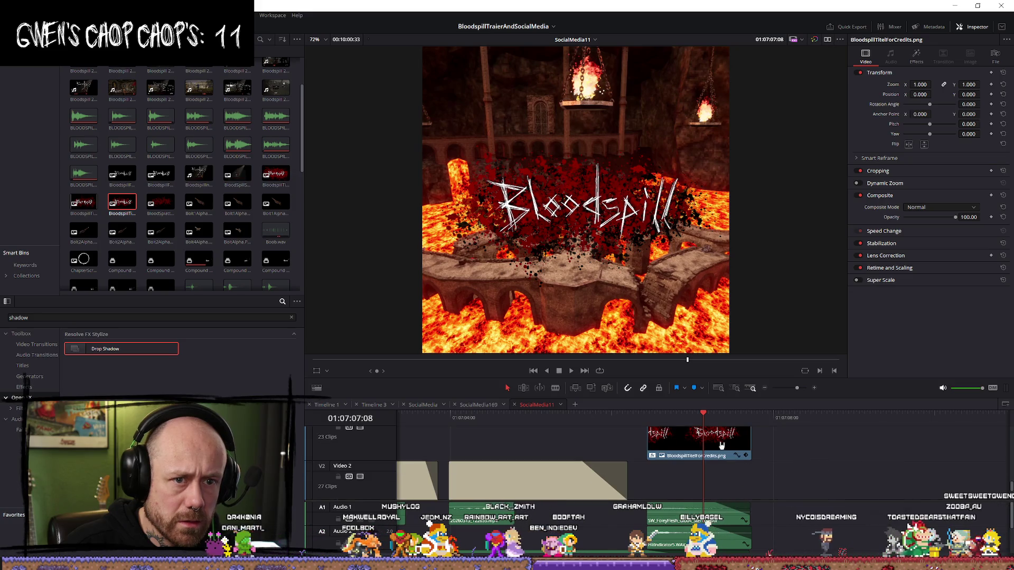
pyautogui.scroll(2, 735, 463)
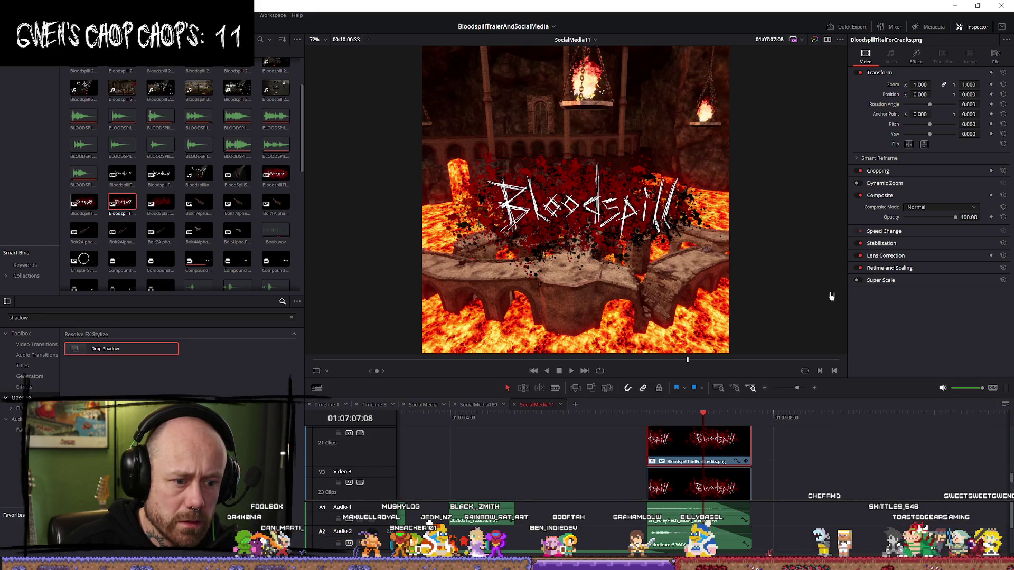
pyautogui.click(917, 62)
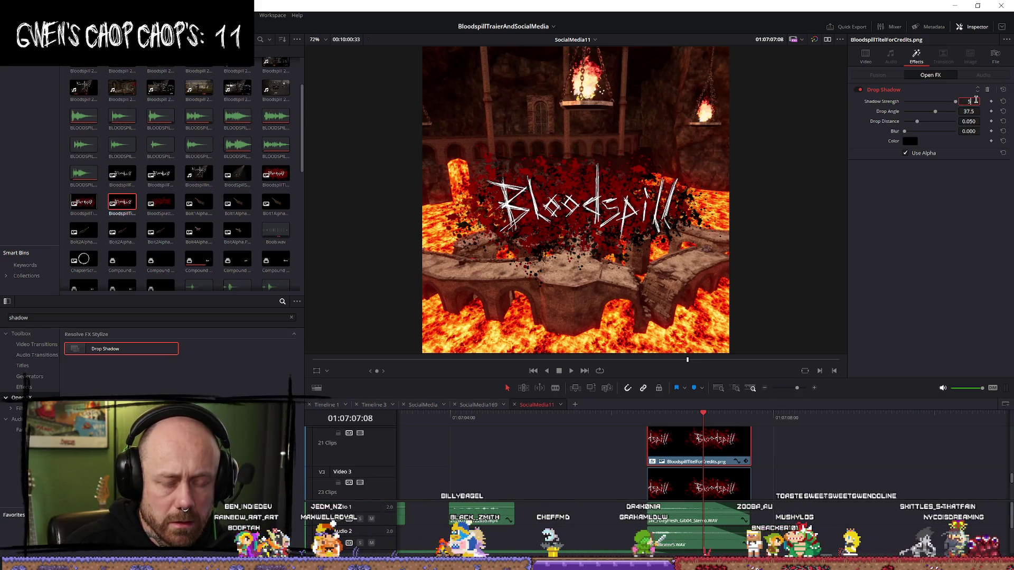
# Step: Weaken the title's drop shadow strength from 0.750 down toward 0.500
pyautogui.write('0.75')
pyautogui.press('Return')
pyautogui.moveTo(727, 449)
pyautogui.mouseDown()
pyautogui.moveTo(764, 477)
pyautogui.moveTo(728, 487)
pyautogui.mouseUp()
pyautogui.scroll(-2, 727, 487)
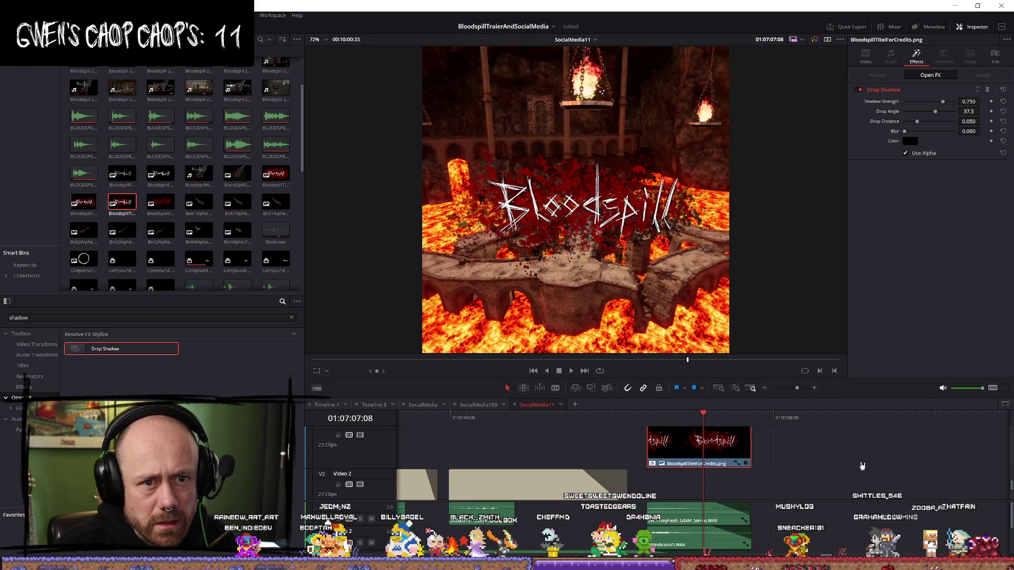
pyautogui.moveTo(942, 102); pyautogui.dragTo(935, 106)
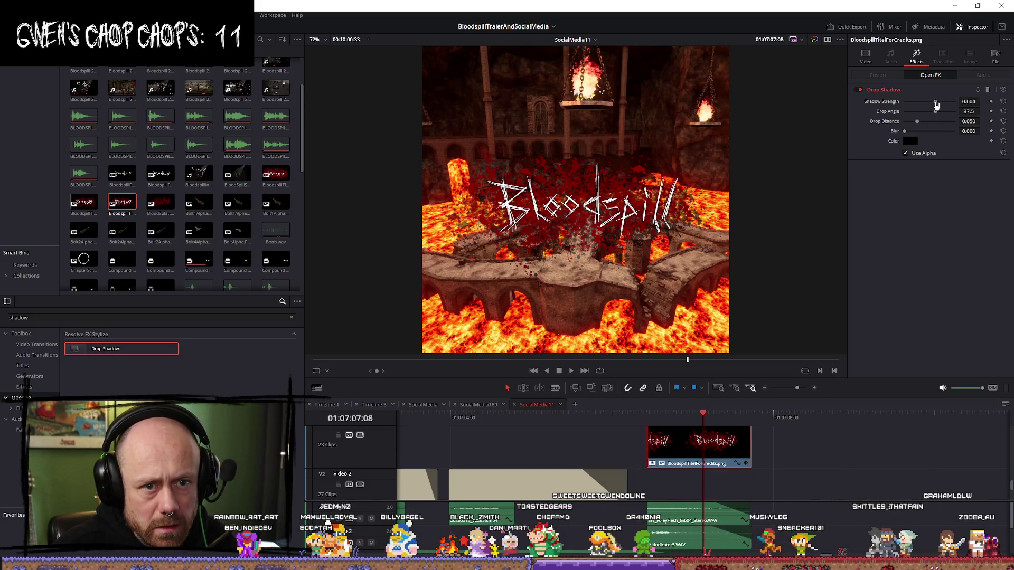
pyautogui.click(971, 101)
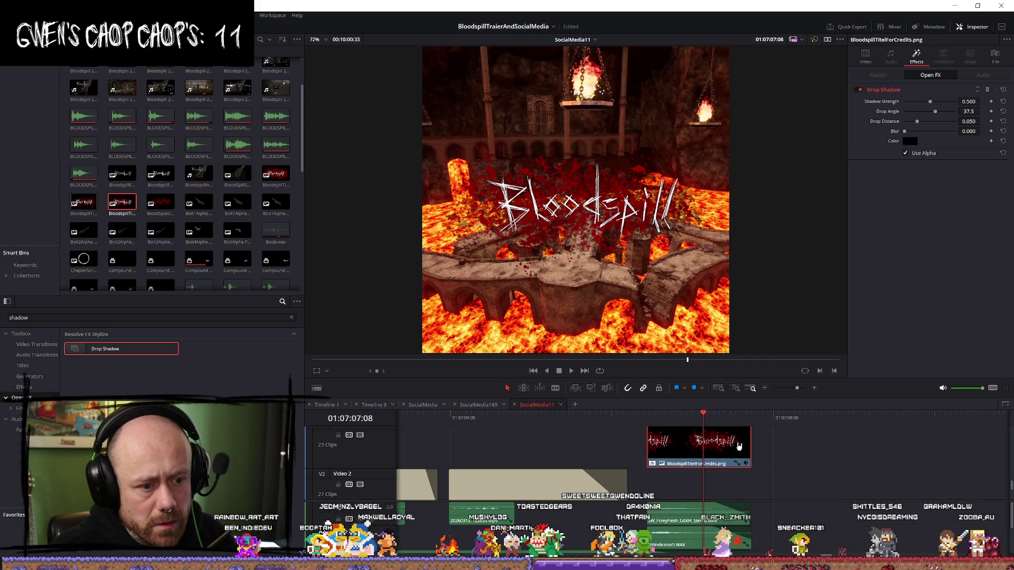
pyautogui.scroll(1, 761, 434)
# Step: Move the Bloodspill title clip up onto Video 4
pyautogui.moveTo(652, 489)
pyautogui.mouseDown()
pyautogui.moveTo(792, 476)
pyautogui.moveTo(774, 489)
pyautogui.moveTo(731, 447)
pyautogui.moveTo(651, 447)
pyautogui.mouseUp()
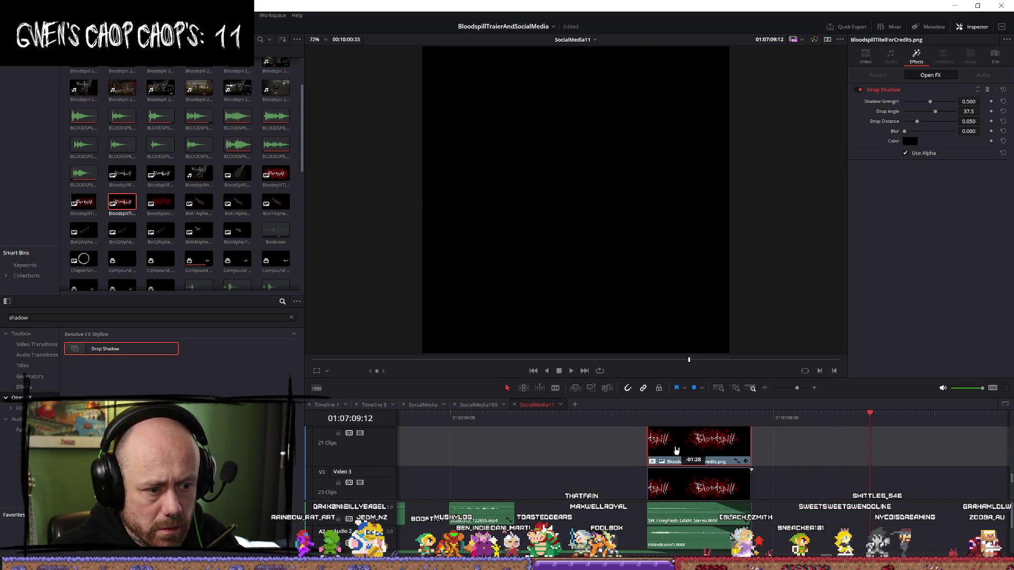
pyautogui.press('Up')
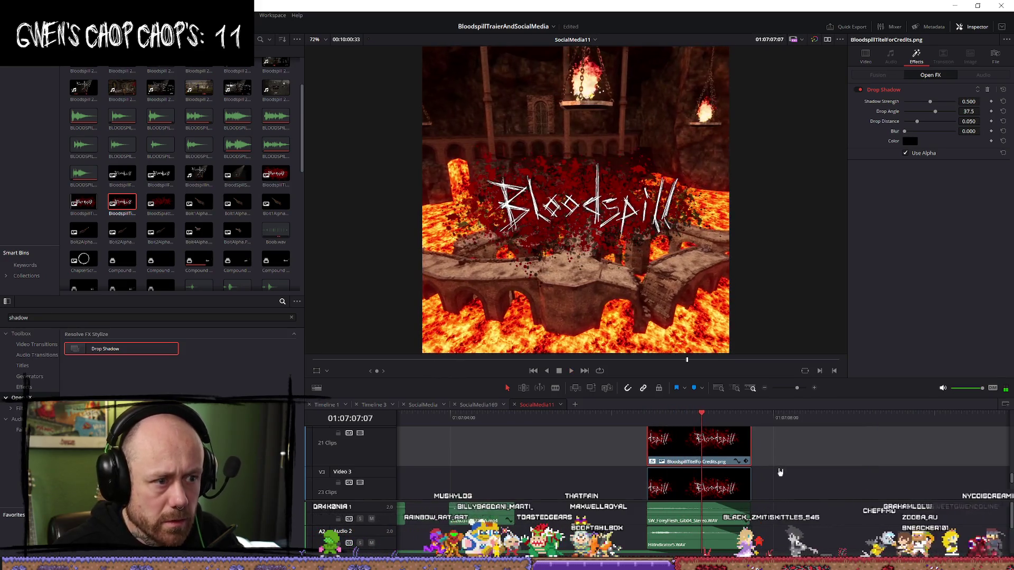
pyautogui.scroll(2, 779, 473)
pyautogui.scroll(-2, 833, 503)
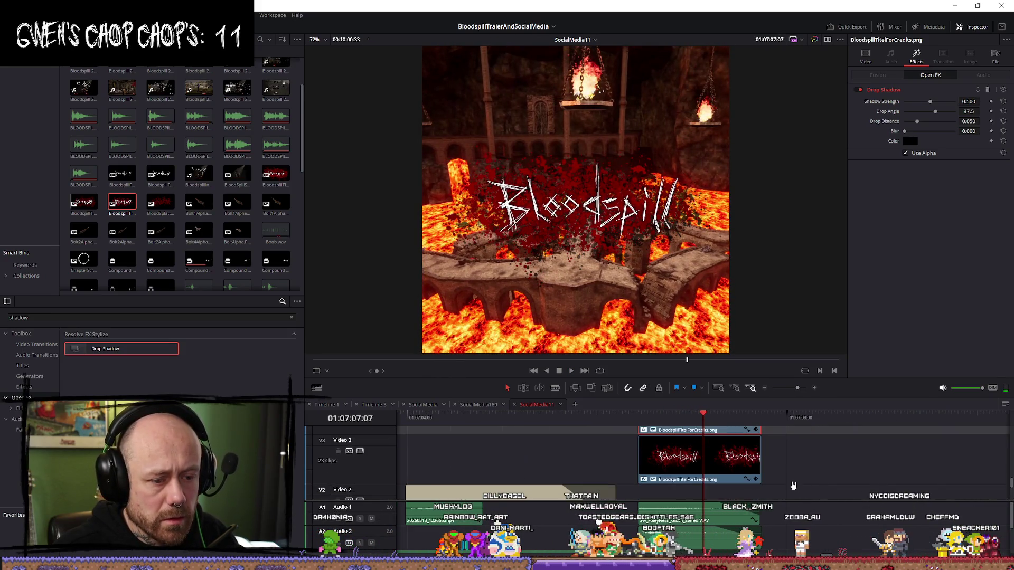
pyautogui.scroll(1, 833, 504)
# Step: Undo the angle change, set drop distance to about 0.026, and delete the extra title copy
pyautogui.moveTo(929, 114); pyautogui.dragTo(937, 117)
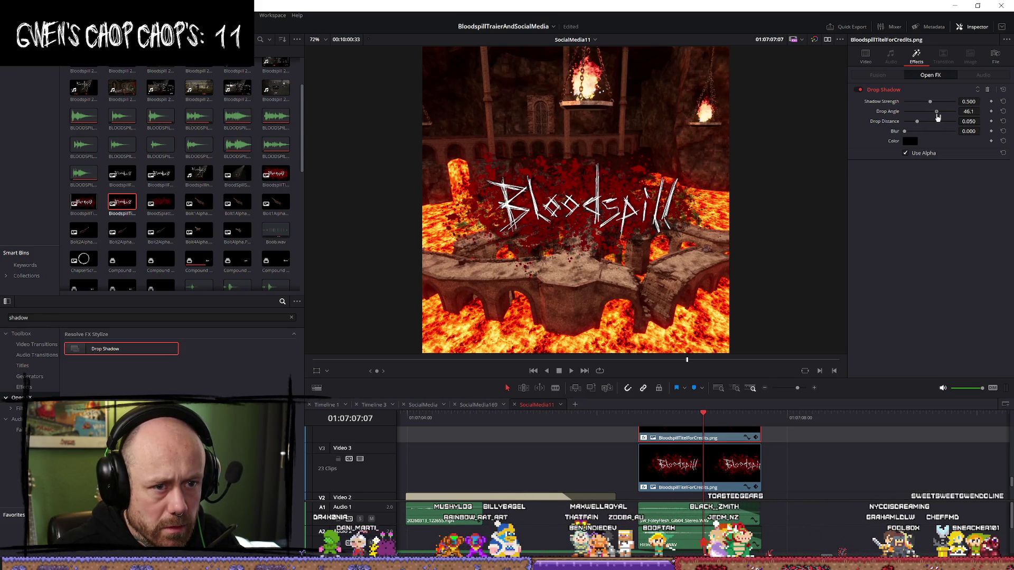
pyautogui.hotkey('ctrl', 'z')
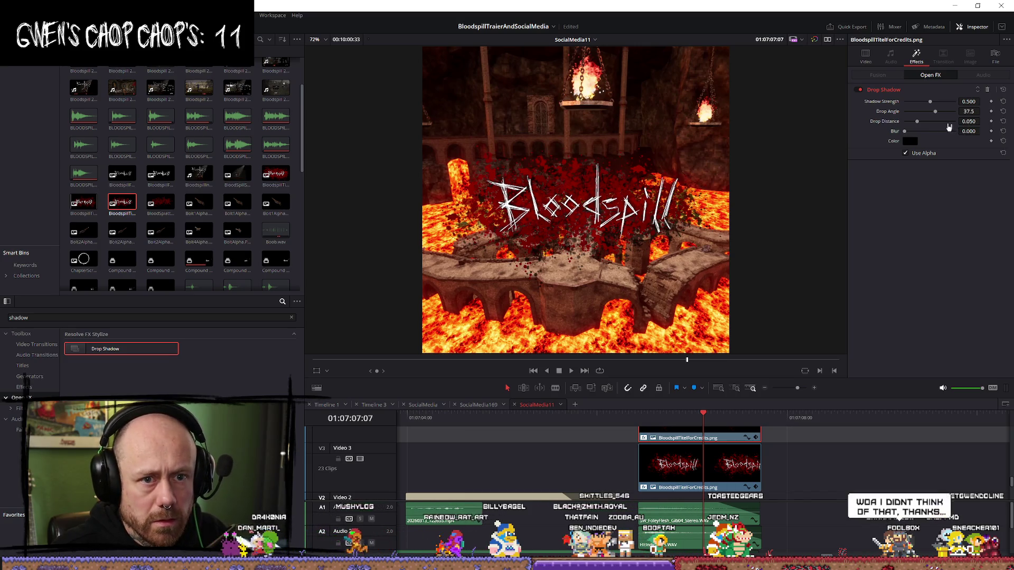
pyautogui.hotkey('ctrl', 'z')
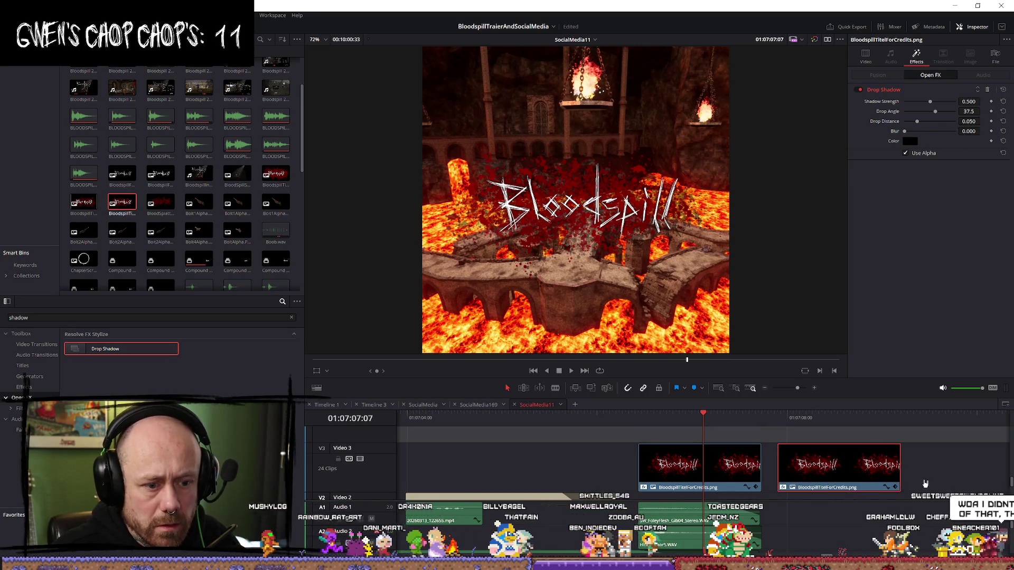
pyautogui.click(726, 482)
pyautogui.moveTo(919, 122); pyautogui.dragTo(912, 125)
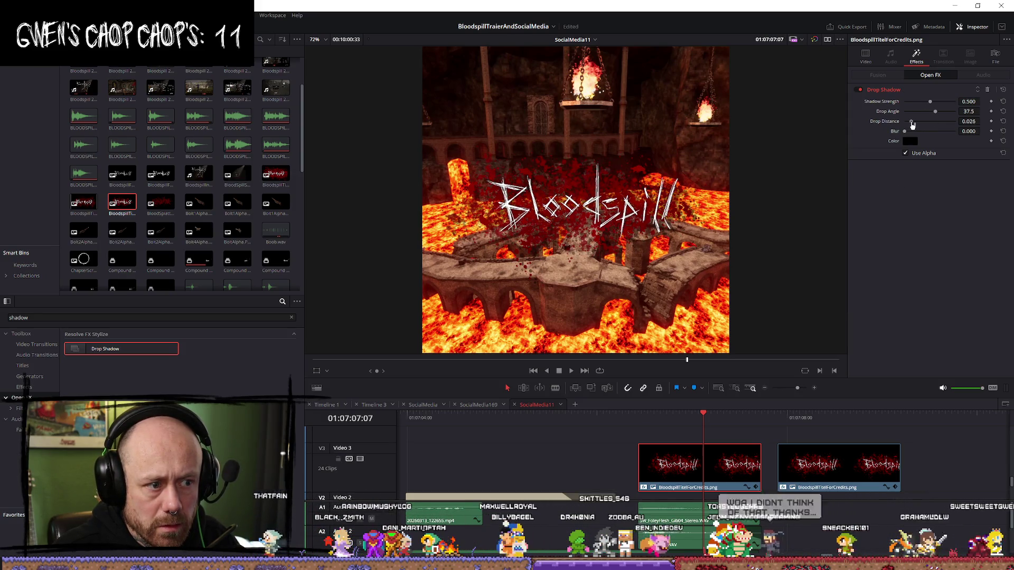
pyautogui.click(835, 476)
pyautogui.press('Delete')
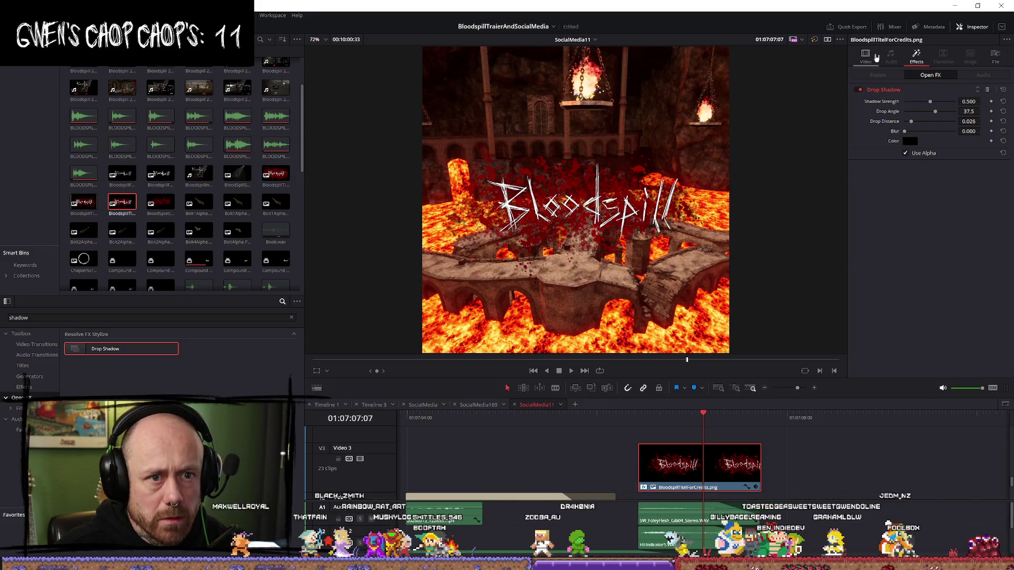
# Step: Scale the title to zoom 1.110 and rotate it 10 degrees
pyautogui.click(872, 56)
pyautogui.moveTo(919, 84); pyautogui.dragTo(934, 84)
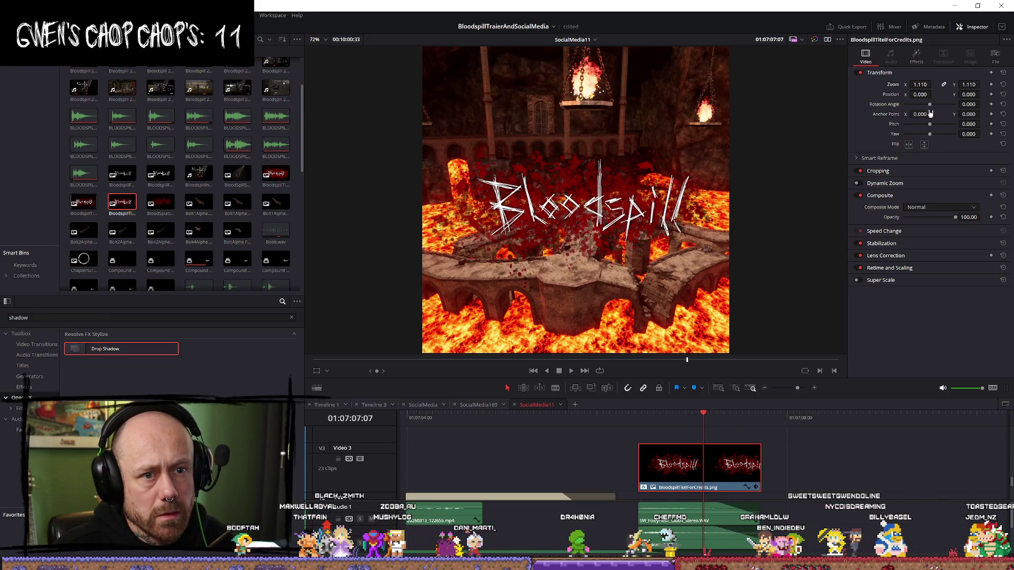
pyautogui.write('10')
pyautogui.press('Return')
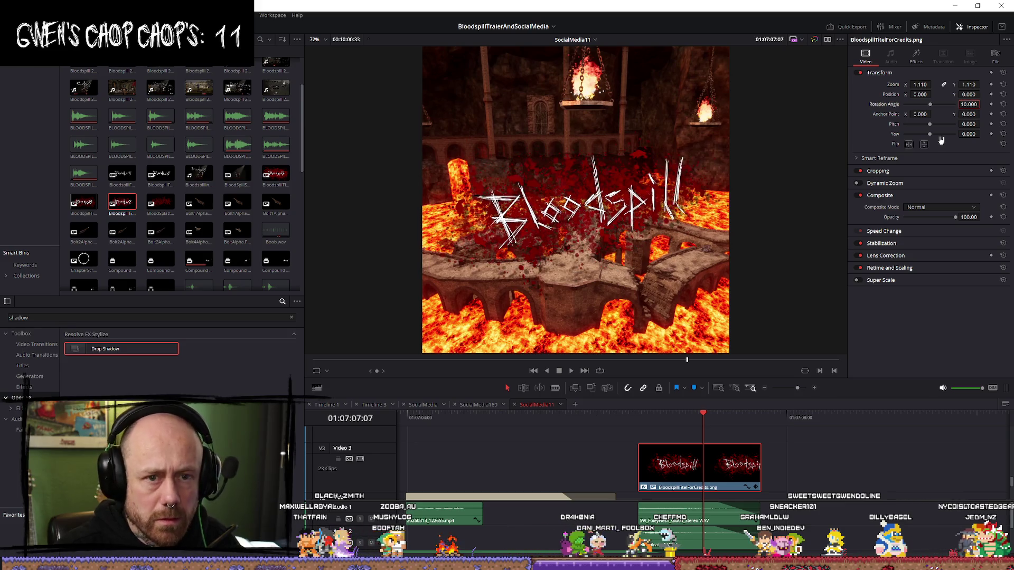
pyautogui.click(714, 475)
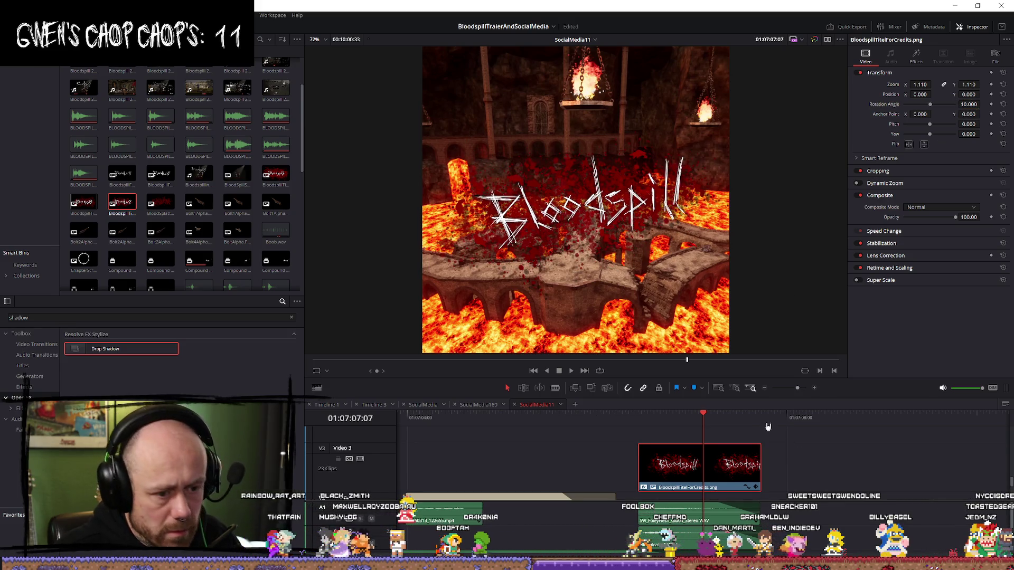
# Step: Place a test copy of the title on the track above, play it back, then delete it
pyautogui.click(768, 427)
pyautogui.hotkey('ctrl', 'v')
pyautogui.moveTo(806, 458)
pyautogui.mouseDown()
pyautogui.moveTo(749, 440)
pyautogui.moveTo(675, 439)
pyautogui.mouseUp()
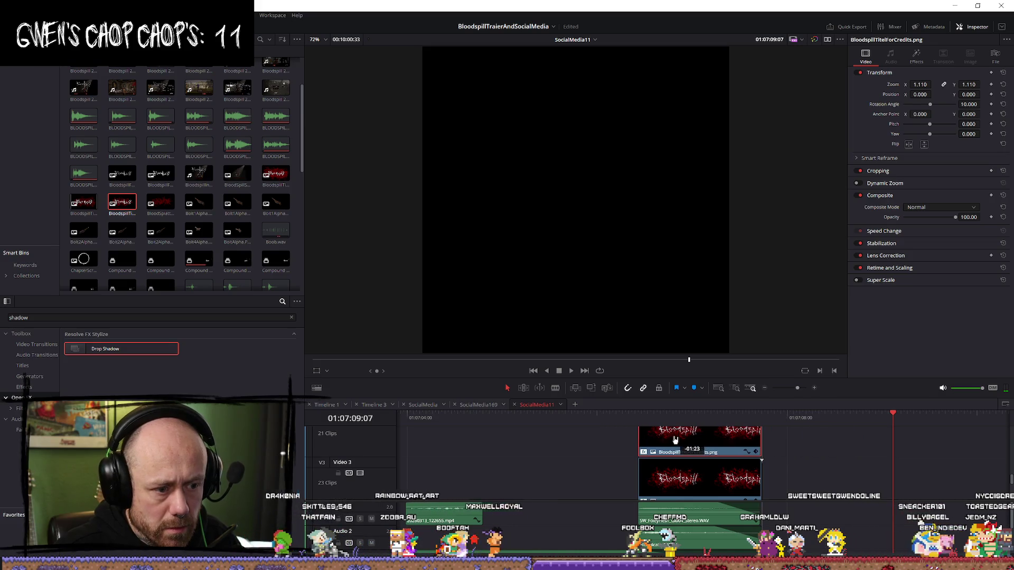
pyautogui.click(668, 419)
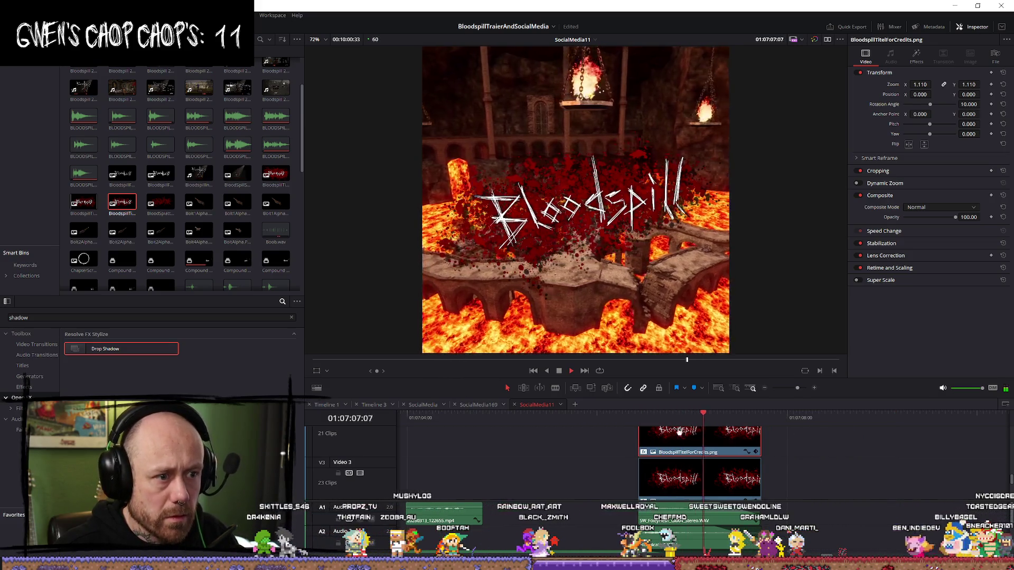
pyautogui.press('space')
pyautogui.press('space')
pyautogui.scroll(3, 712, 467)
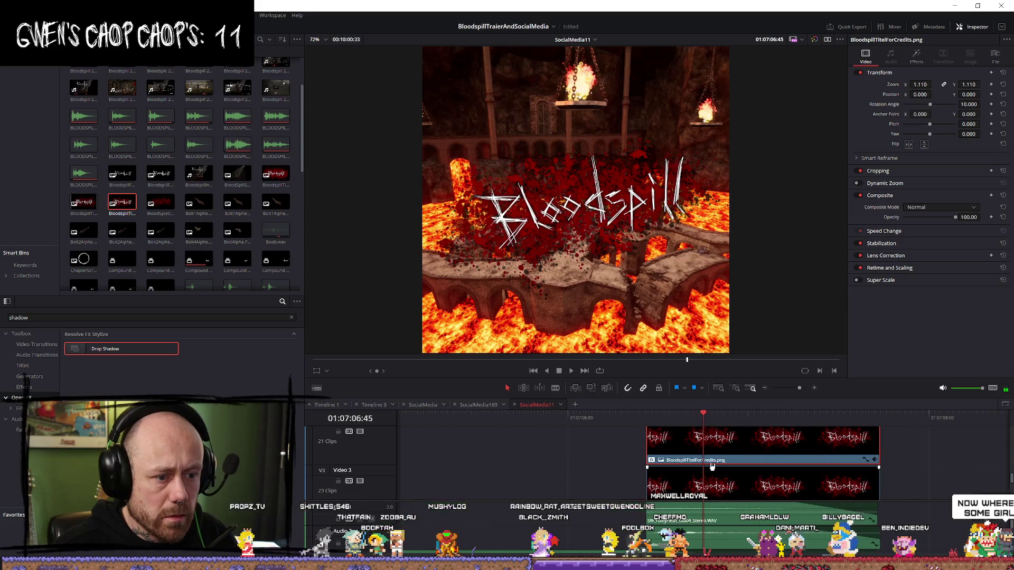
pyautogui.press('Delete')
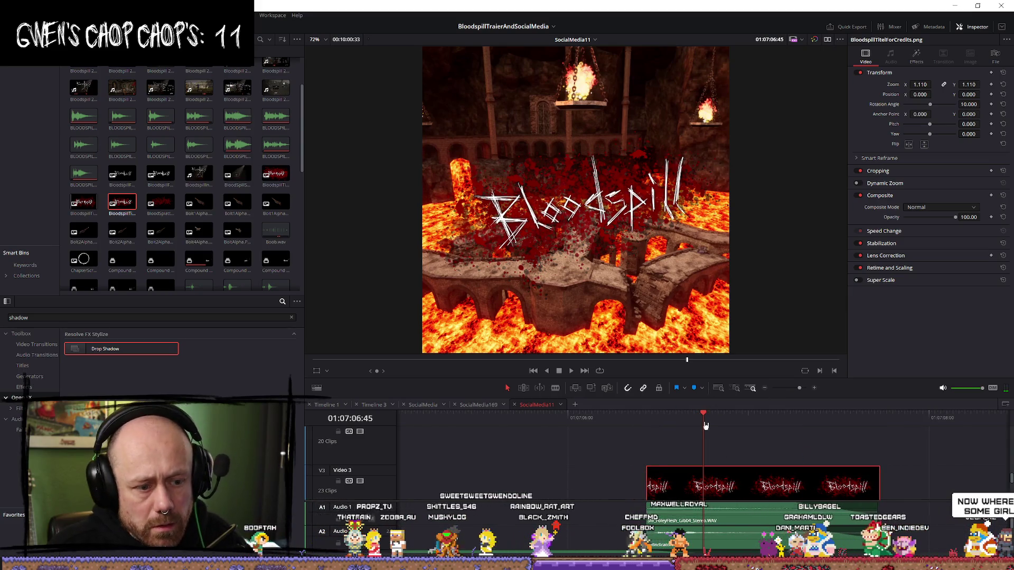
pyautogui.press('Up')
pyautogui.scroll(-2, 706, 465)
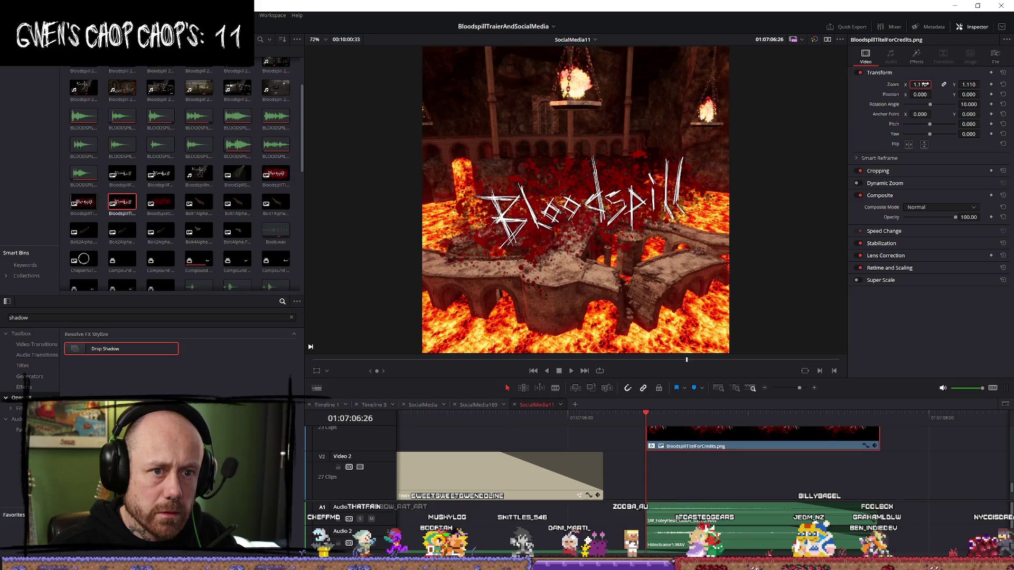
# Step: Set the title's zoom to 1.1 and scrub through the title clip
pyautogui.write('0')
pyautogui.press('Return')
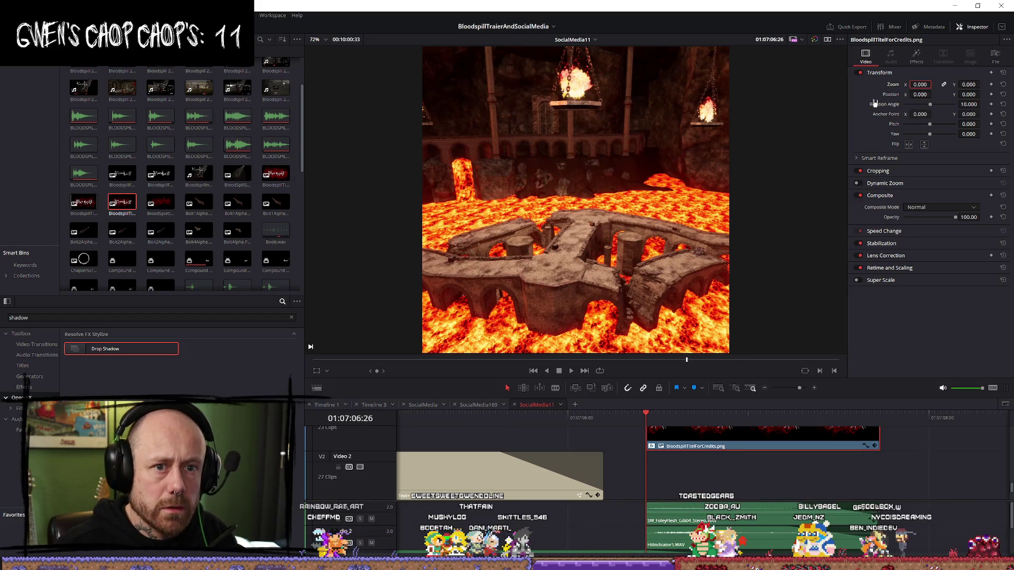
pyautogui.press('Right')
pyautogui.press('Right')
pyautogui.press('Right')
pyautogui.press('Right')
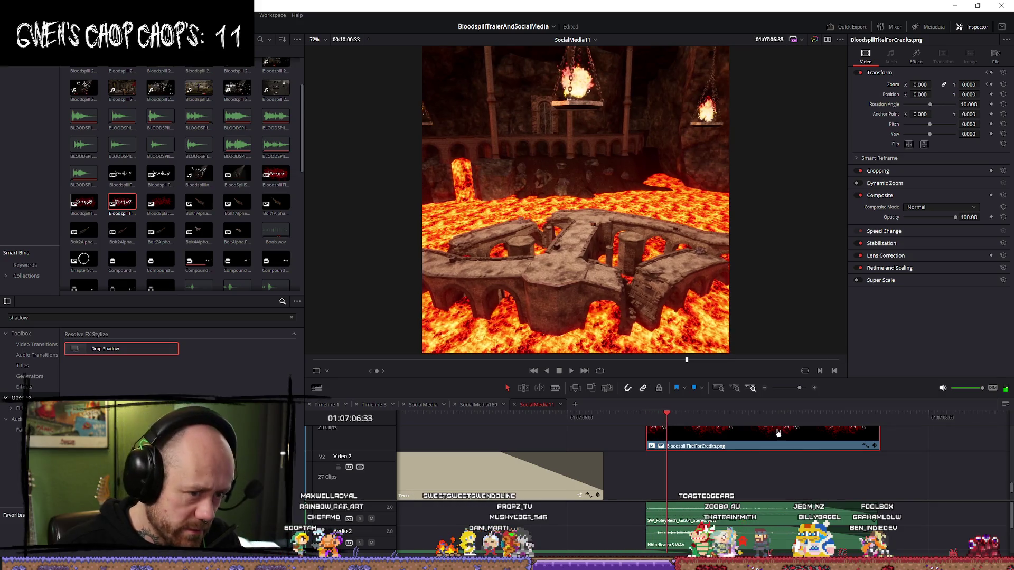
pyautogui.press('Right')
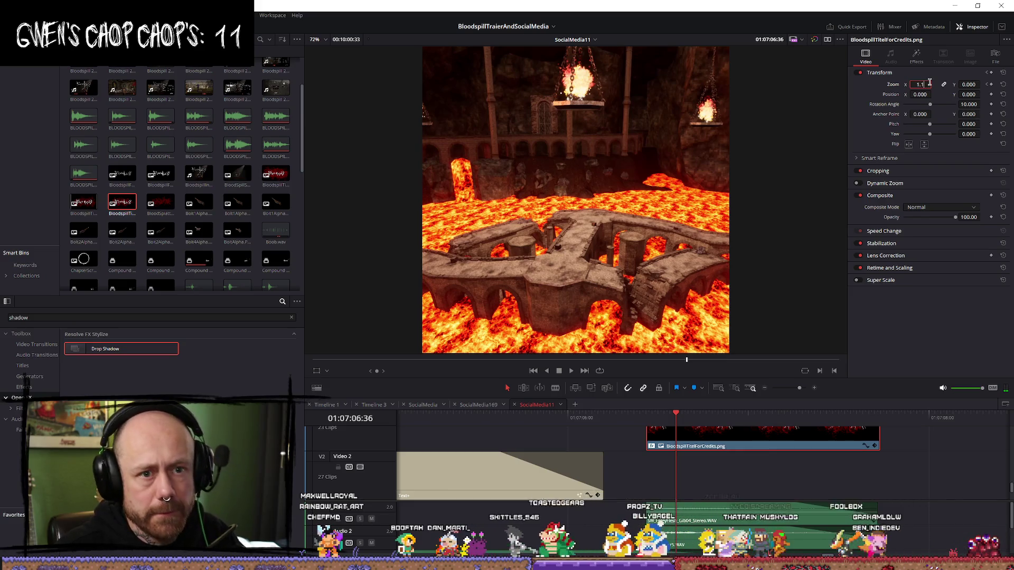
pyautogui.press('Return')
pyautogui.moveTo(643, 420)
pyautogui.mouseDown()
pyautogui.moveTo(625, 420)
pyautogui.moveTo(778, 419)
pyautogui.mouseUp()
pyautogui.scroll(1, 813, 478)
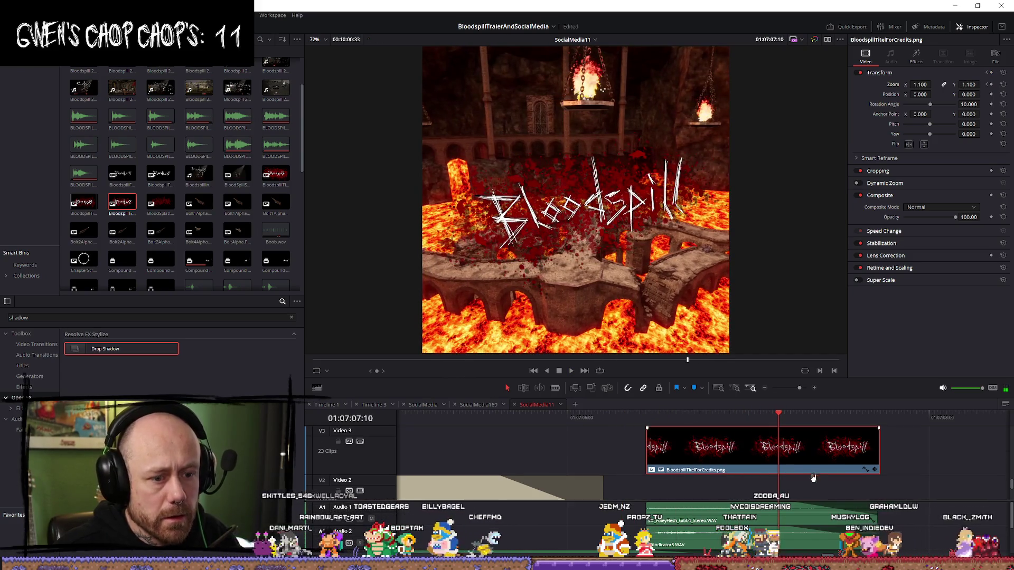
pyautogui.scroll(2, 802, 449)
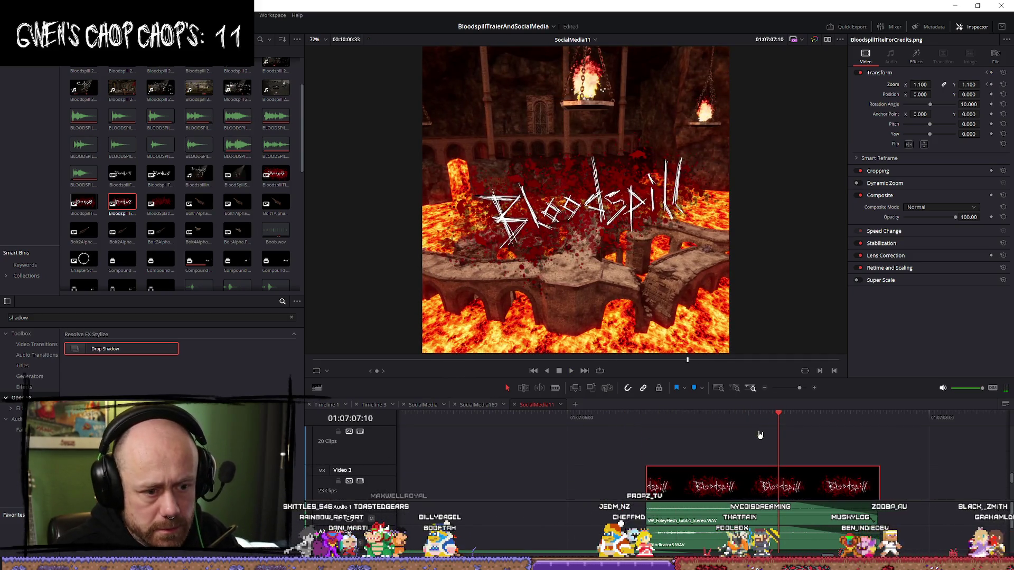
# Step: Paste a copy of the Bloodspill title onto the track above V3 and play it back
pyautogui.click(892, 424)
pyautogui.hotkey('ctrl', 'v')
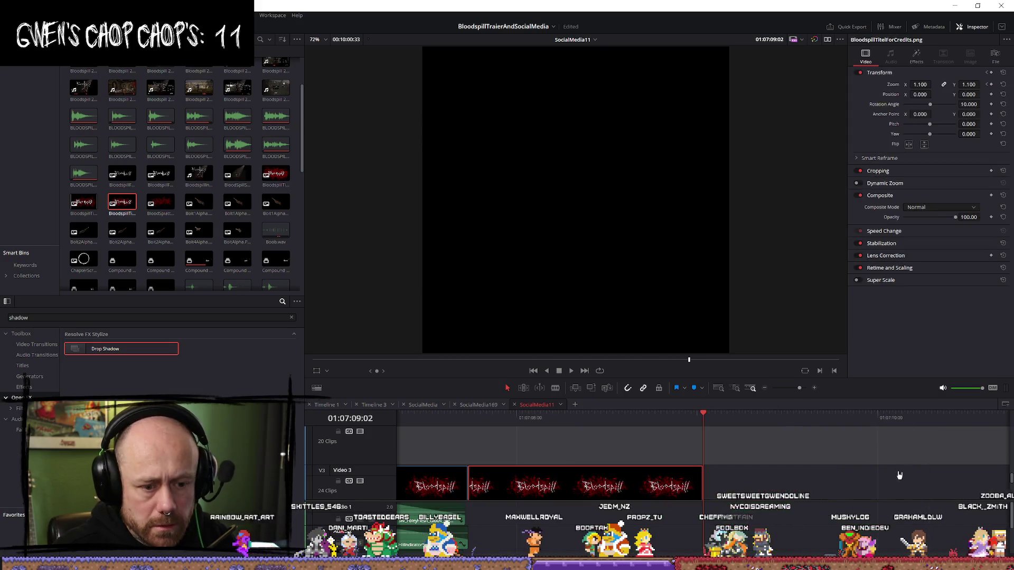
pyautogui.moveTo(548, 454)
pyautogui.mouseDown()
pyautogui.moveTo(641, 454)
pyautogui.moveTo(572, 447)
pyautogui.moveTo(582, 448)
pyautogui.mouseUp()
pyautogui.click(530, 418)
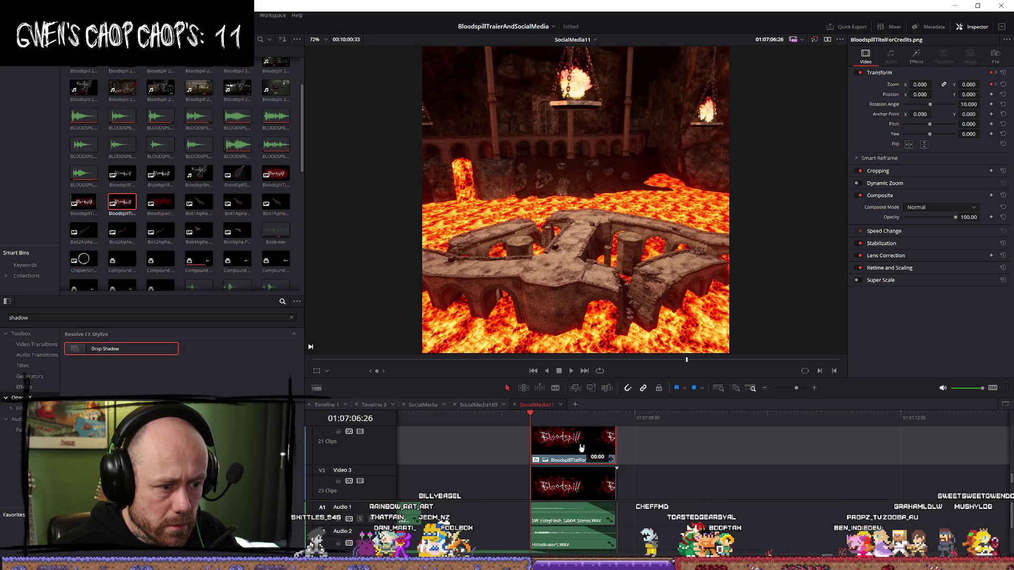
pyautogui.press('space')
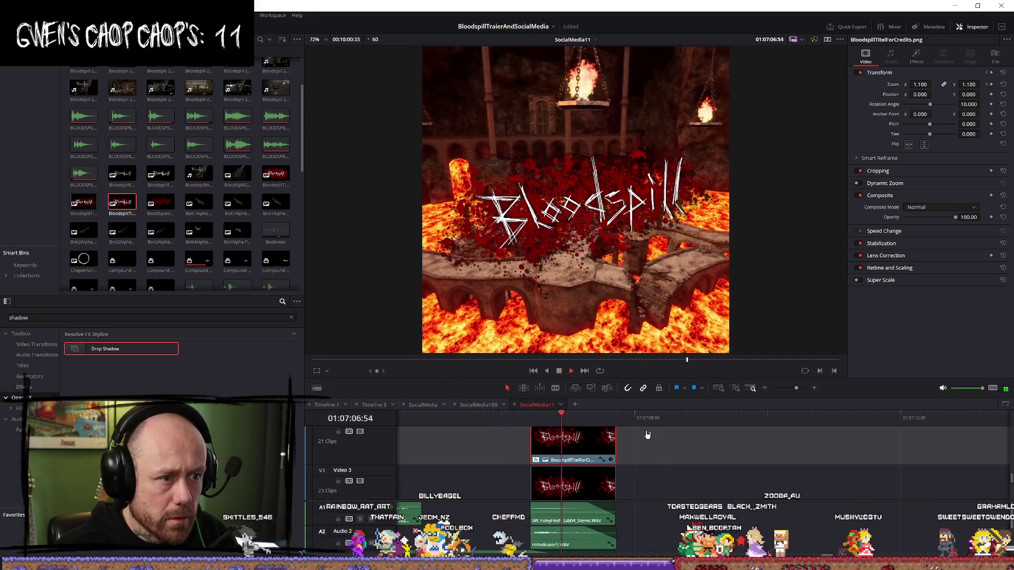
pyautogui.scroll(3, 707, 454)
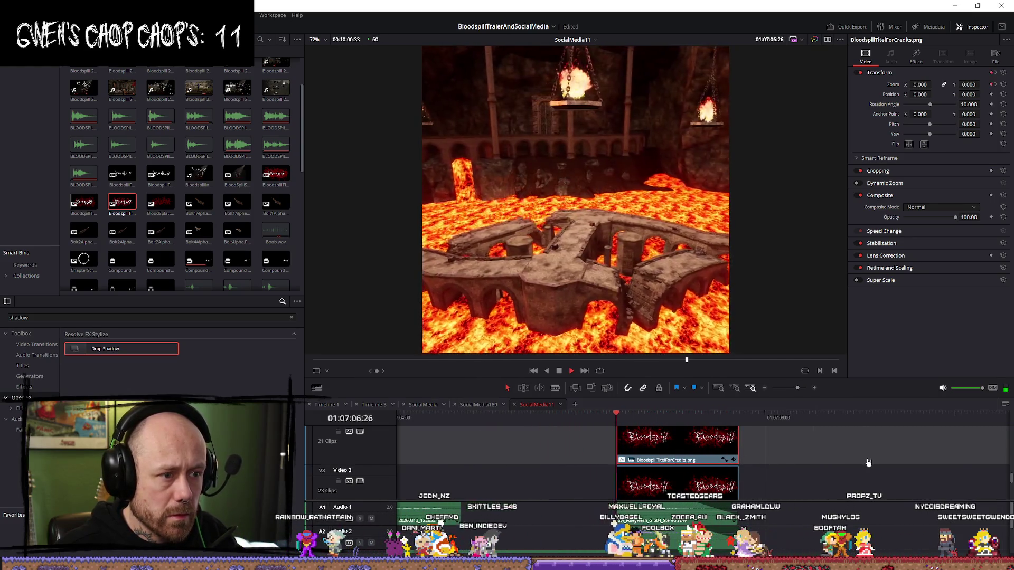
pyautogui.scroll(-5, 864, 463)
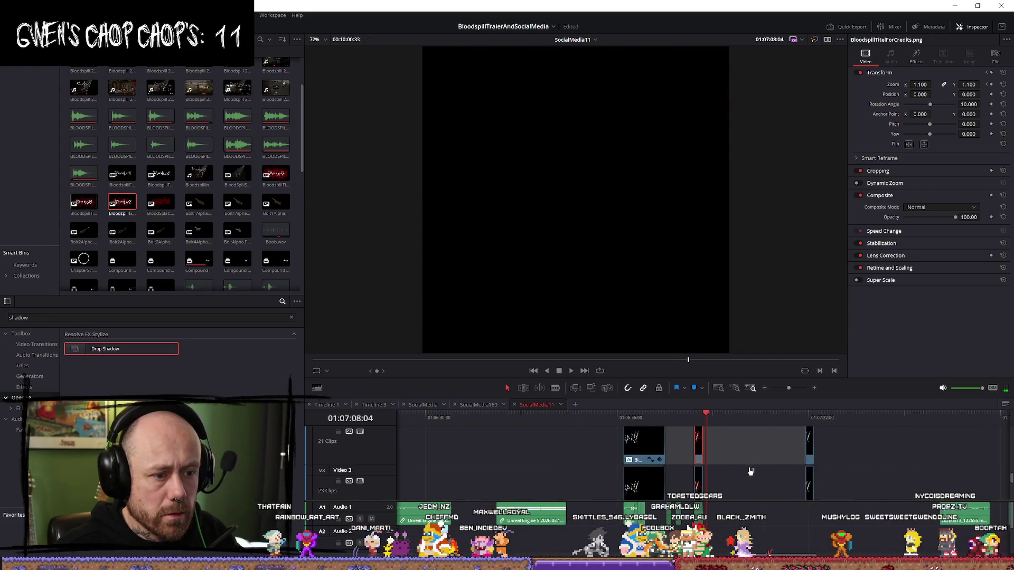
pyautogui.scroll(5, 745, 470)
# Step: Trim the title copy's end slightly shorter and play the timeline to review the titles
pyautogui.moveTo(658, 469); pyautogui.dragTo(644, 469)
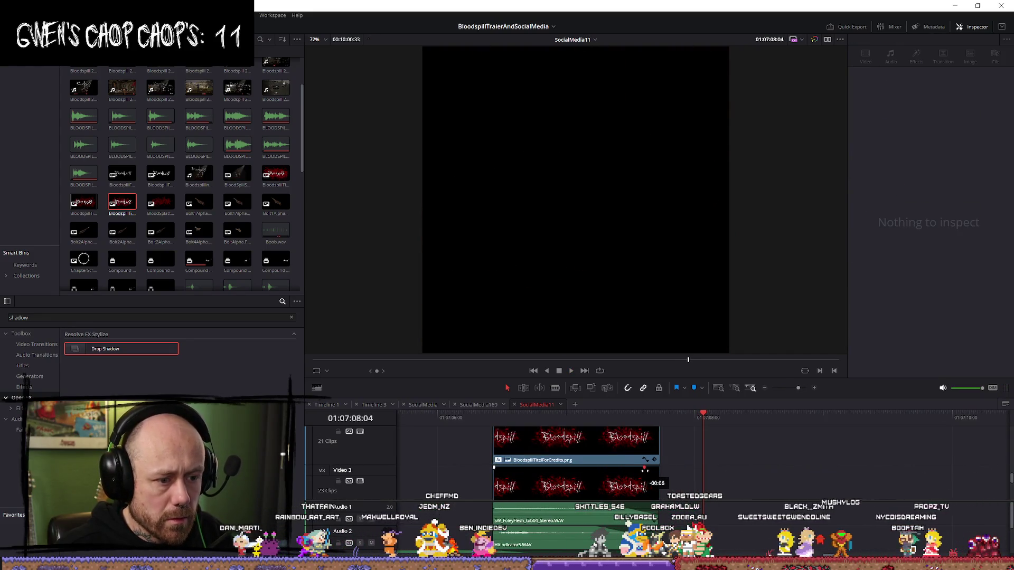
pyautogui.scroll(1, 623, 472)
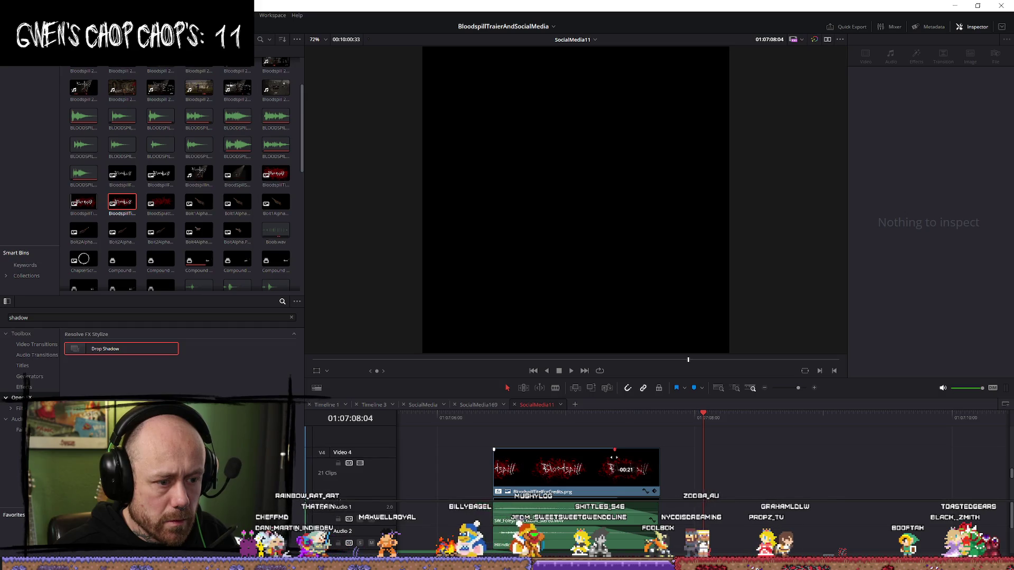
pyautogui.scroll(-2, 616, 457)
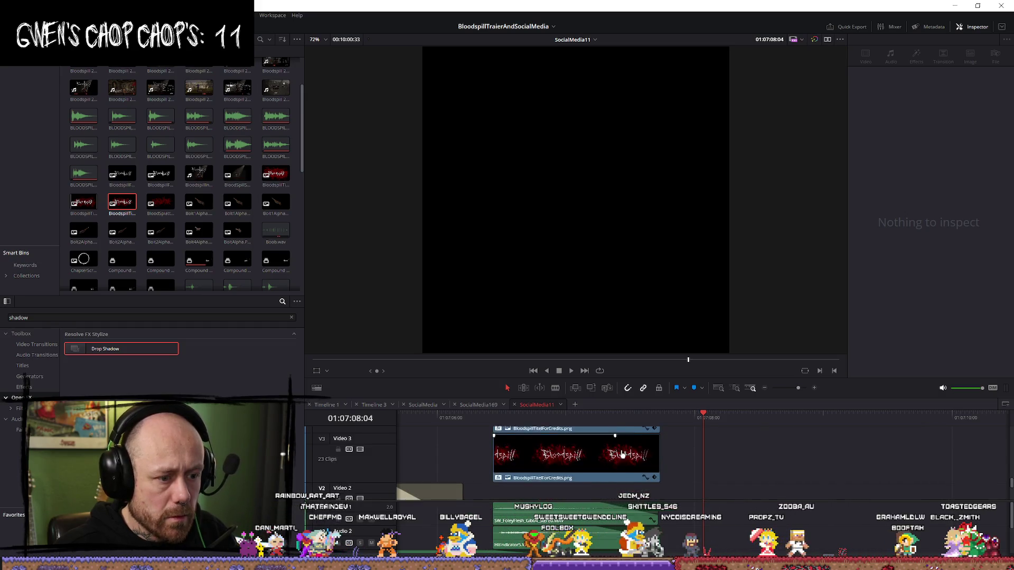
pyautogui.scroll(-3, 613, 441)
pyautogui.press('space')
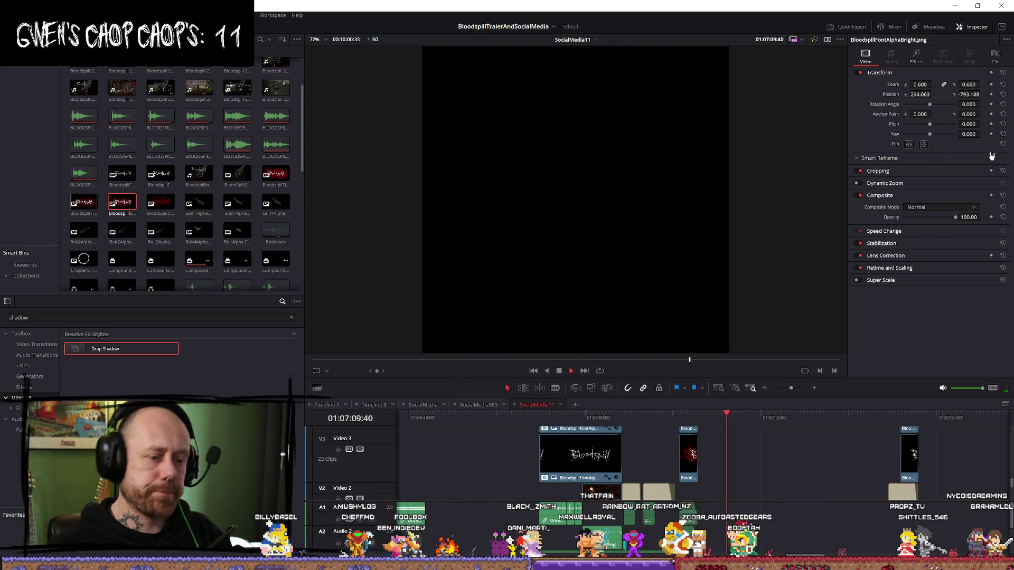
# Step: Park the playhead at 01:07:06:36, the title's first frame, with the Video 3 title selected
pyautogui.click(681, 418)
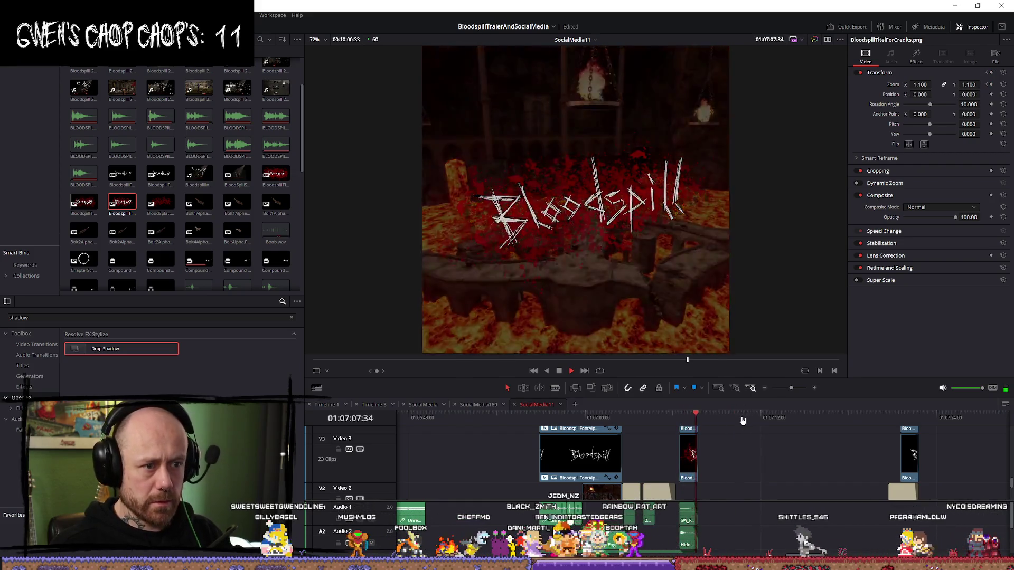
pyautogui.press('space')
pyautogui.click(679, 418)
pyautogui.press('space')
pyautogui.scroll(3, 775, 472)
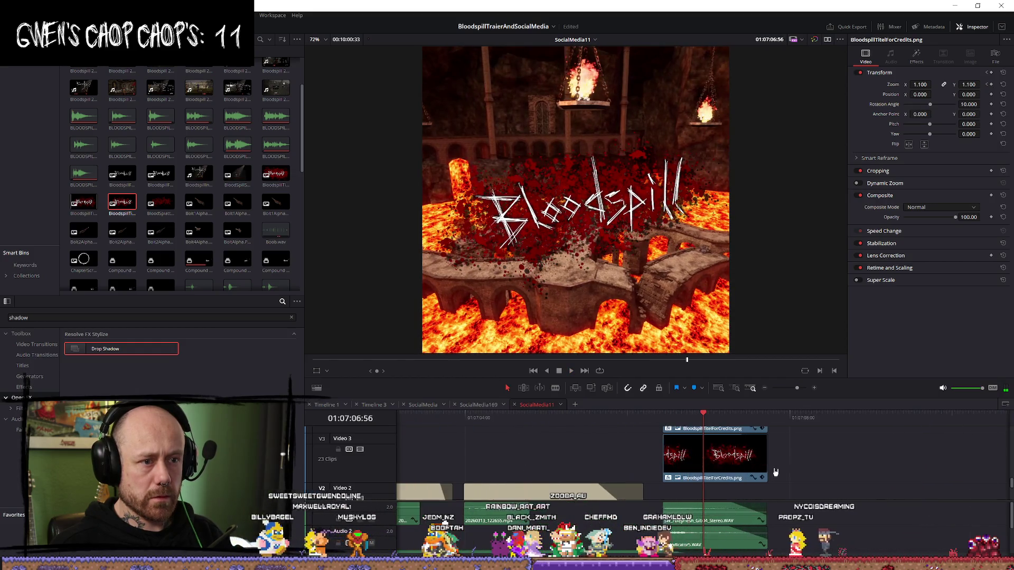
pyautogui.scroll(1, 775, 472)
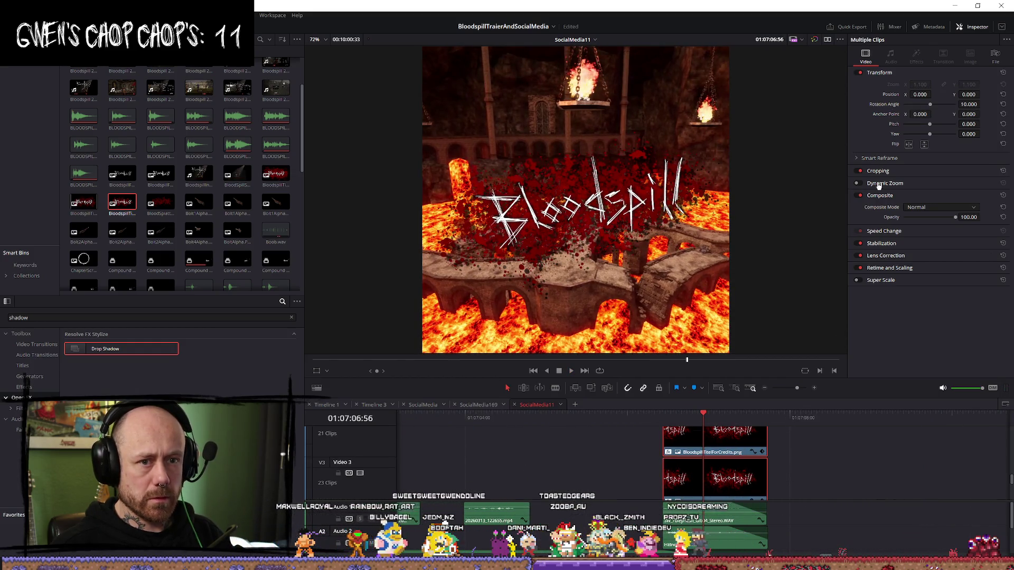
pyautogui.moveTo(703, 415); pyautogui.dragTo(688, 418)
pyautogui.click(770, 479)
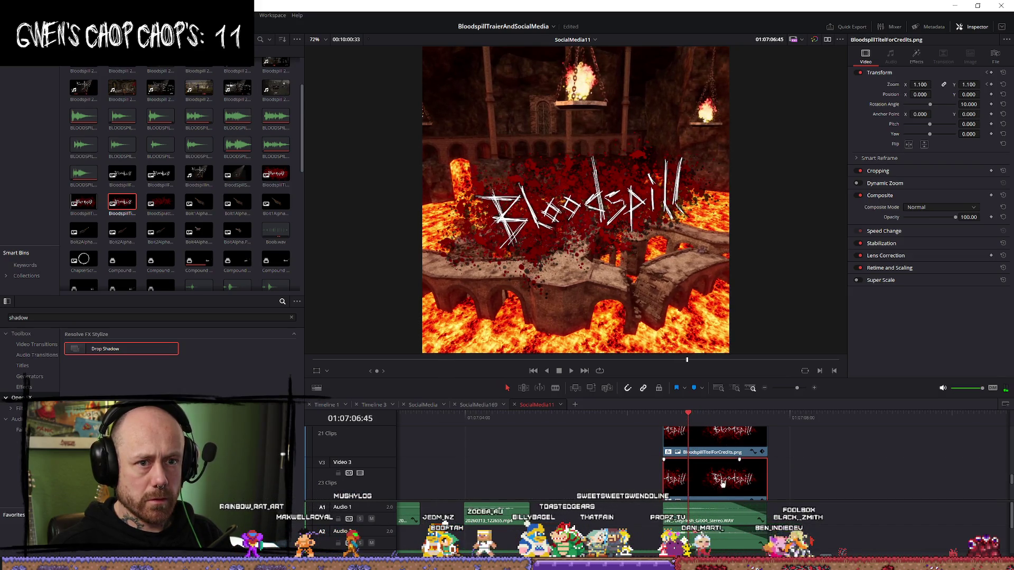
pyautogui.press('Left')
pyautogui.press('Left')
pyautogui.press('Left')
pyautogui.press('Left')
pyautogui.press('Left')
pyautogui.press('Left')
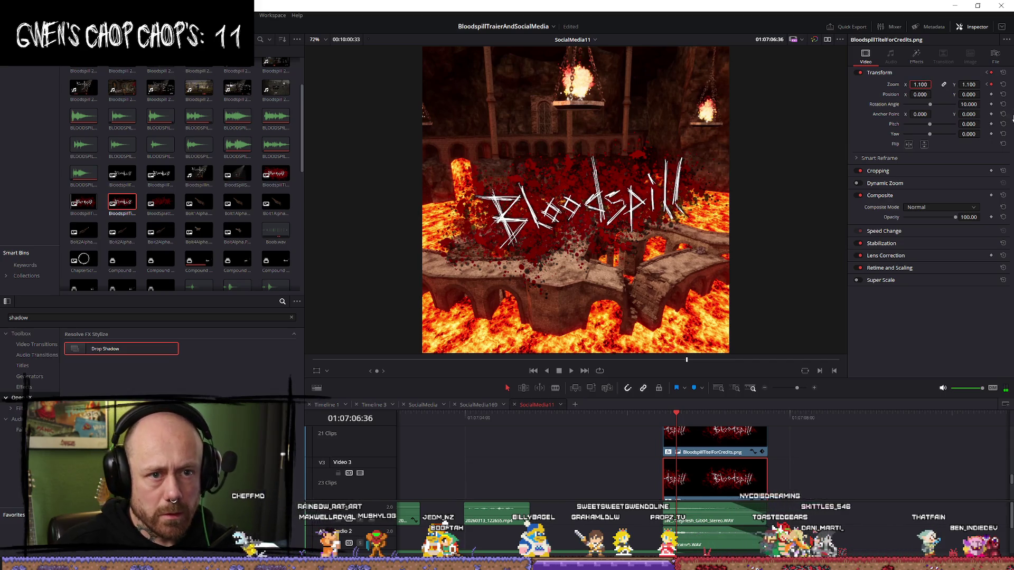
# Step: Set the title's zoom to 1.25, then select both title copies together
pyautogui.write('1.2')
pyautogui.press('Return')
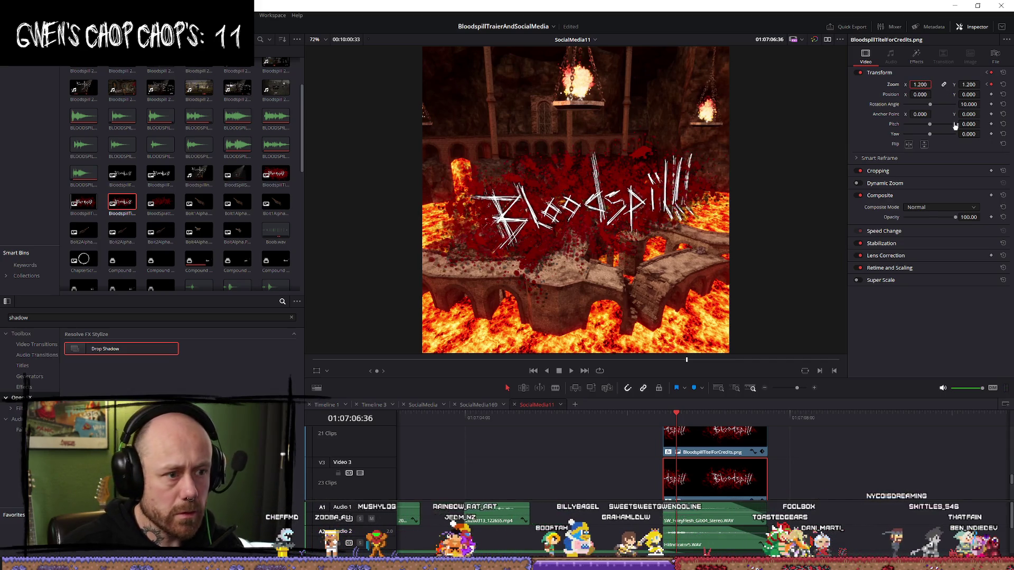
pyautogui.click(922, 85)
pyautogui.write('1.25')
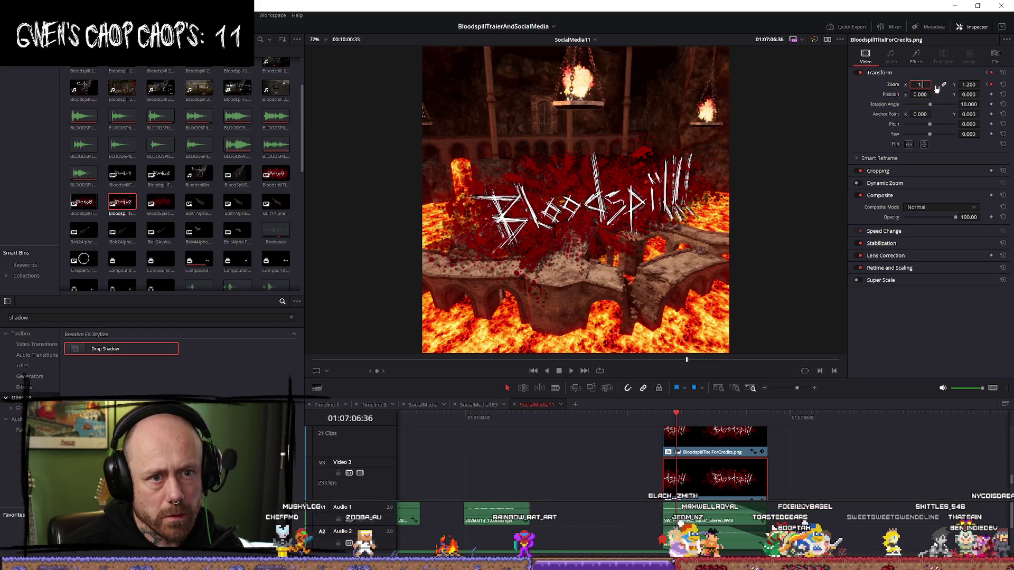
pyautogui.hotkey('ctrl', 'z')
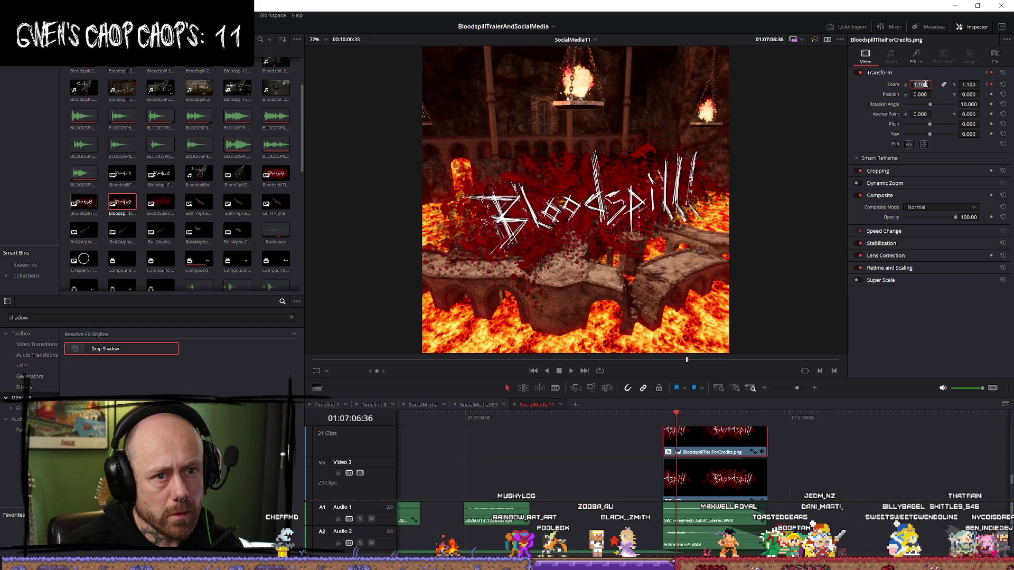
pyautogui.write('1.25')
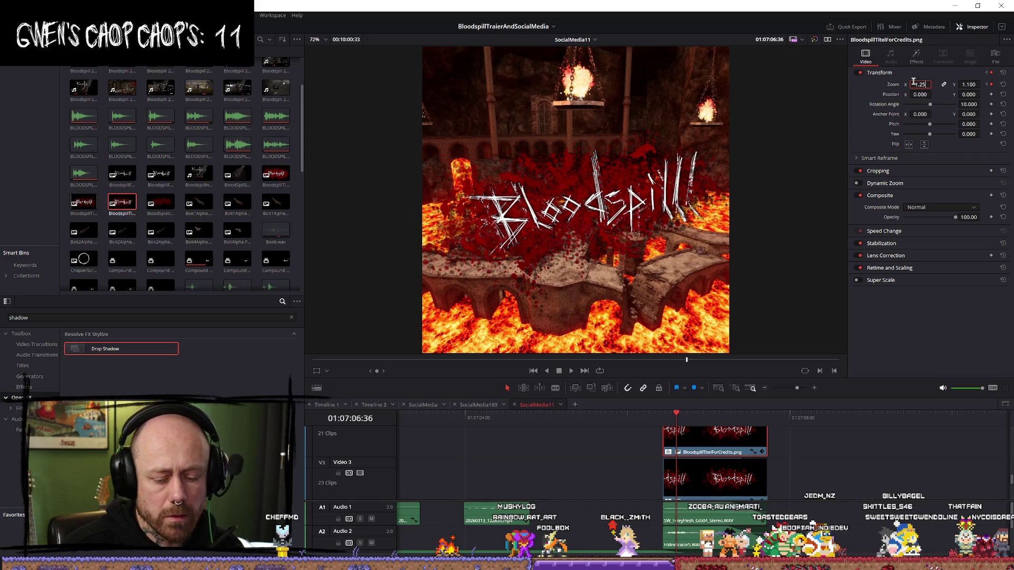
pyautogui.press('Return')
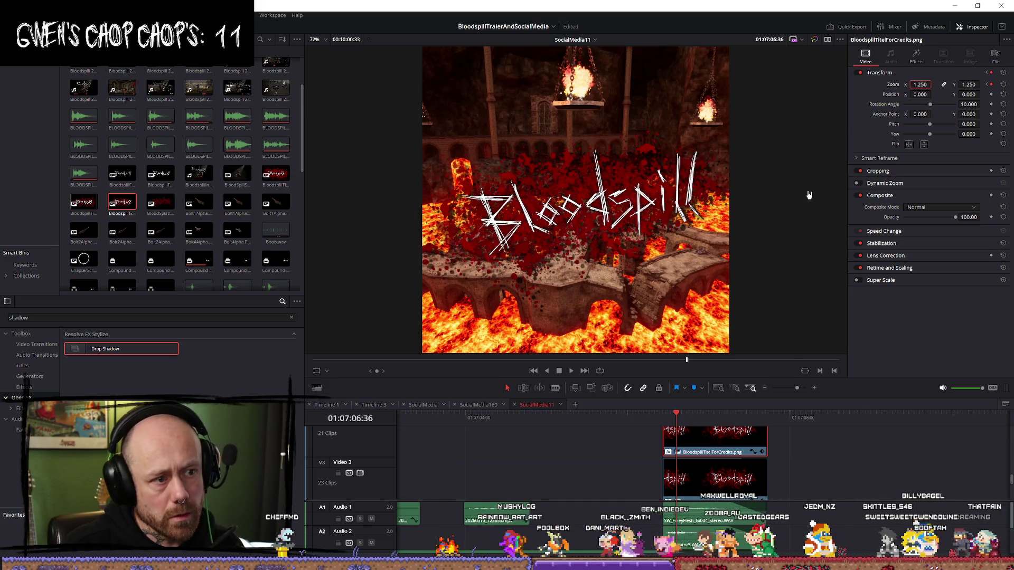
pyautogui.keyDown('ctrl'); pyautogui.click(702, 474); pyautogui.keyUp('ctrl')
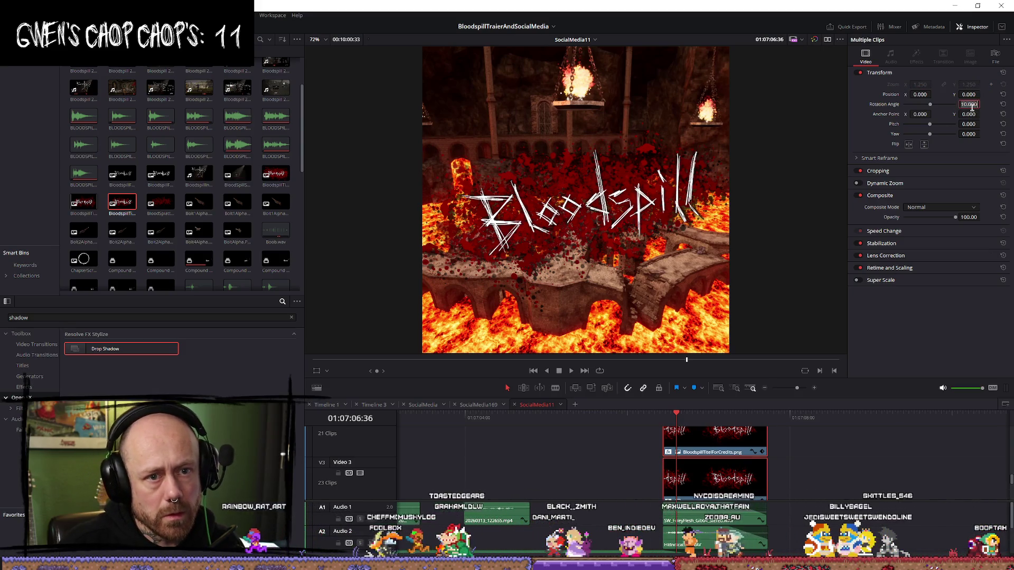
# Step: Tilt both title copies to 18 degrees and nudge them slightly left to position -4.000/4.000
pyautogui.write('15')
pyautogui.press('Return')
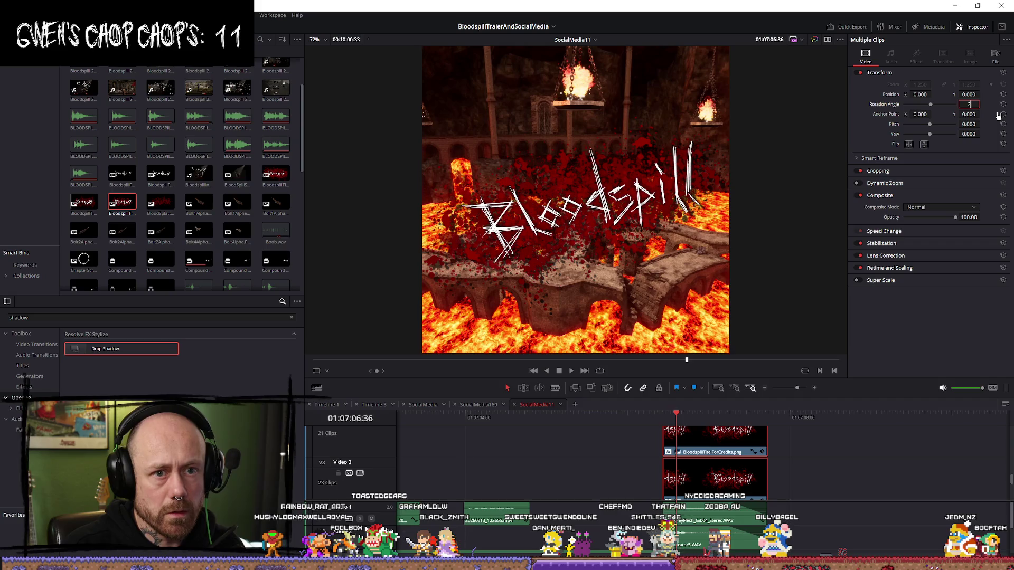
pyautogui.write('0.000')
pyautogui.press('Return')
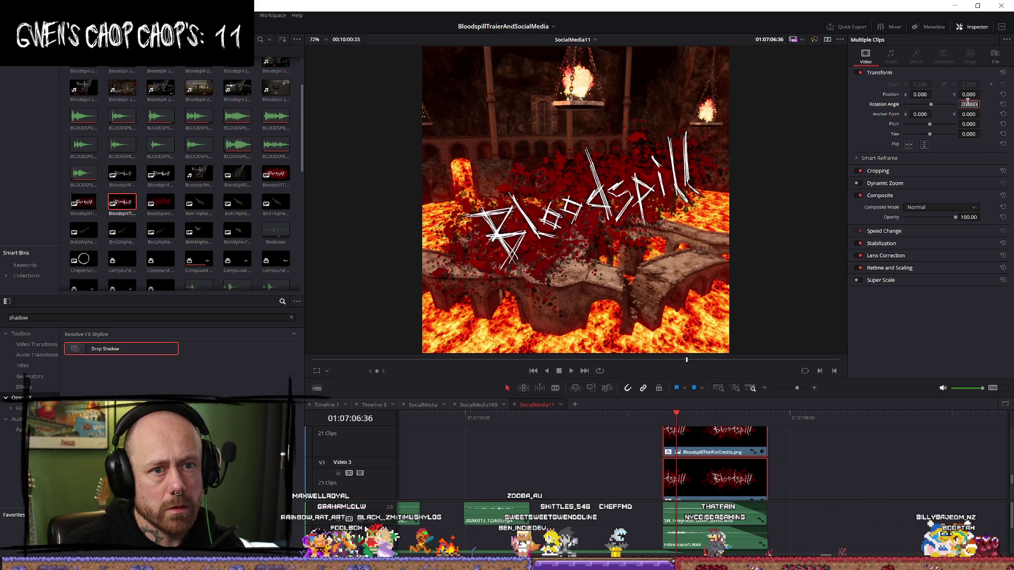
pyautogui.write('18')
pyautogui.press('Return')
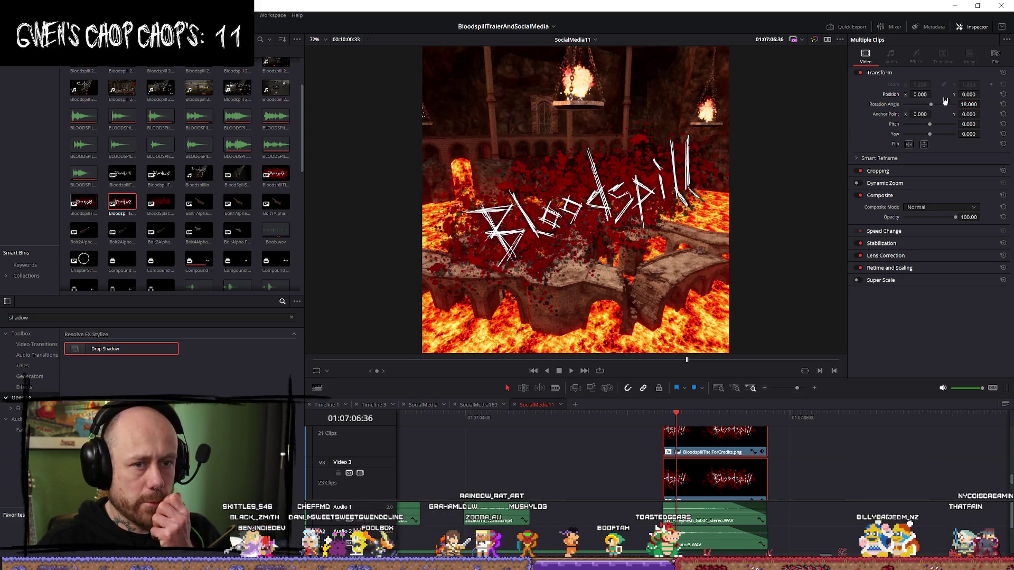
pyautogui.moveTo(938, 94)
pyautogui.mouseDown()
pyautogui.moveTo(982, 94)
pyautogui.moveTo(933, 94)
pyautogui.mouseUp()
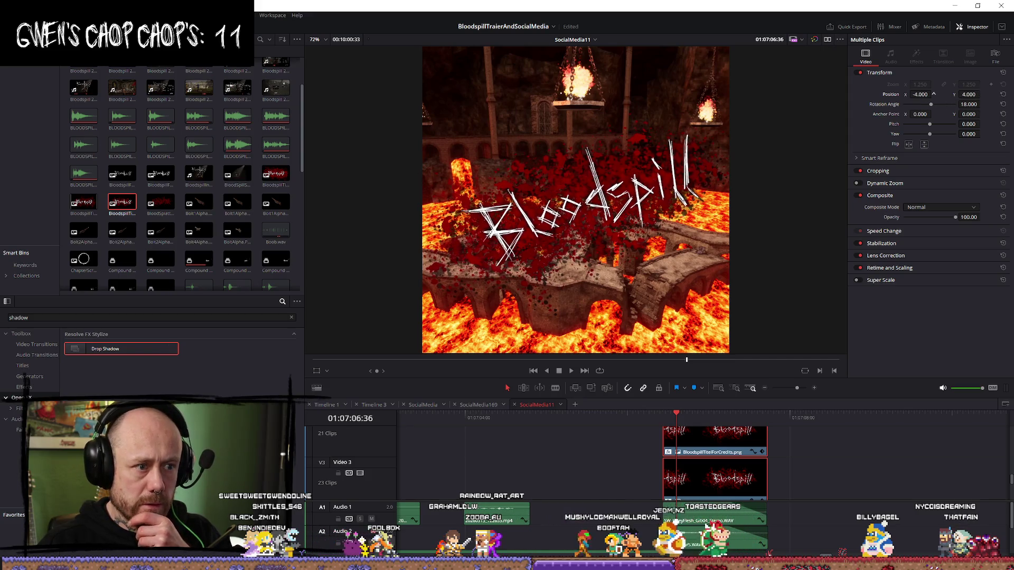
# Step: Select the upper title copy and raise its zoom to 1.300
pyautogui.click(765, 493)
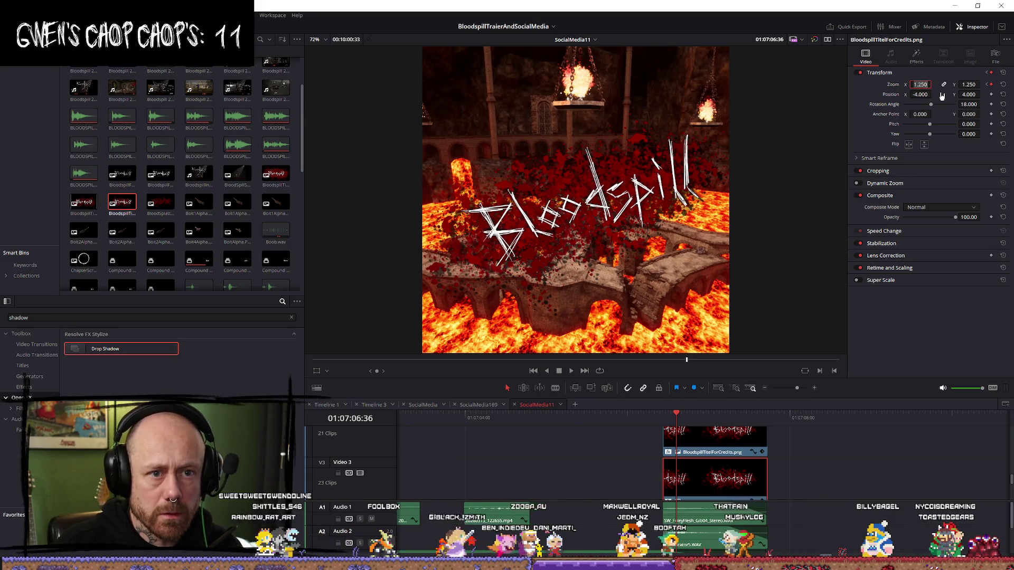
pyautogui.click(921, 84)
pyautogui.write('1.25')
pyautogui.press('Return')
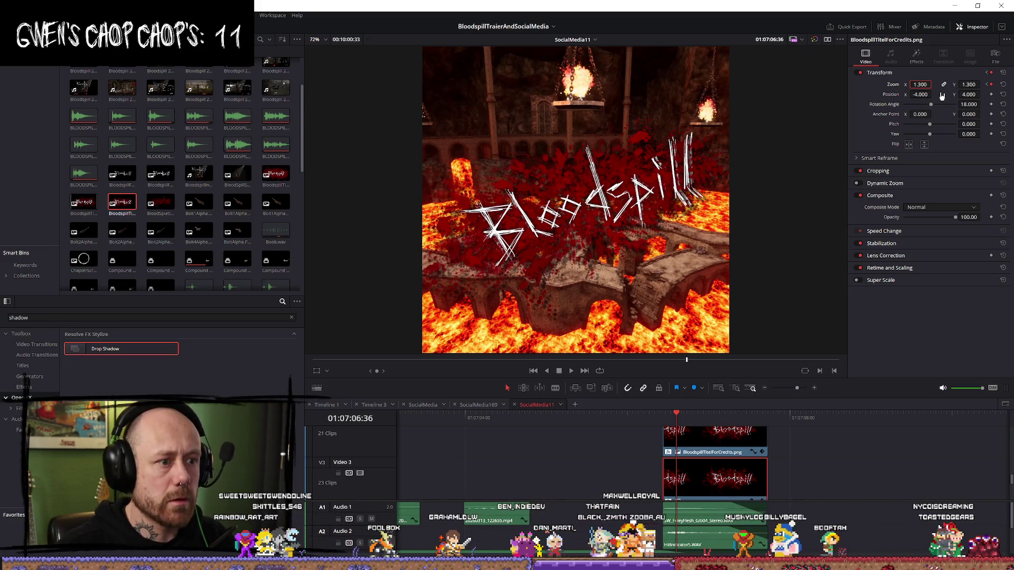
pyautogui.click(921, 85)
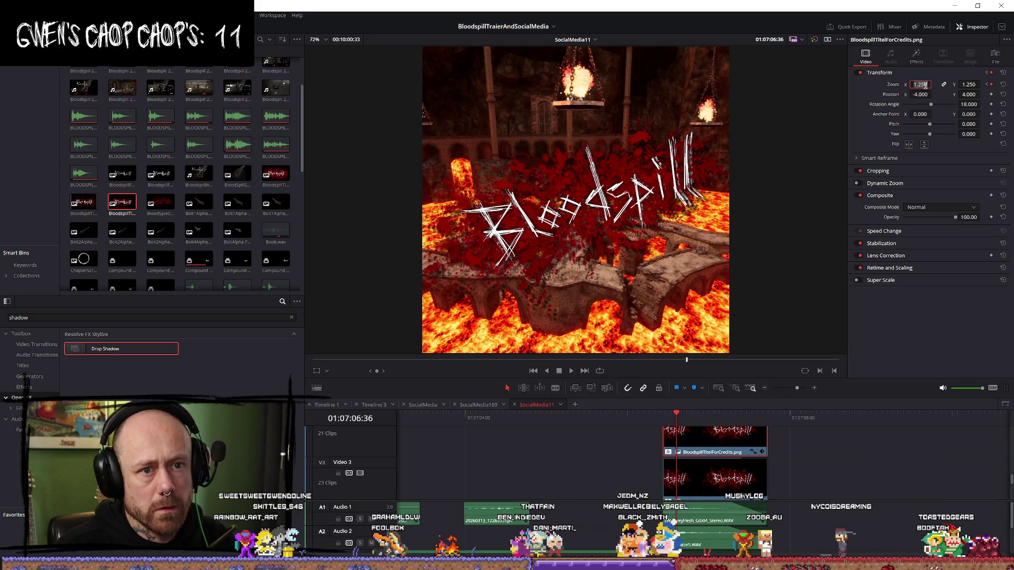
pyautogui.write('1.3')
pyautogui.press('Return')
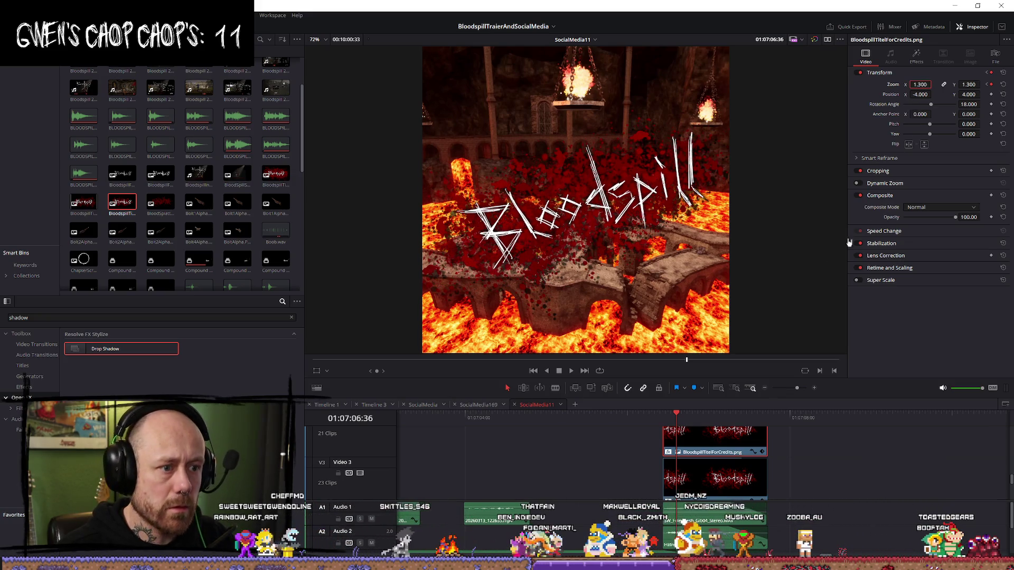
pyautogui.scroll(-8, 690, 433)
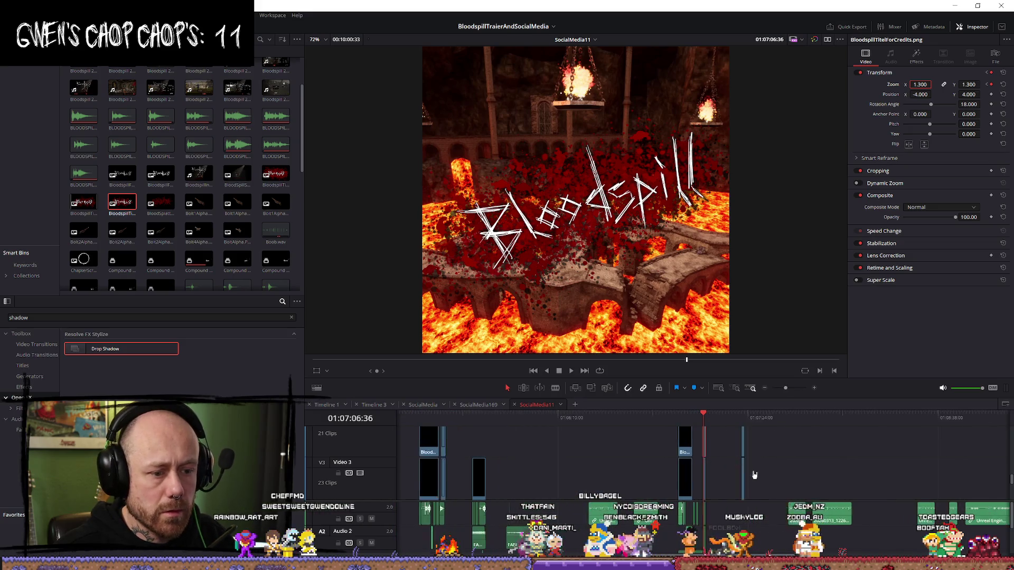
pyautogui.click(658, 418)
pyautogui.press('space')
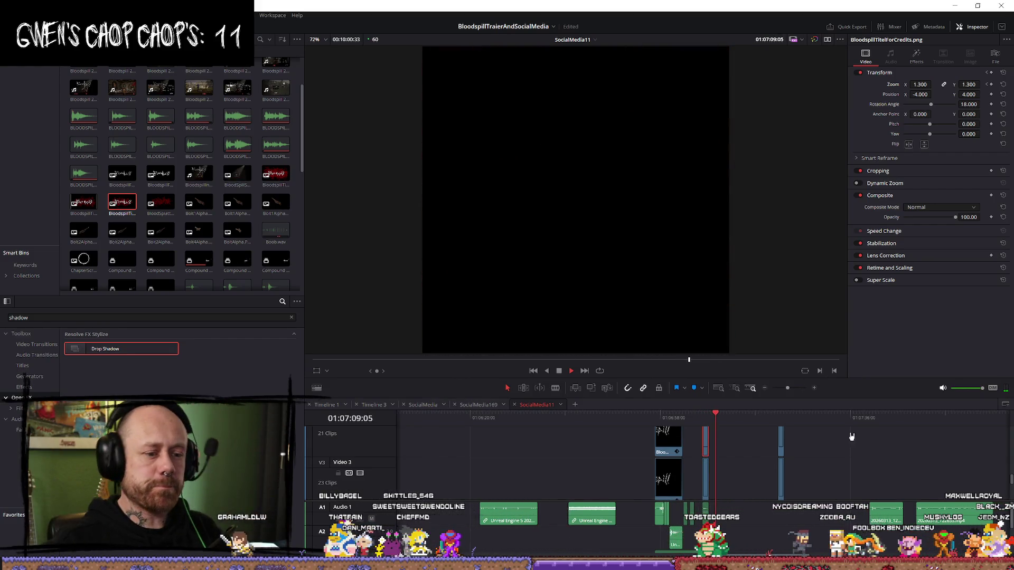
pyautogui.hotkey('alt', 'l')
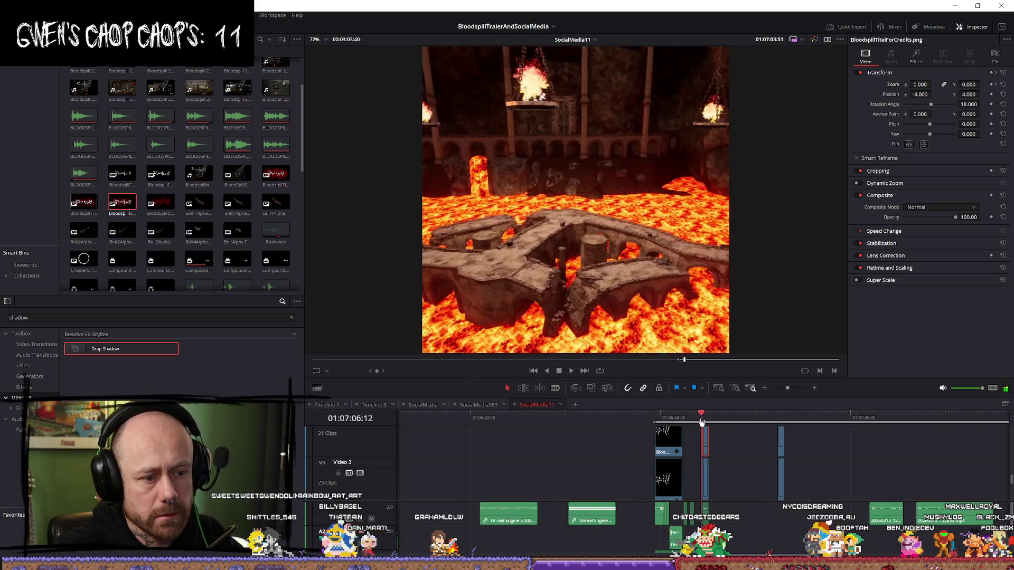
pyautogui.hotkey('ctrl', '=')
pyautogui.hotkey('ctrl', '=')
pyautogui.hotkey('ctrl', '=')
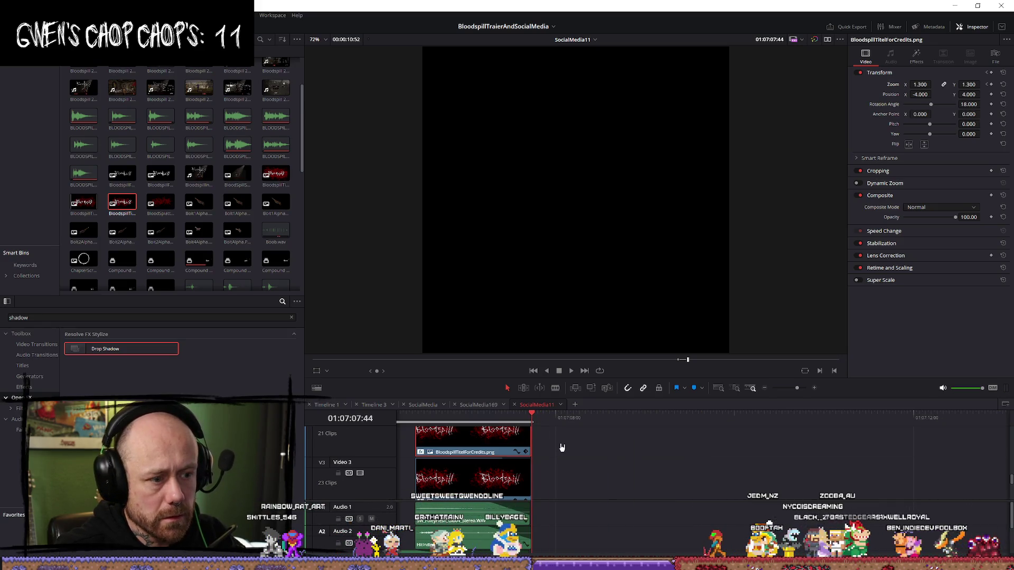
pyautogui.hotkey('ctrl', '-')
pyautogui.hotkey('ctrl', '-')
pyautogui.moveTo(622, 420); pyautogui.dragTo(613, 421)
pyautogui.hotkey('ctrl', '=')
pyautogui.hotkey('ctrl', '=')
pyautogui.hotkey('ctrl', '=')
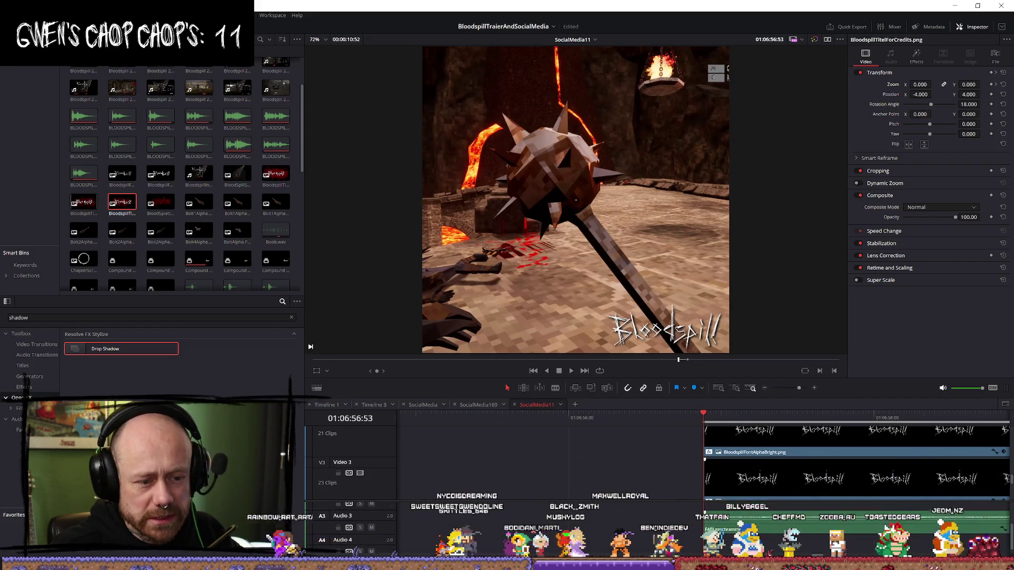
pyautogui.scroll(-3, 754, 480)
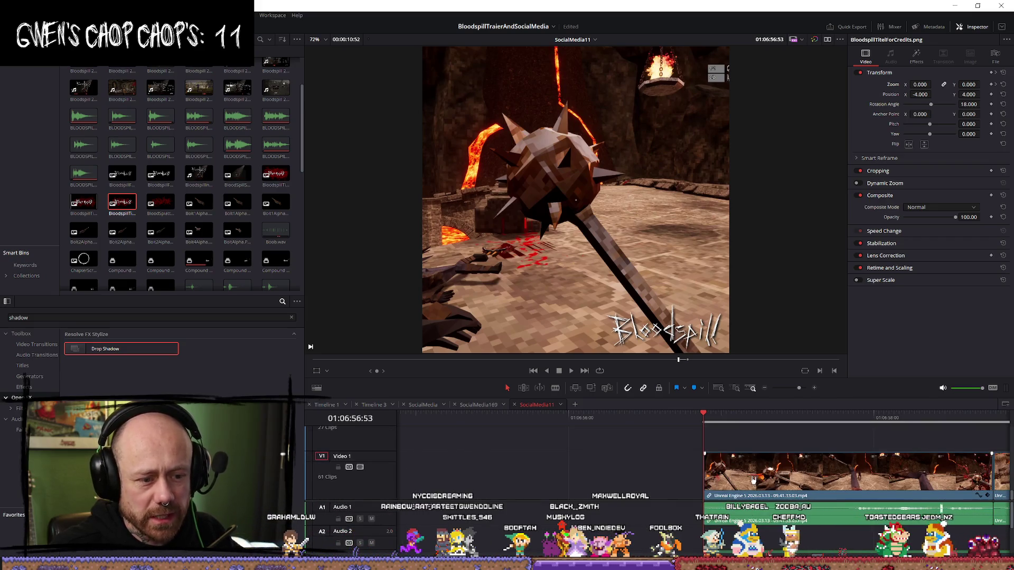
pyautogui.hotkey('ctrl', '-')
pyautogui.hotkey('ctrl', '-')
pyautogui.hotkey('ctrl', '-')
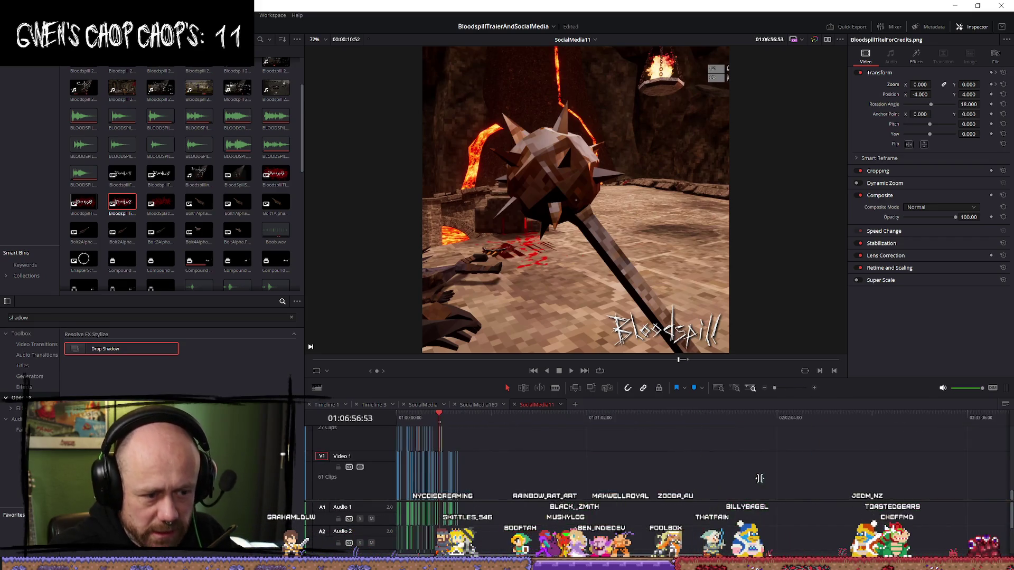
pyautogui.click(825, 417)
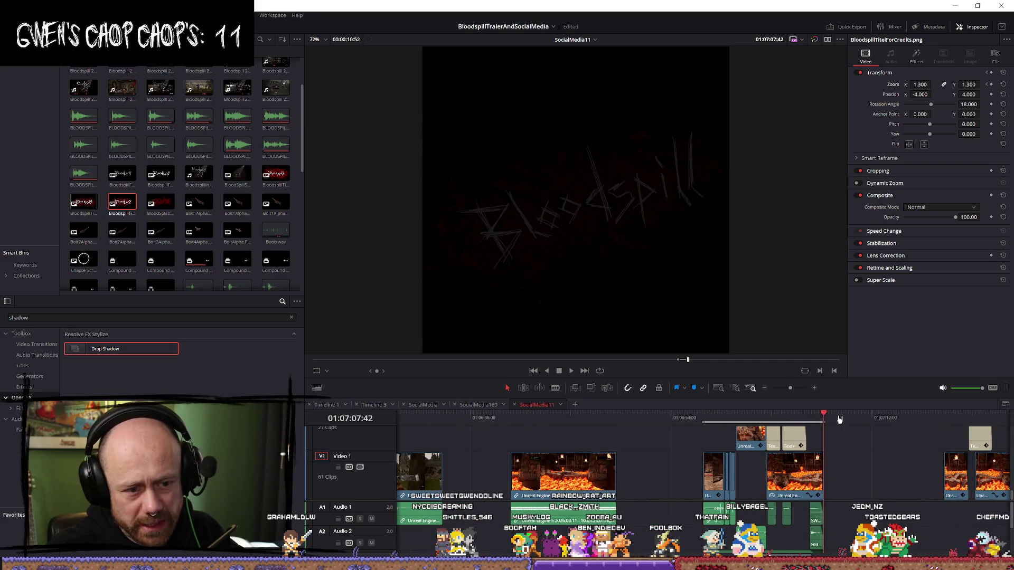
pyautogui.hotkey('ctrl', '-')
pyautogui.hotkey('ctrl', '-')
pyautogui.hotkey('ctrl', '-')
pyautogui.hotkey('ctrl', '=')
pyautogui.hotkey('ctrl', '=')
pyautogui.hotkey('ctrl', '=')
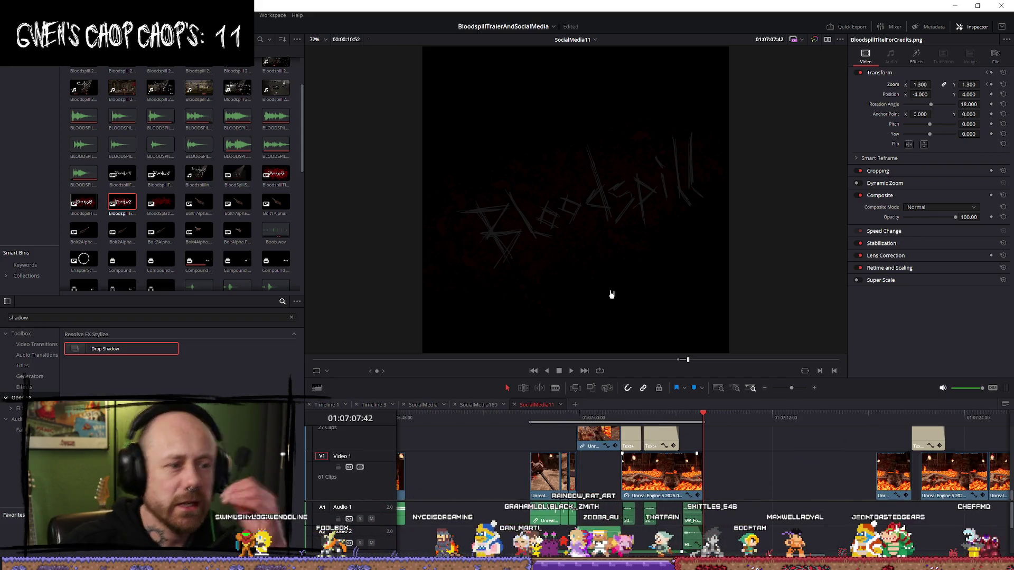
pyautogui.hotkey('shift', '8')
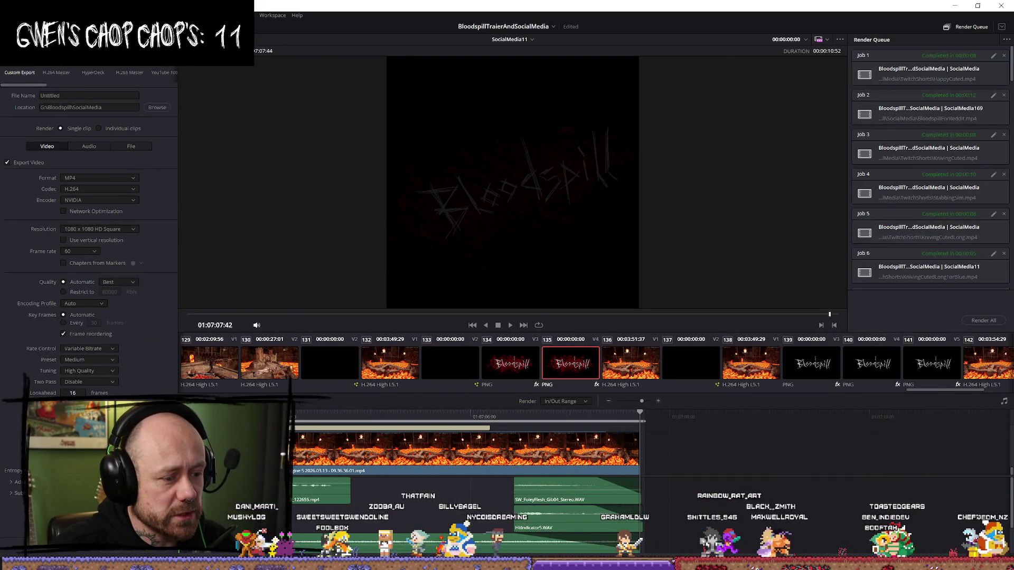
pyautogui.hotkey('shift', '4')
pyautogui.scroll(3, 685, 462)
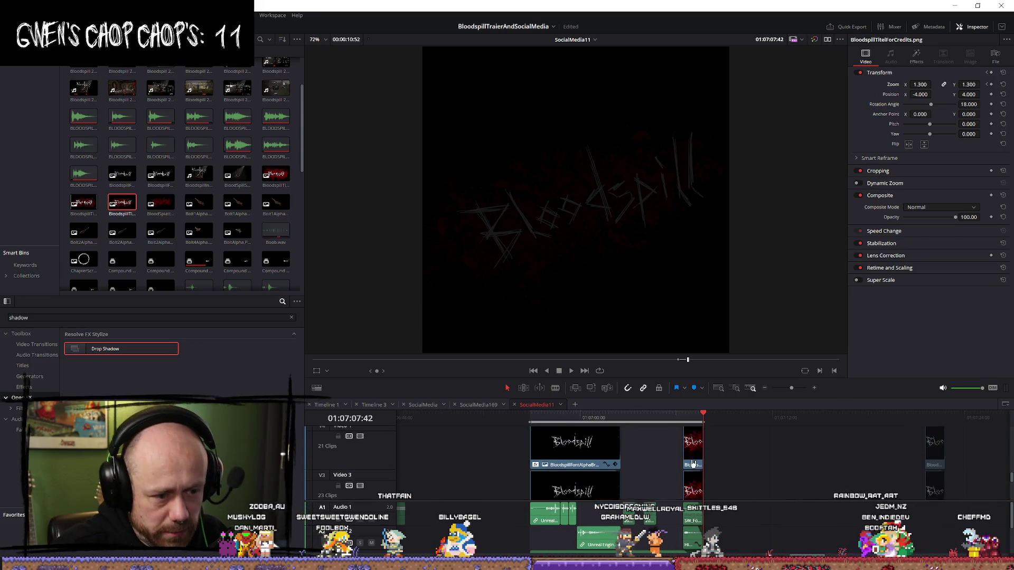
# Step: Shift both Bloodspill title clips along Position X and check them over the lava frame
pyautogui.scroll(-3, 720, 473)
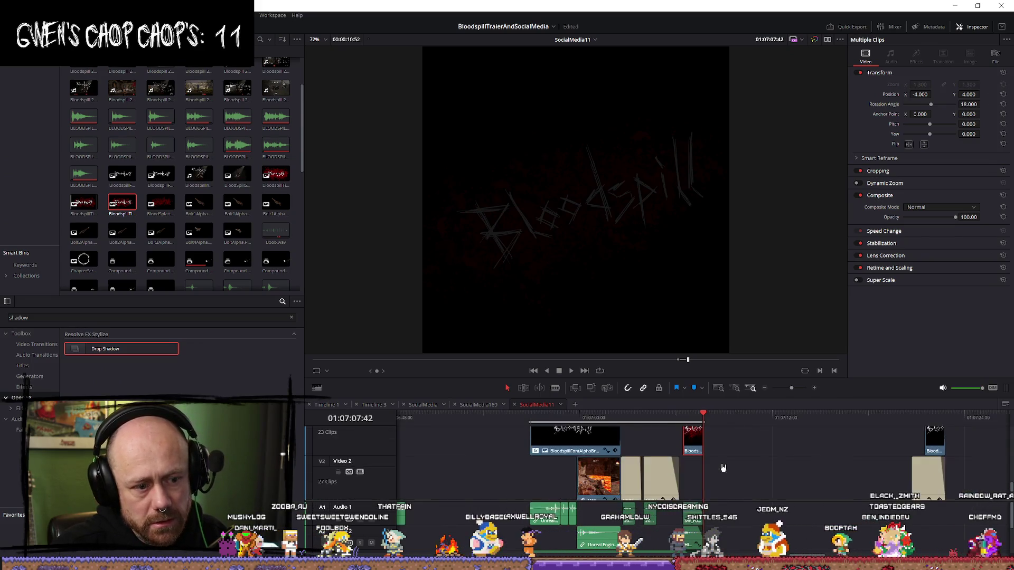
pyautogui.scroll(3, 745, 469)
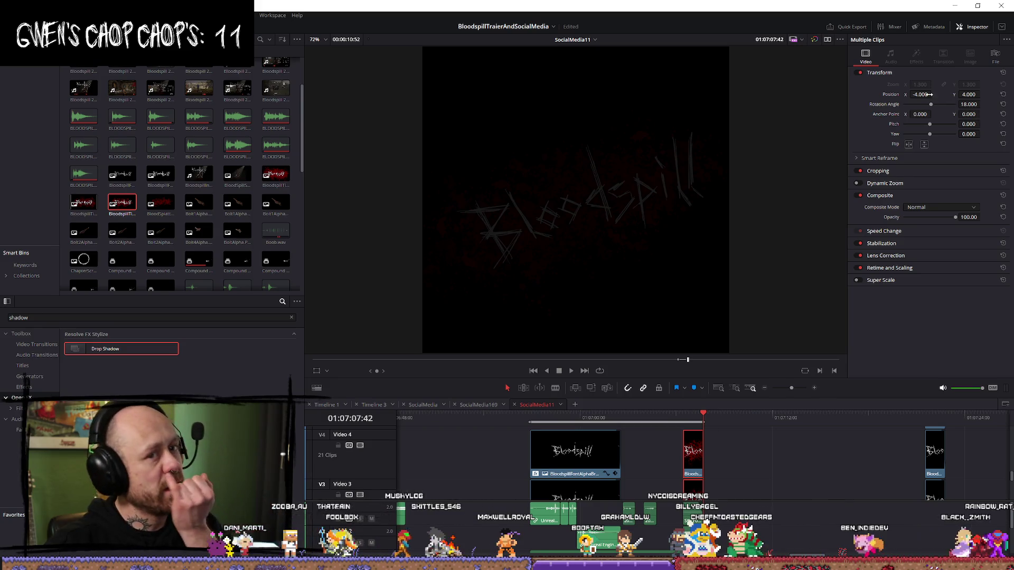
pyautogui.moveTo(922, 95)
pyautogui.mouseDown()
pyautogui.moveTo(912, 95)
pyautogui.moveTo(933, 94)
pyautogui.mouseUp()
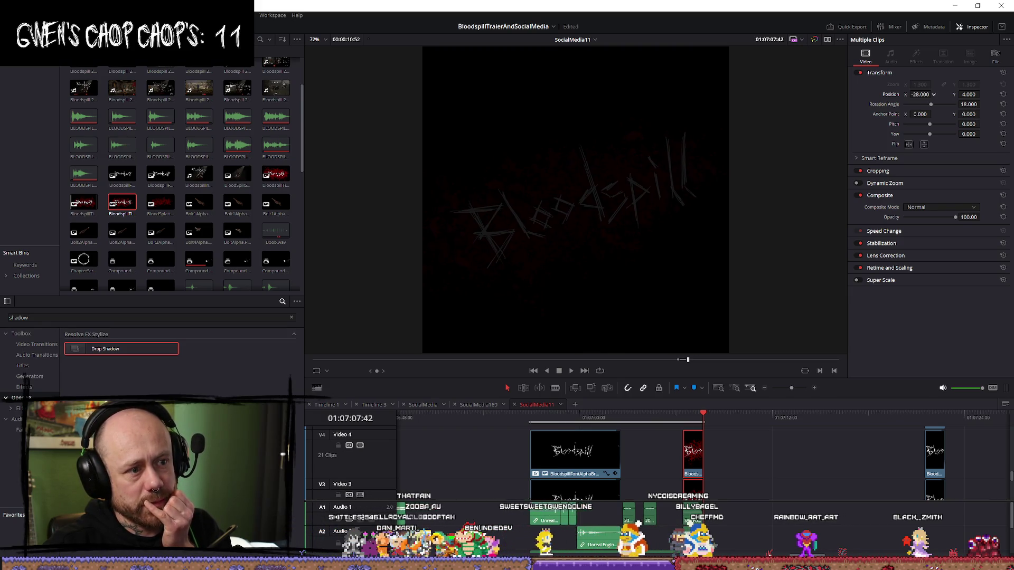
pyautogui.moveTo(692, 420); pyautogui.dragTo(696, 418)
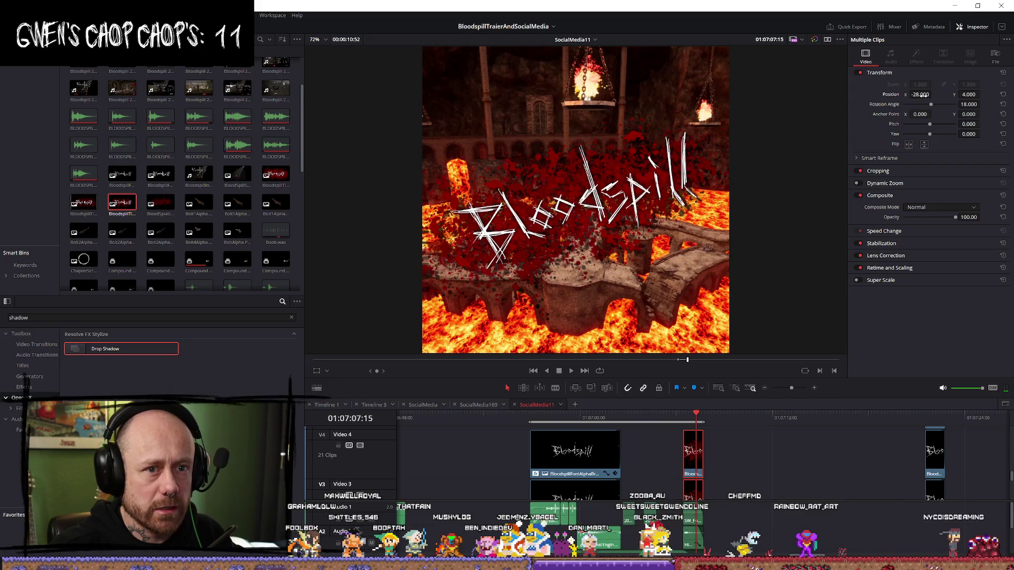
pyautogui.moveTo(921, 95); pyautogui.dragTo(933, 95)
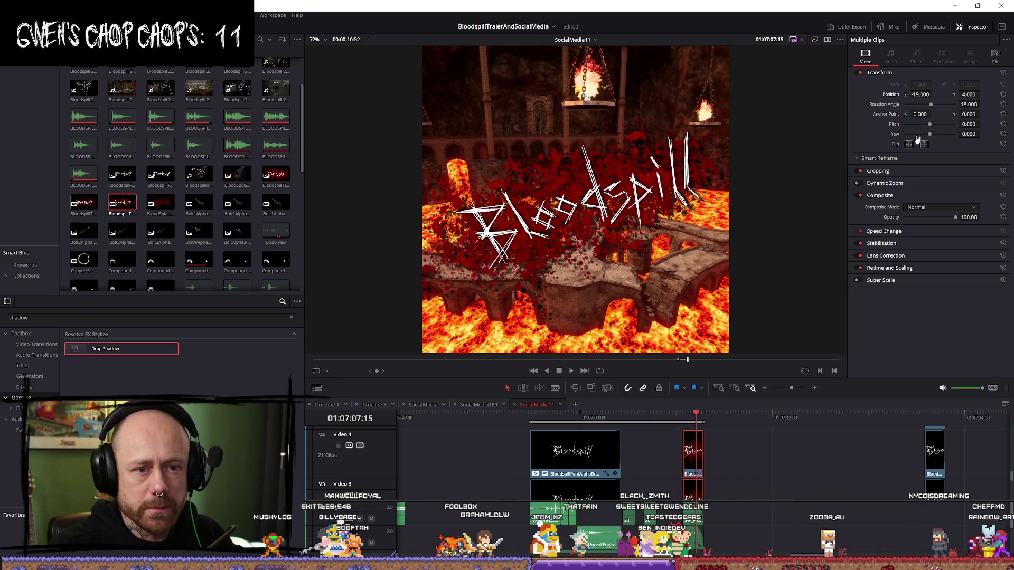
# Step: Reset the titles' pitch to 0, set Yaw to 0.090, settle X at -2.000, then replay
pyautogui.moveTo(930, 124); pyautogui.dragTo(932, 127)
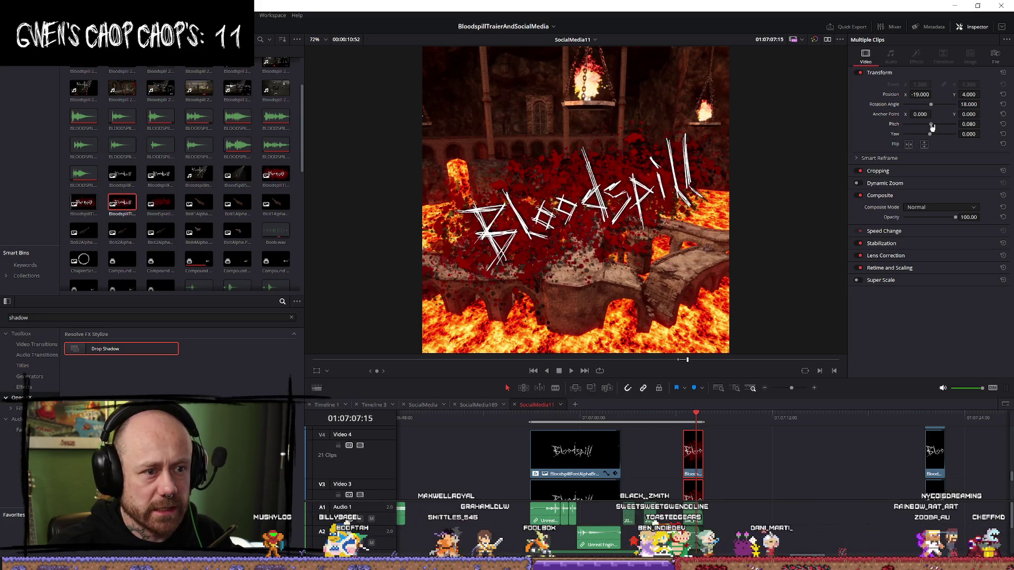
pyautogui.click(970, 124)
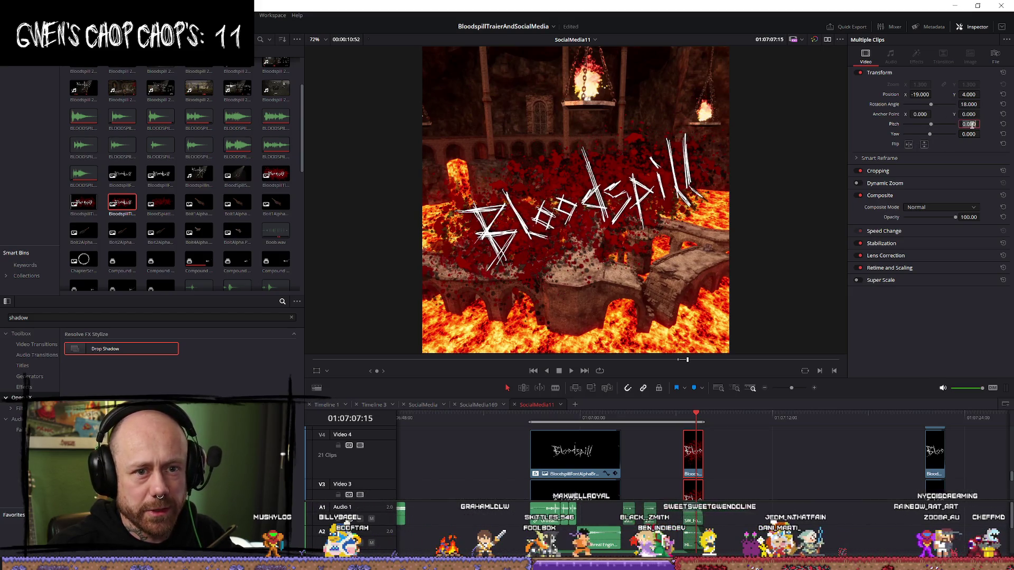
pyautogui.write('0')
pyautogui.press('Return')
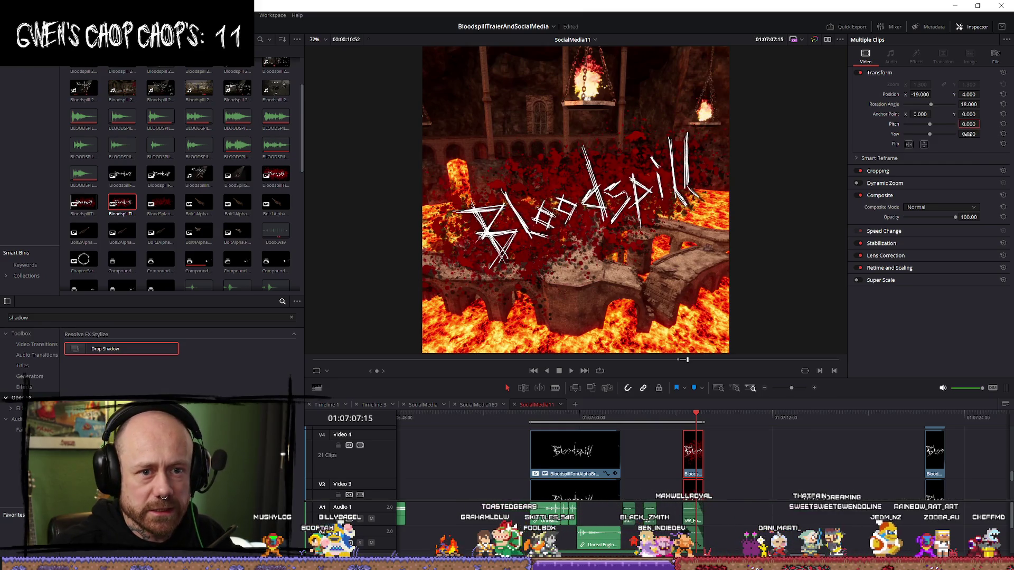
pyautogui.moveTo(968, 134); pyautogui.dragTo(982, 134)
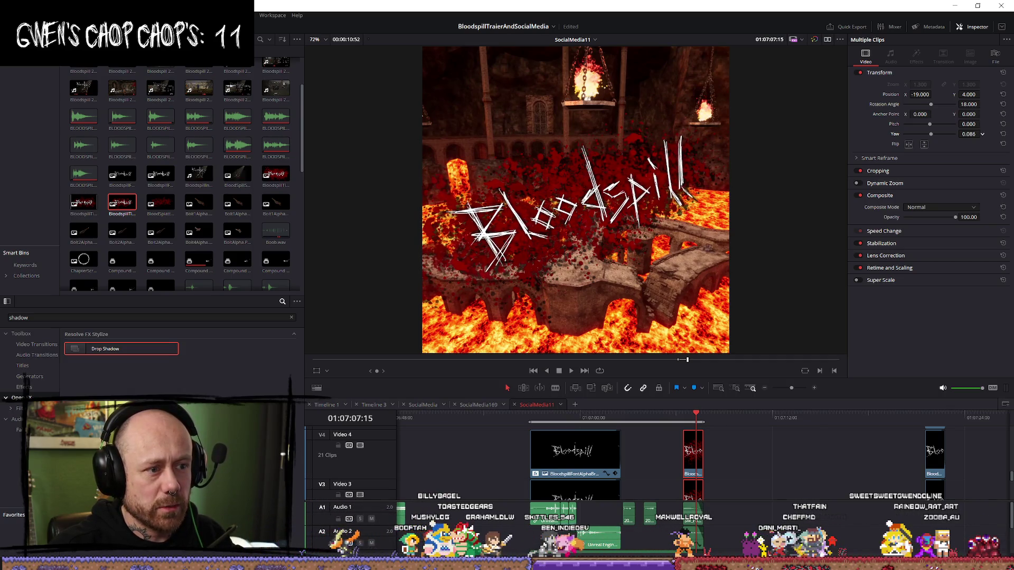
pyautogui.click(970, 134)
pyautogui.write('0.090')
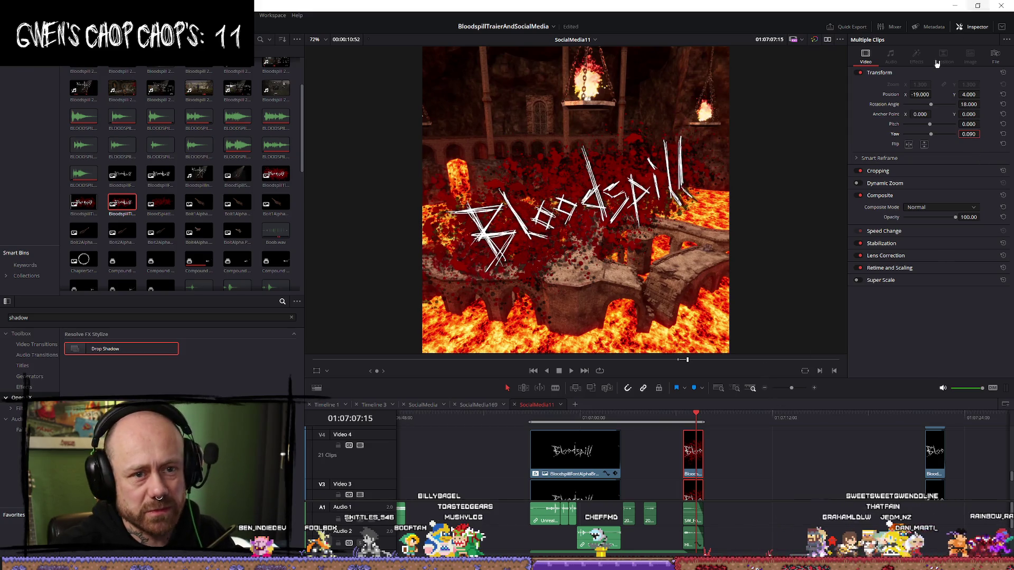
pyautogui.moveTo(920, 94); pyautogui.dragTo(933, 94)
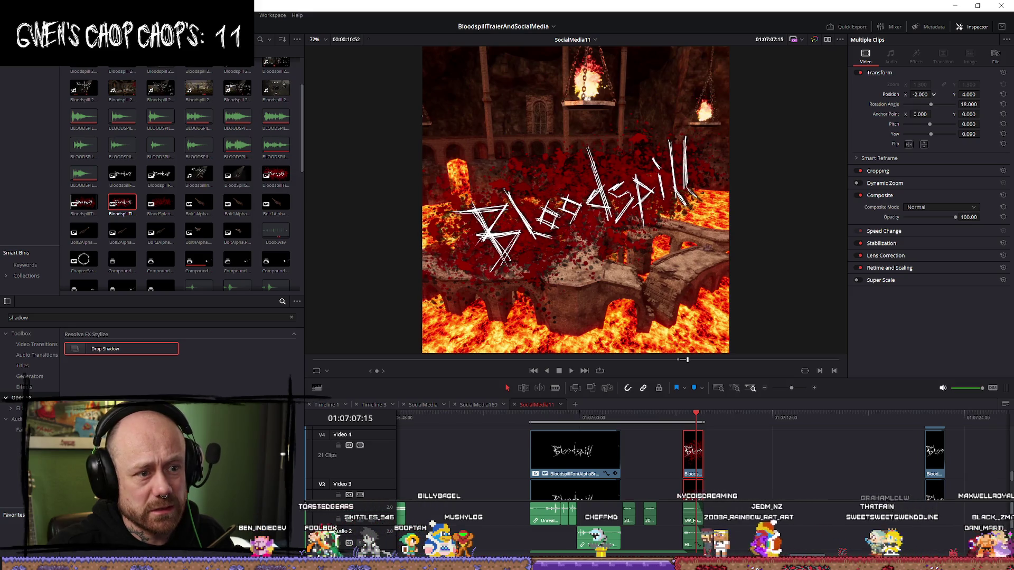
pyautogui.press('/')
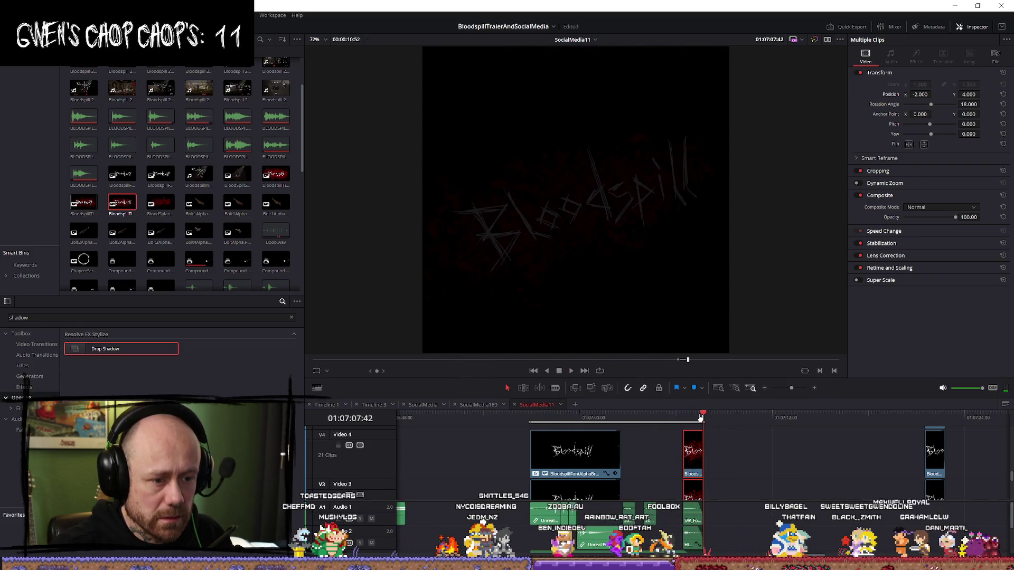
# Step: Select BloodspillTitelForCredits.png, play back the title section, then stop and go to Deliver
pyautogui.scroll(4, 724, 488)
pyautogui.scroll(1, 708, 459)
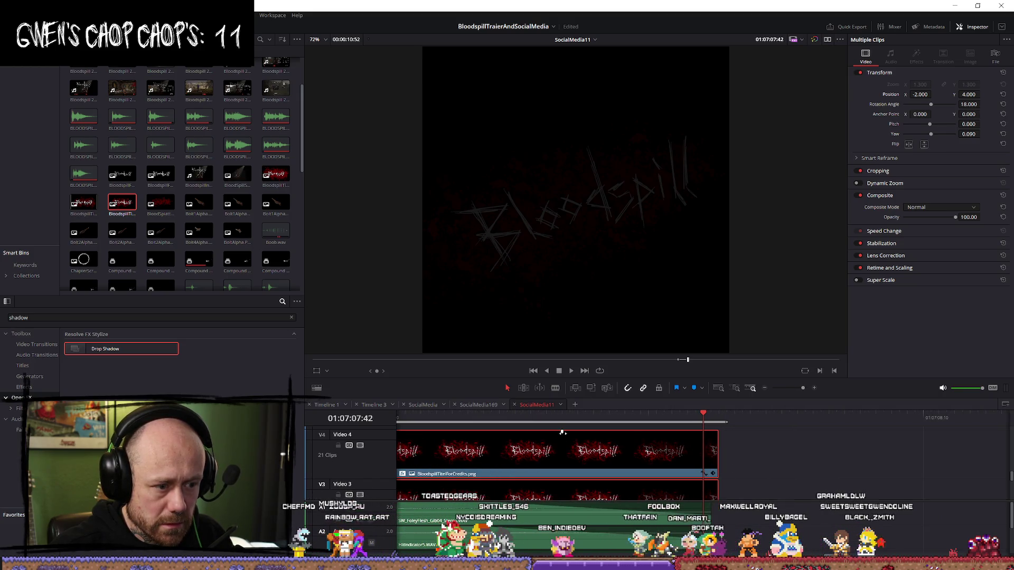
pyautogui.click(562, 432)
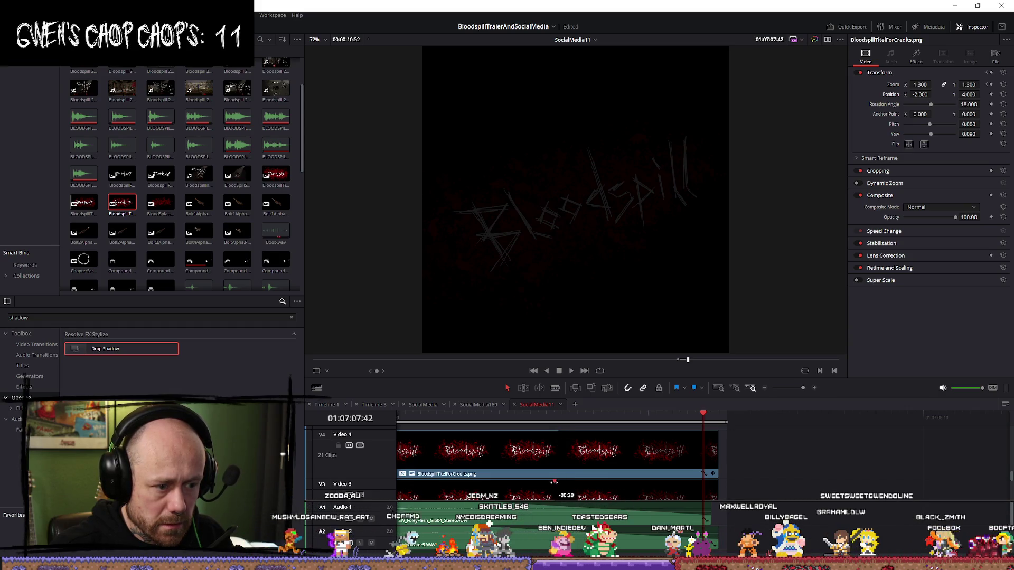
pyautogui.press('space')
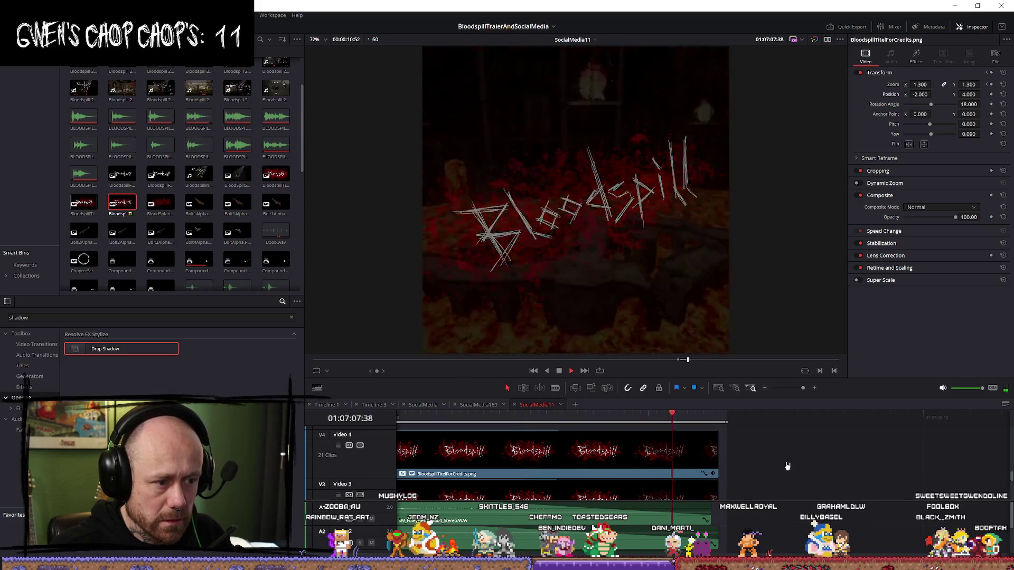
pyautogui.scroll(-5, 797, 453)
pyautogui.scroll(5, 739, 453)
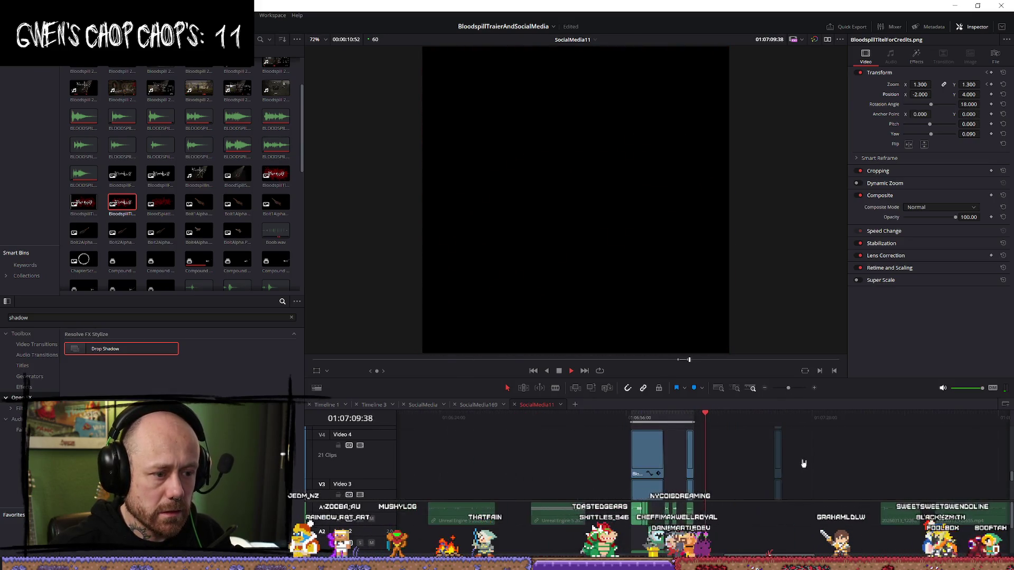
pyautogui.press('space')
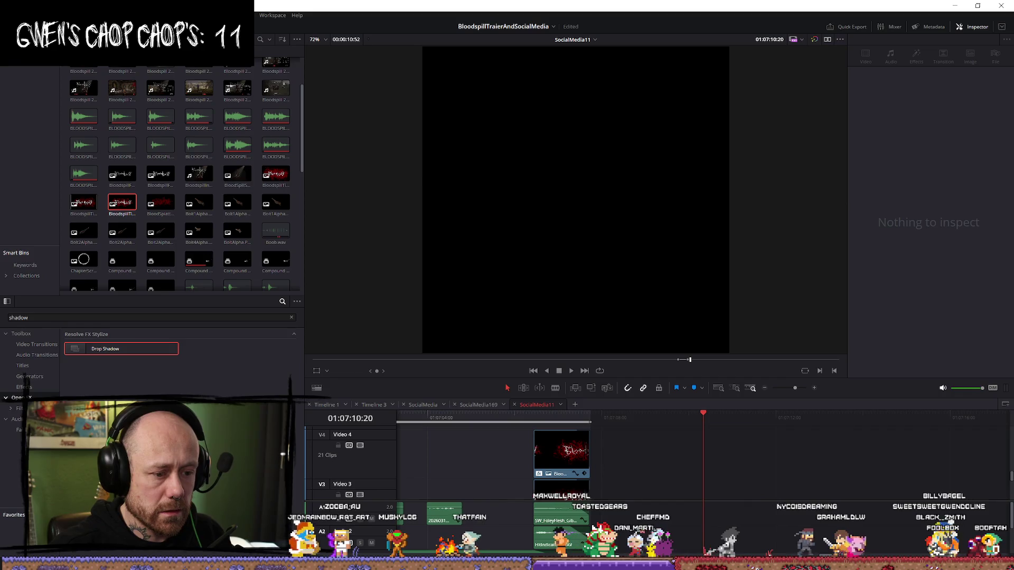
pyautogui.hotkey('shift', '8')
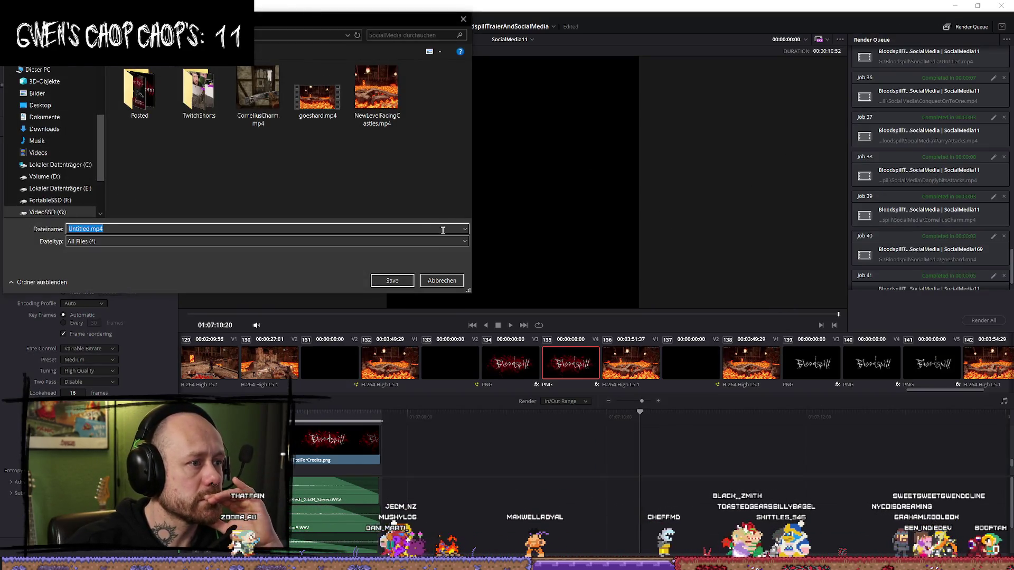
# Step: Set the output file to NewLevelFacingCastles.mp4, confirming the overwrite of the existing file
pyautogui.click(377, 90)
pyautogui.click(392, 281)
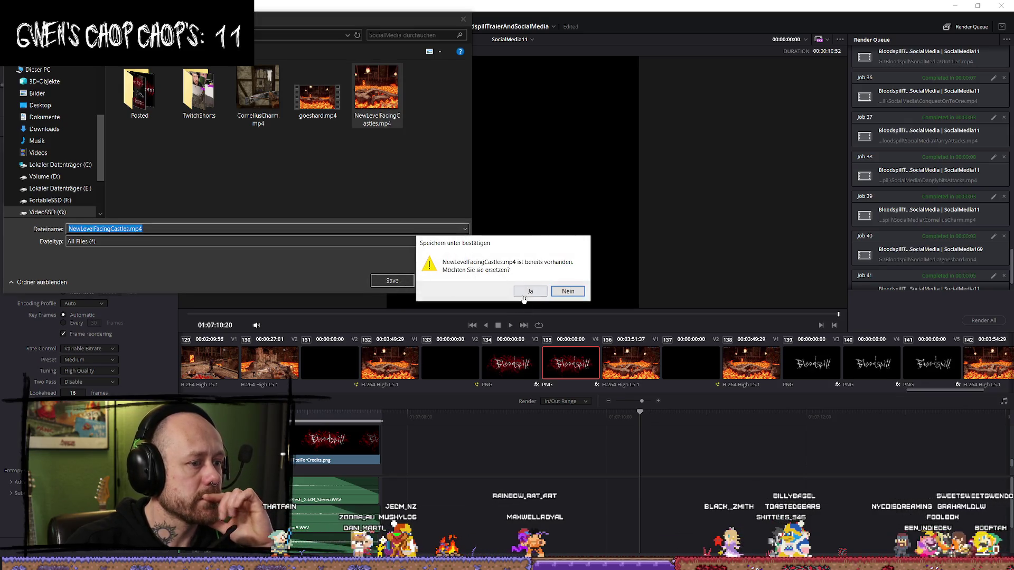
pyautogui.click(525, 294)
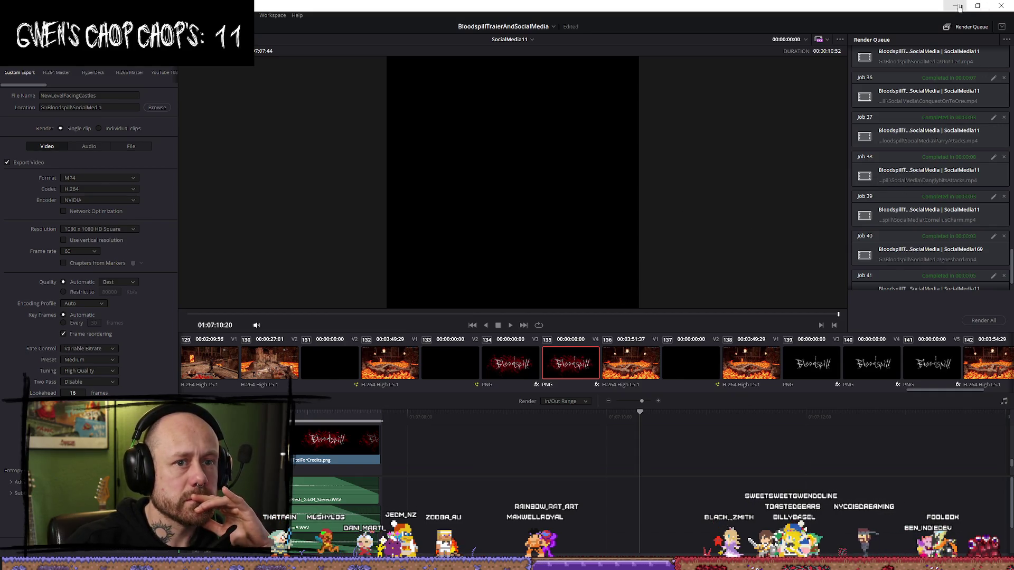
# Step: Queue the 1080x1080 SocialMedia11 export as Job 42 and start rendering it
pyautogui.scroll(-1, 941, 230)
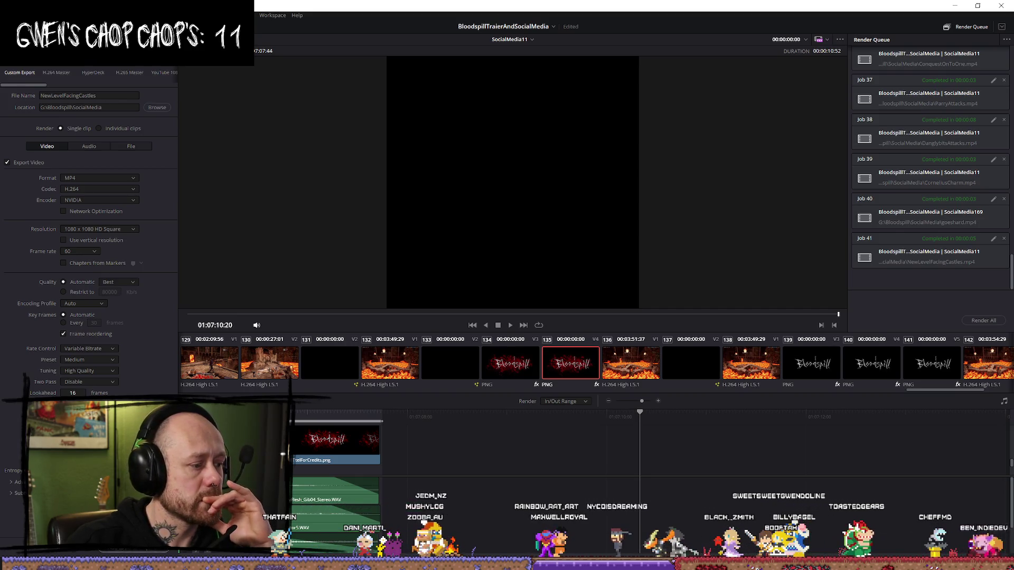
pyautogui.click(116, 554)
pyautogui.click(983, 321)
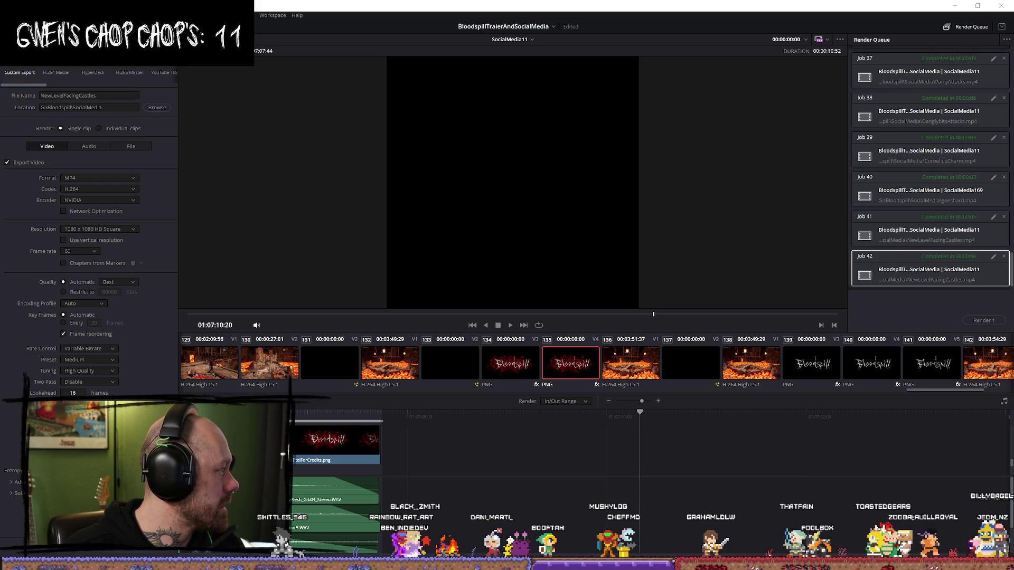
# Step: After Job 42 finishes rendering, switch to the browser window
pyautogui.hotkey('alt', 'Tab')
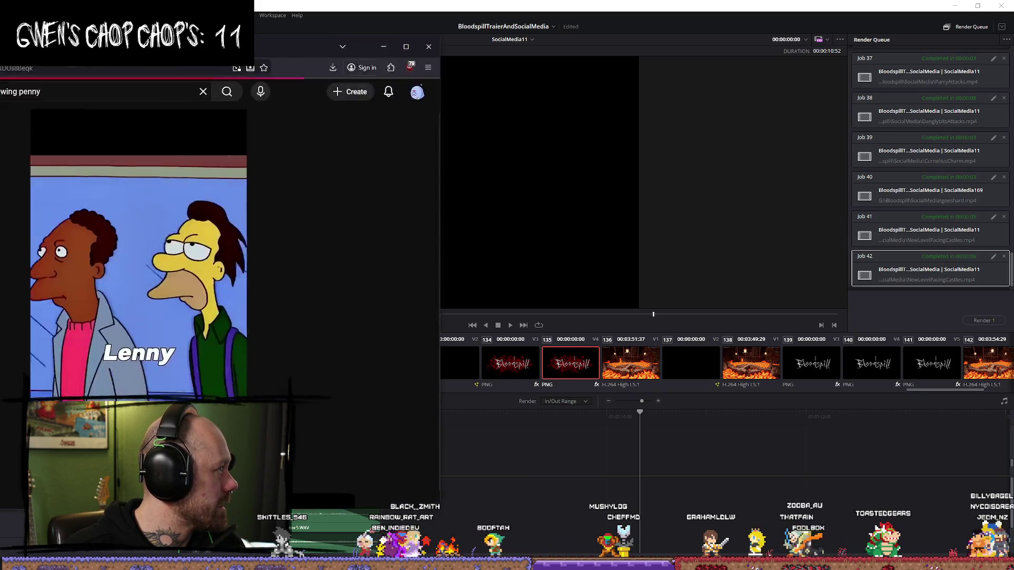
# Step: Pause the Simpsons short and browse back through the YouTube search results
pyautogui.click(408, 129)
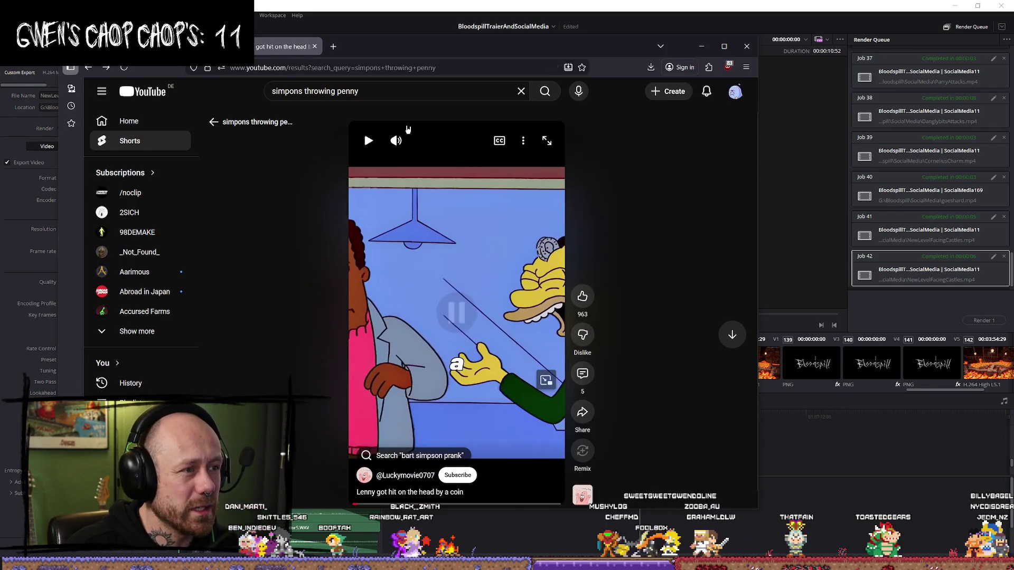
pyautogui.hotkey('alt', 'Left')
pyautogui.scroll(-10, 488, 261)
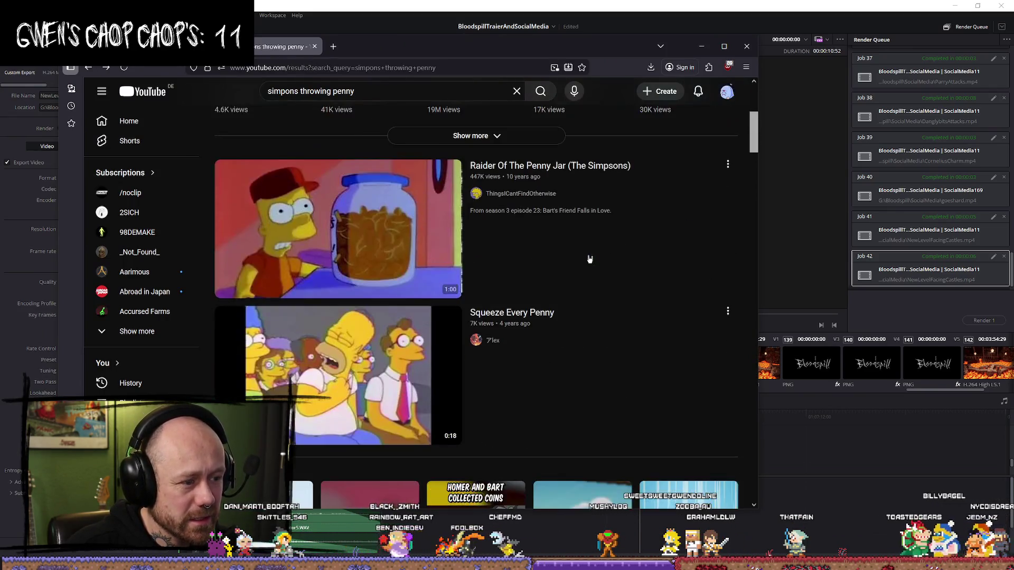
pyautogui.scroll(2, 594, 262)
pyautogui.scroll(-11, 602, 264)
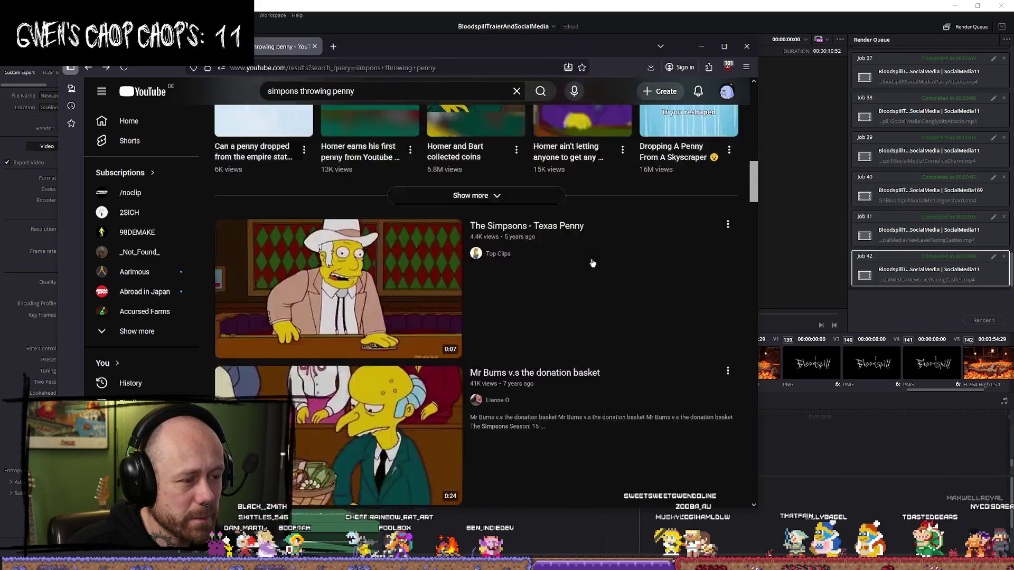
pyautogui.scroll(-12, 615, 267)
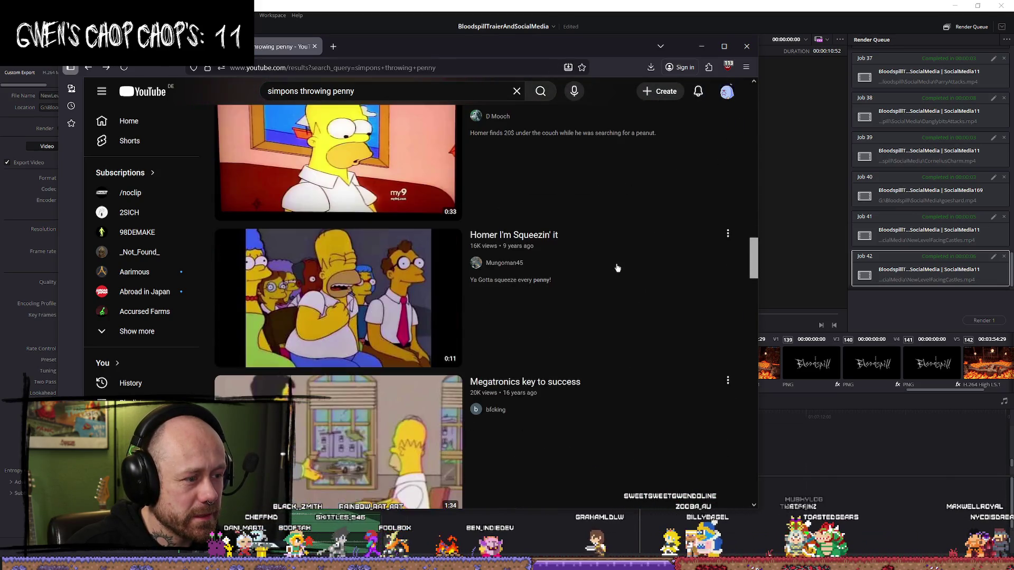
pyautogui.scroll(-15, 618, 267)
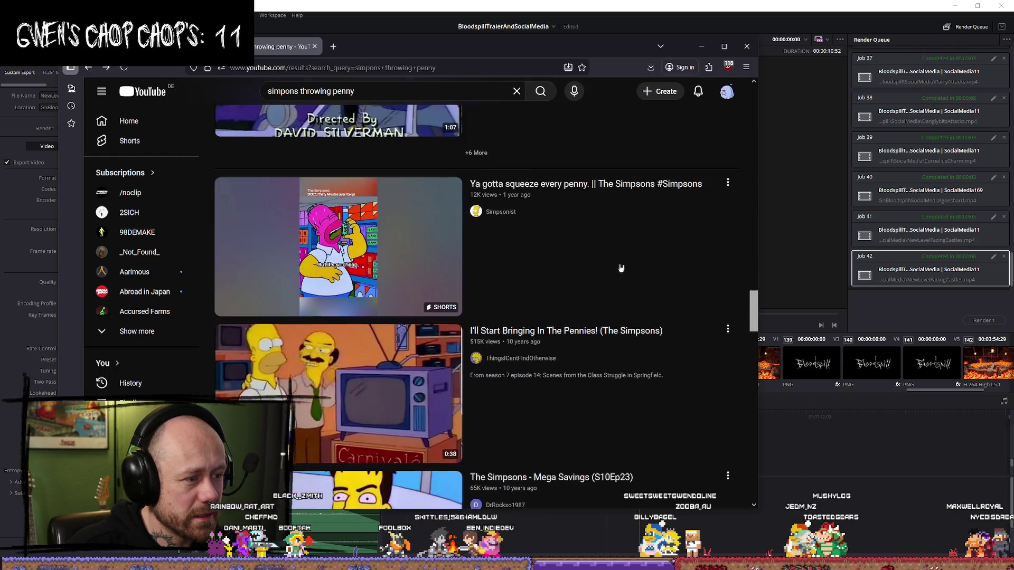
pyautogui.scroll(20, 614, 275)
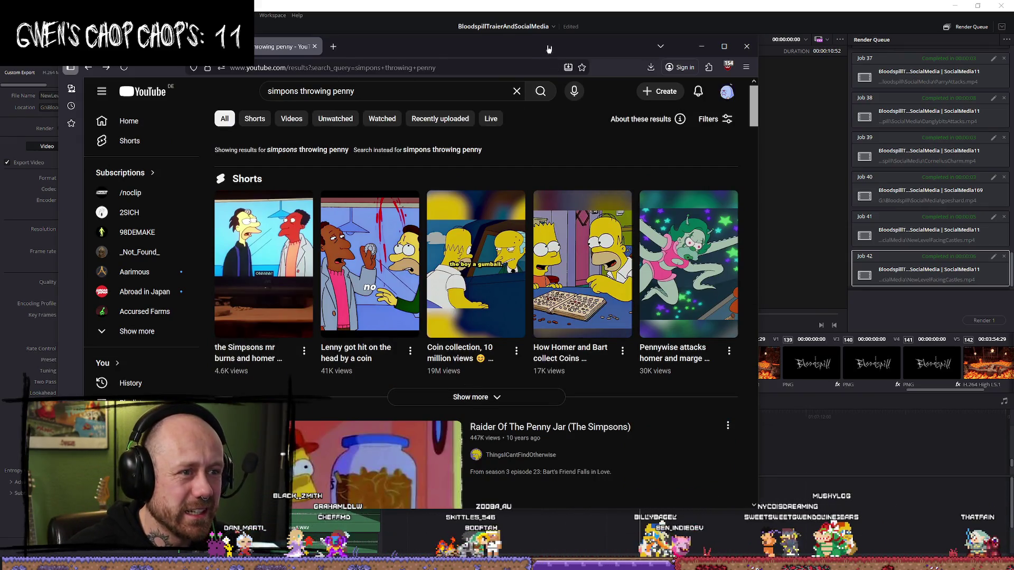
# Step: Watch and pause the Mr Burns and Homer coin short, then return to Resolve
pyautogui.moveTo(528, 46); pyautogui.dragTo(586, 44)
pyautogui.click(339, 222)
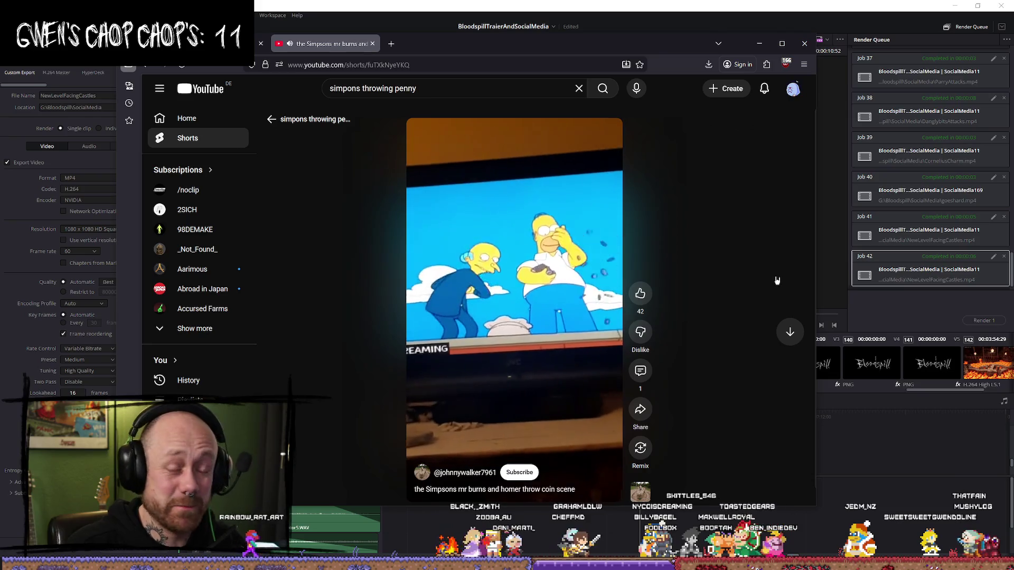
pyautogui.moveTo(535, 314)
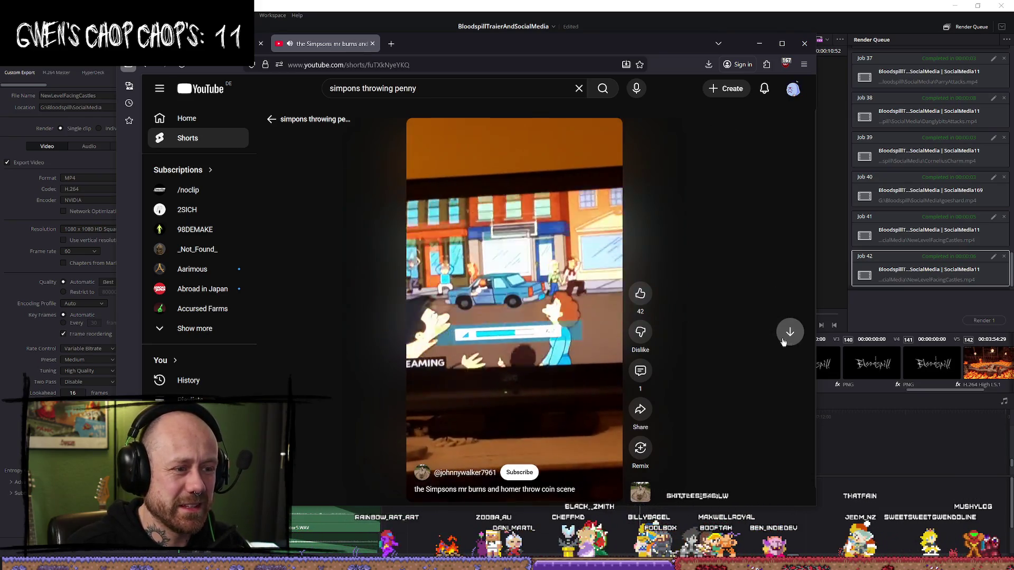
pyautogui.moveTo(564, 271)
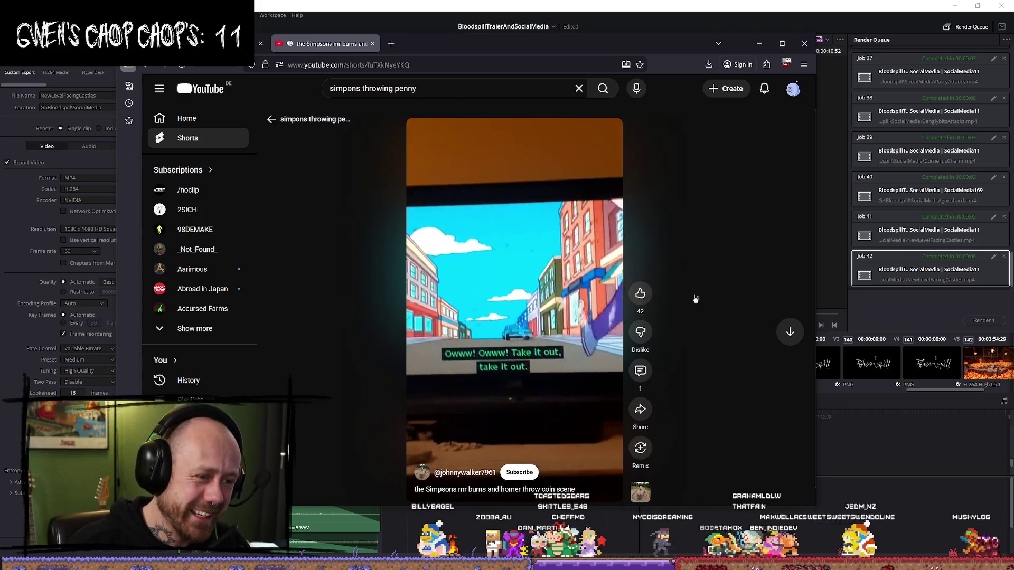
pyautogui.press('space')
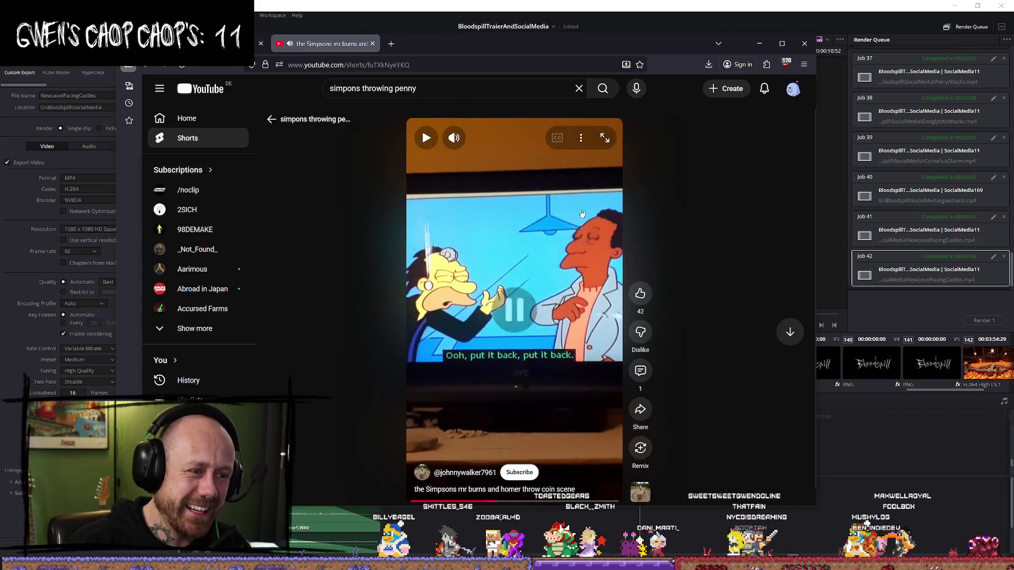
pyautogui.doubleClick(591, 55)
pyautogui.doubleClick(588, 25)
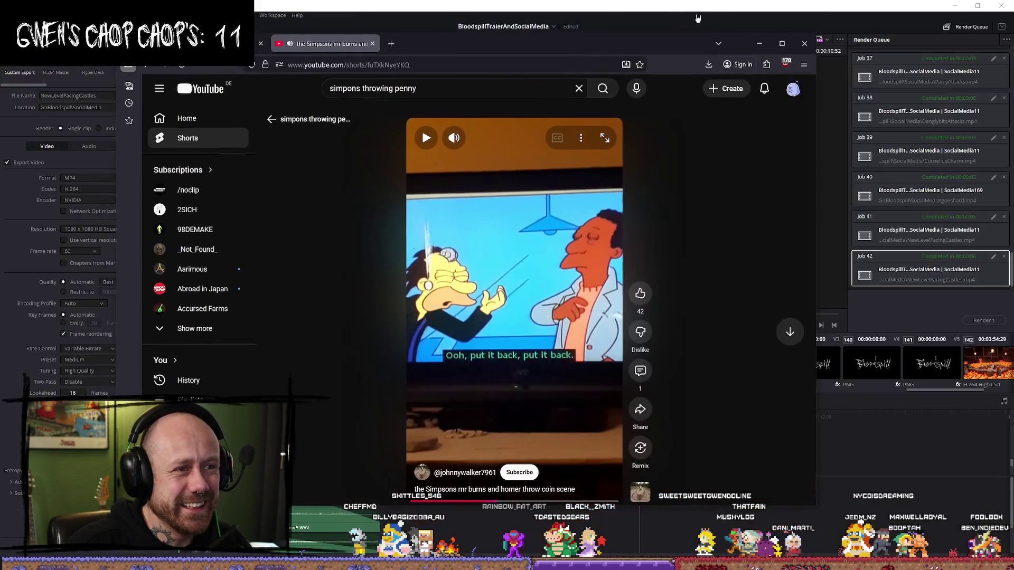
pyautogui.hotkey('alt', 'Tab')
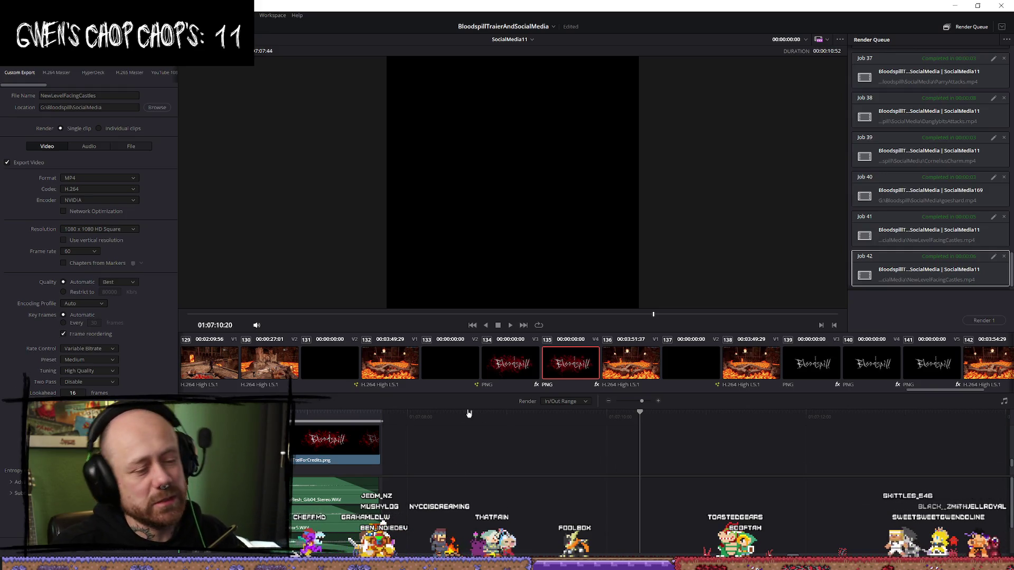
# Step: Preview the logo at 01:07:07:13, close the rendered video's playback, then switch to Unreal Editor
pyautogui.click(402, 417)
pyautogui.scroll(3, 608, 450)
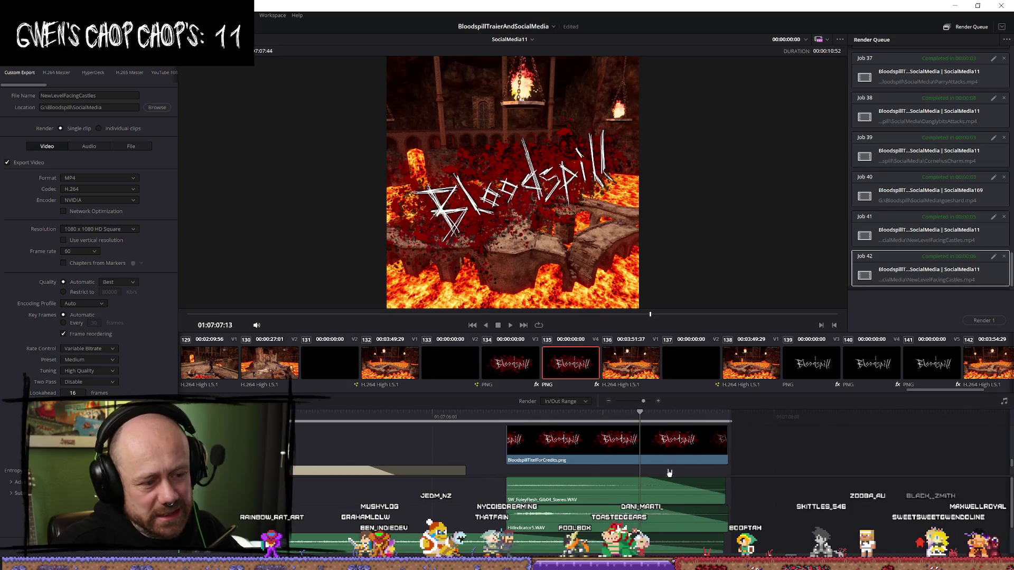
pyautogui.scroll(-1, 608, 450)
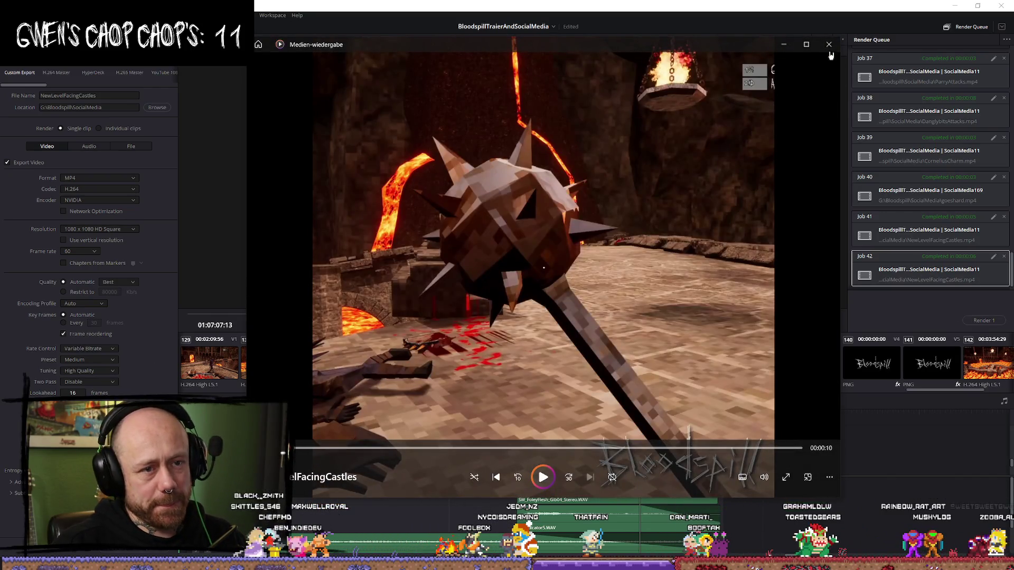
pyautogui.click(828, 45)
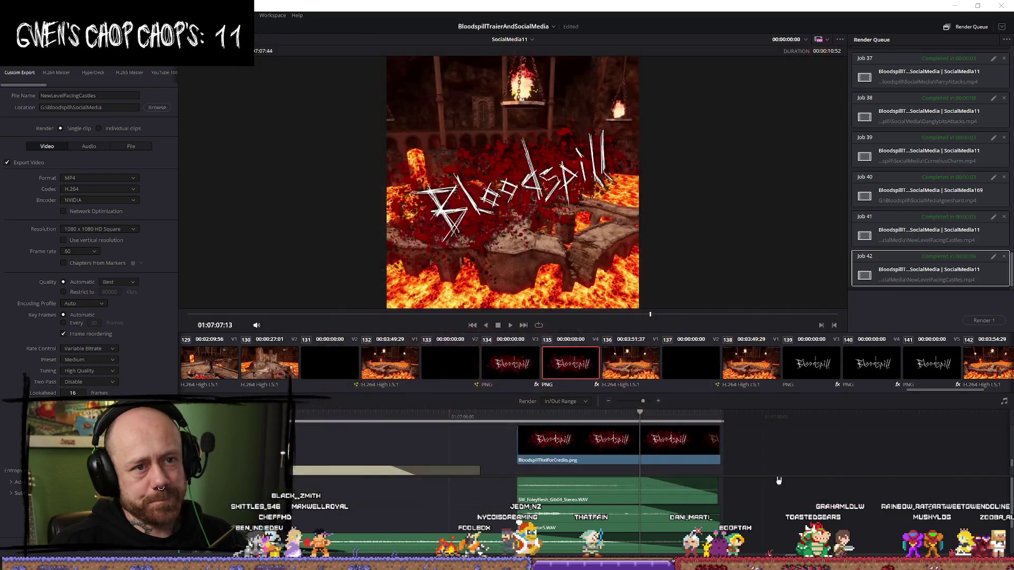
pyautogui.hotkey('alt', 'Tab')
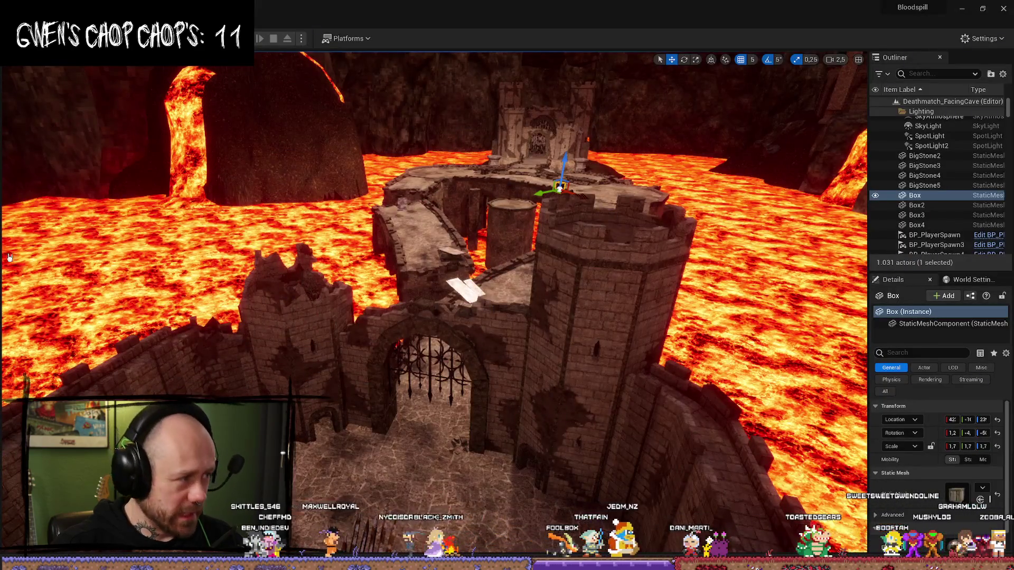
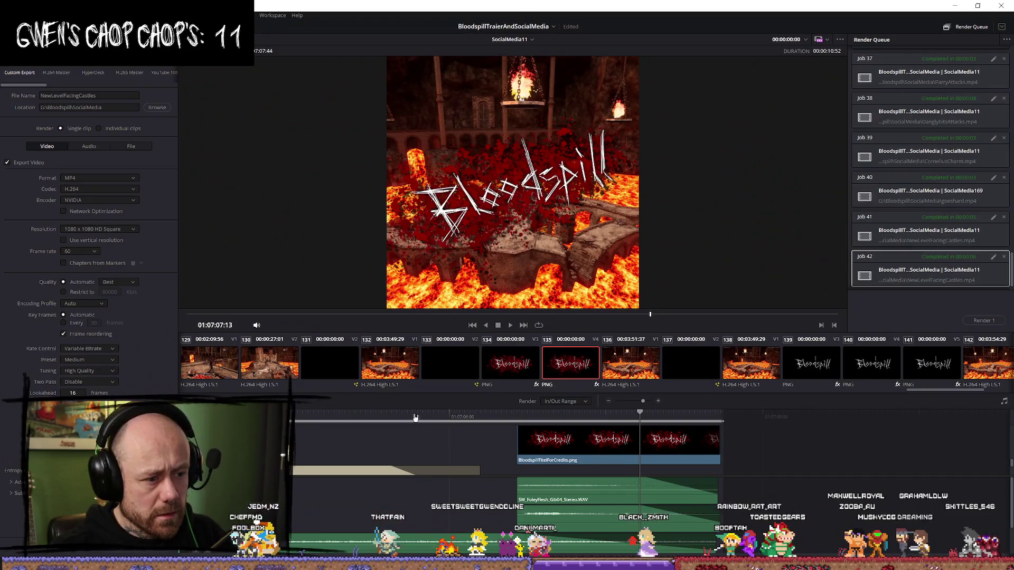
# Step: Jump the render preview's playhead to the COMING IN HOT frame
pyautogui.click(357, 417)
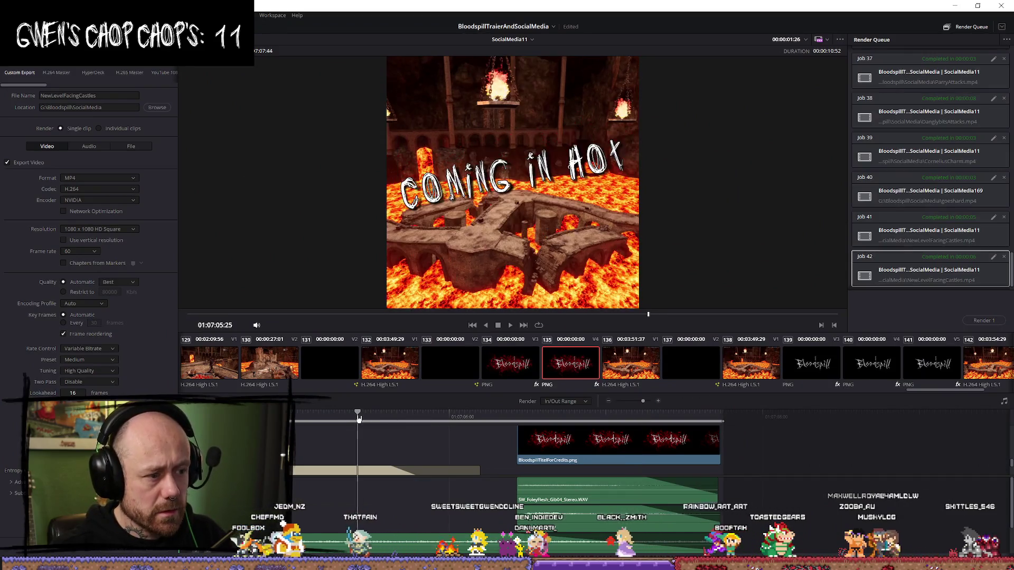
# Step: On the Edit page, nudge the Bloodspill title's X position and replay the title reveal
pyautogui.click(615, 420)
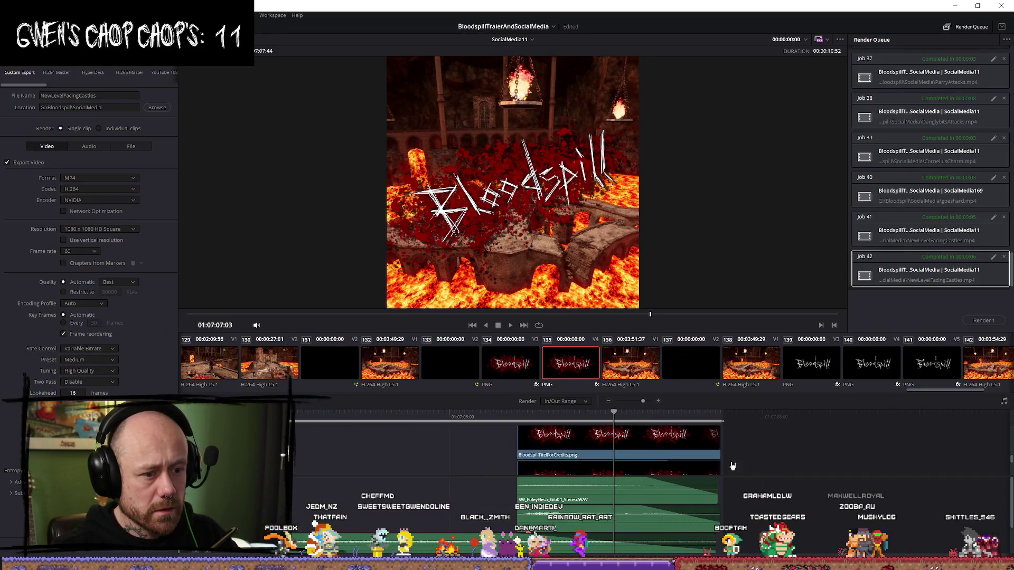
pyautogui.scroll(-2, 797, 458)
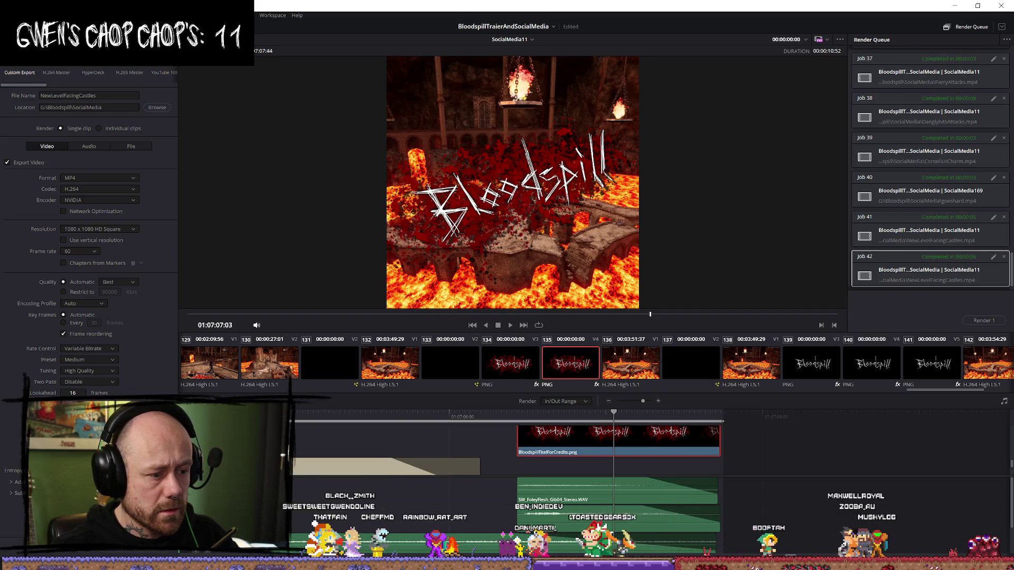
pyautogui.hotkey('shift', '4')
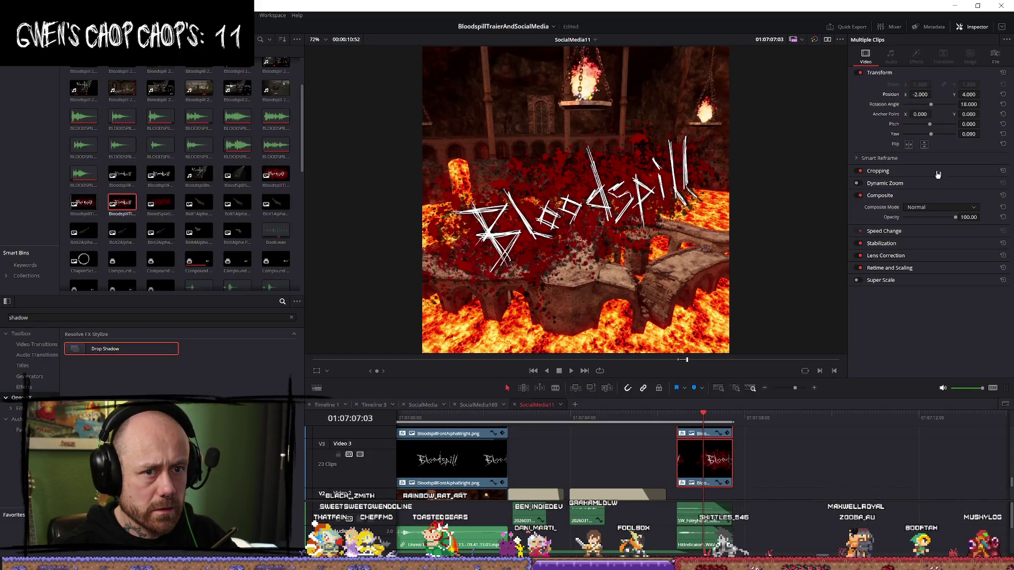
pyautogui.moveTo(938, 94)
pyautogui.mouseDown()
pyautogui.moveTo(968, 97)
pyautogui.moveTo(964, 104)
pyautogui.mouseUp()
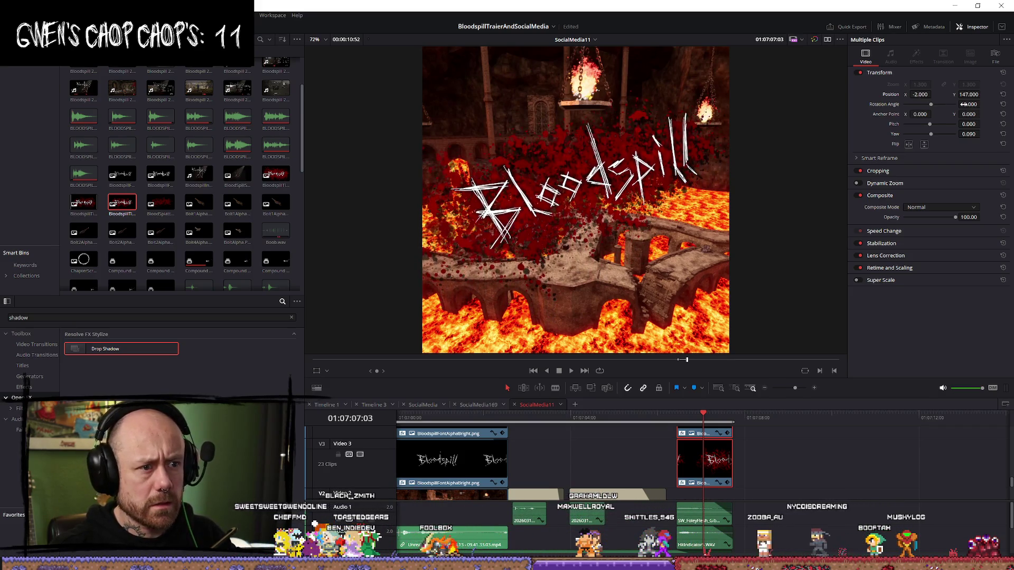
pyautogui.click(614, 417)
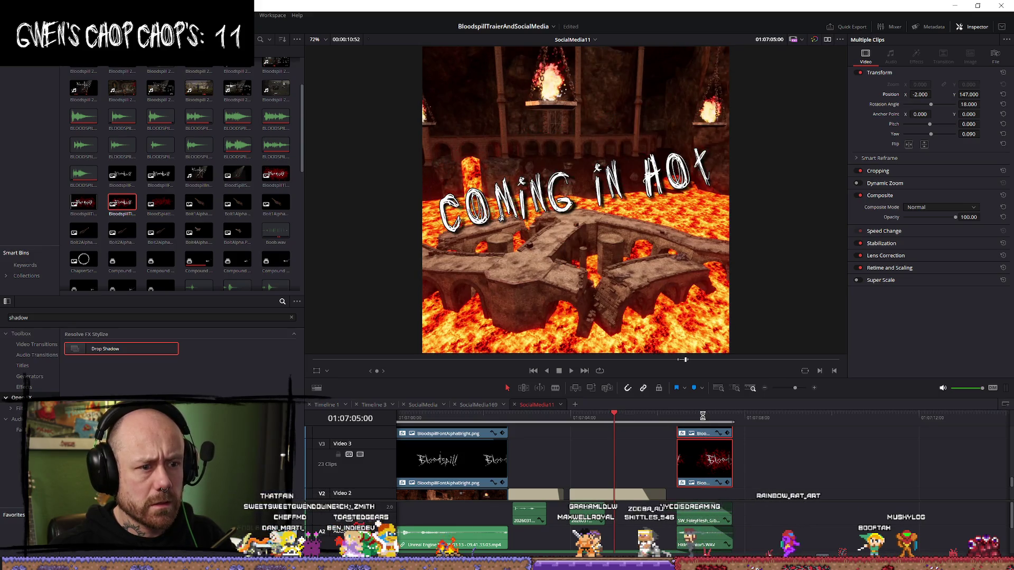
pyautogui.click(705, 416)
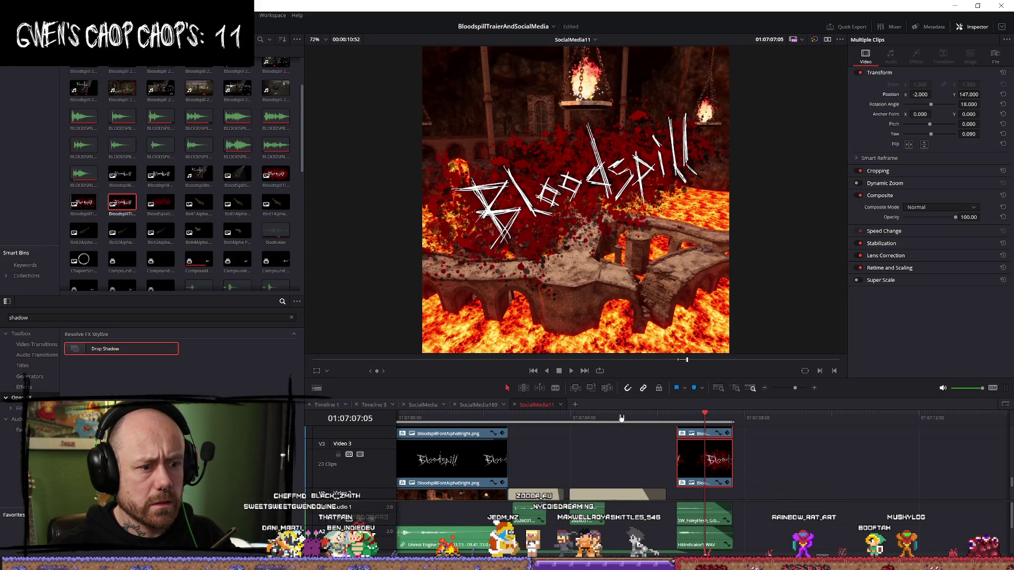
pyautogui.click(621, 417)
pyautogui.press('space')
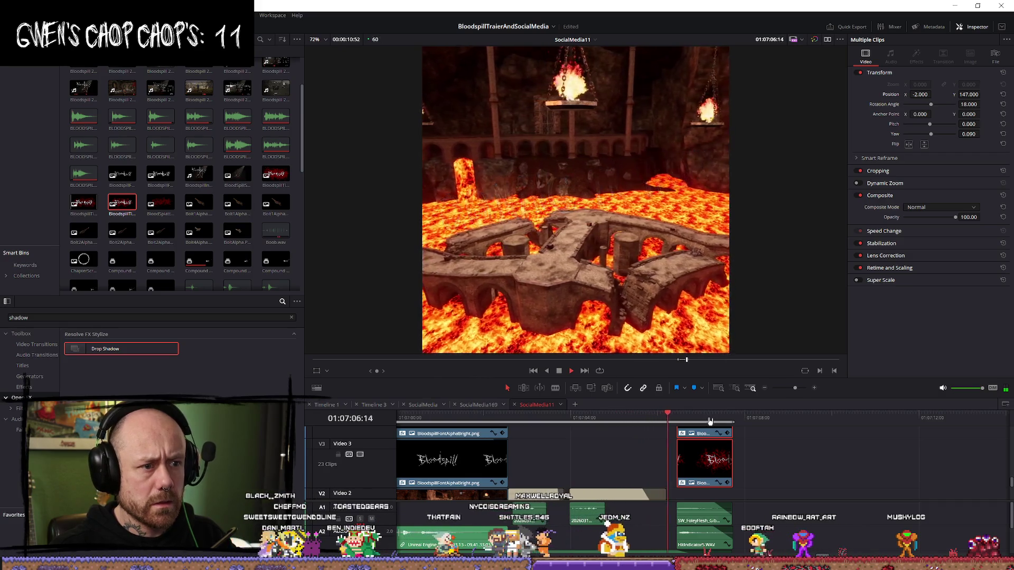
pyautogui.click(618, 417)
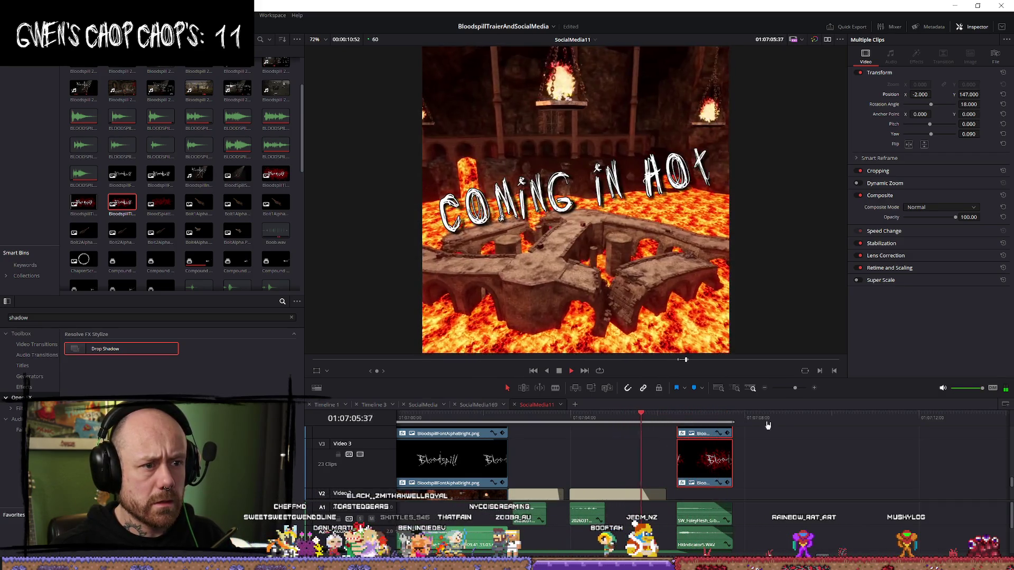
pyautogui.press('space')
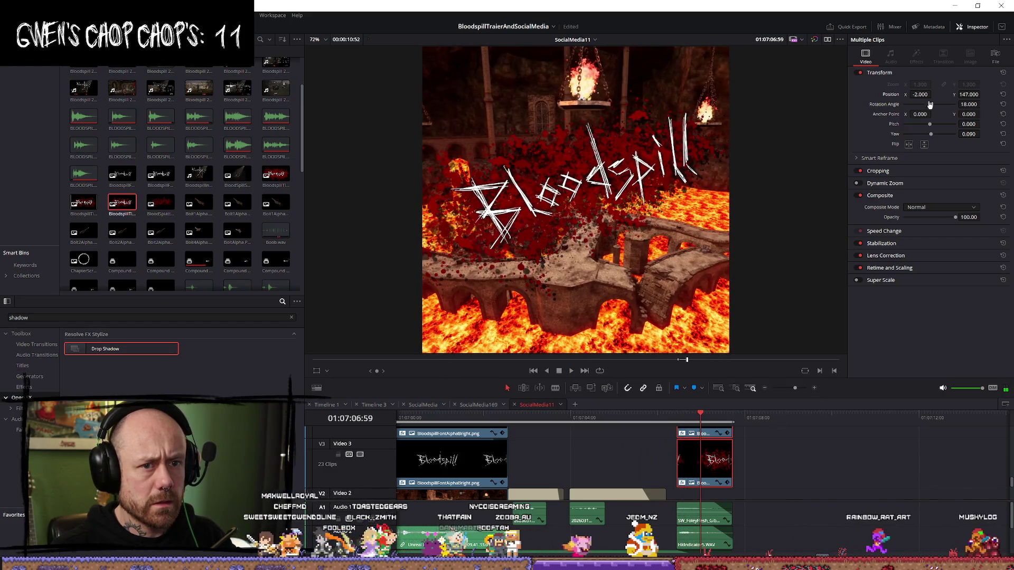
# Step: Place the Bloodspill title at X 25, Y 110, replay it, and return to Deliver
pyautogui.moveTo(968, 94); pyautogui.dragTo(982, 94)
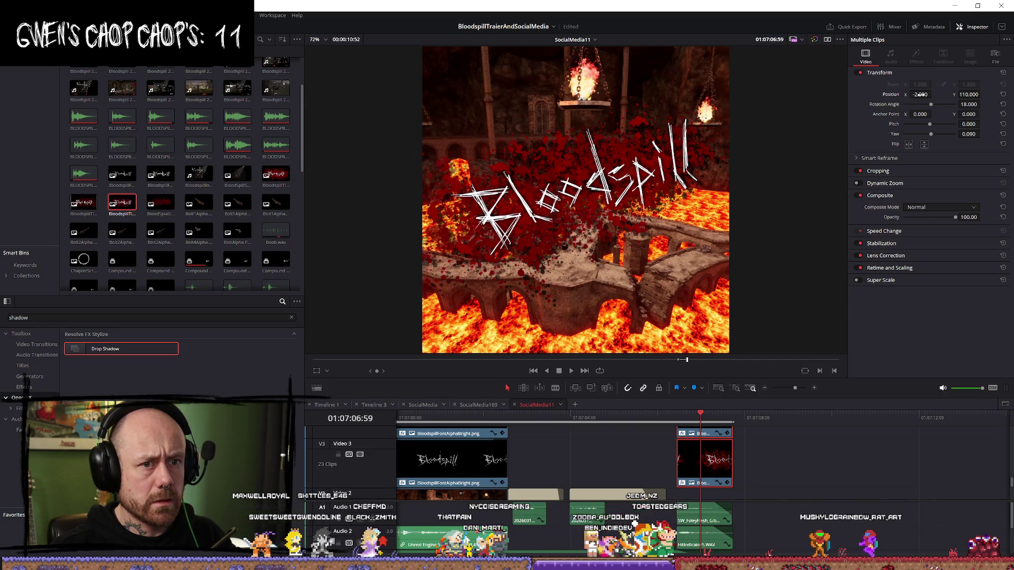
pyautogui.moveTo(933, 94); pyautogui.dragTo(934, 94)
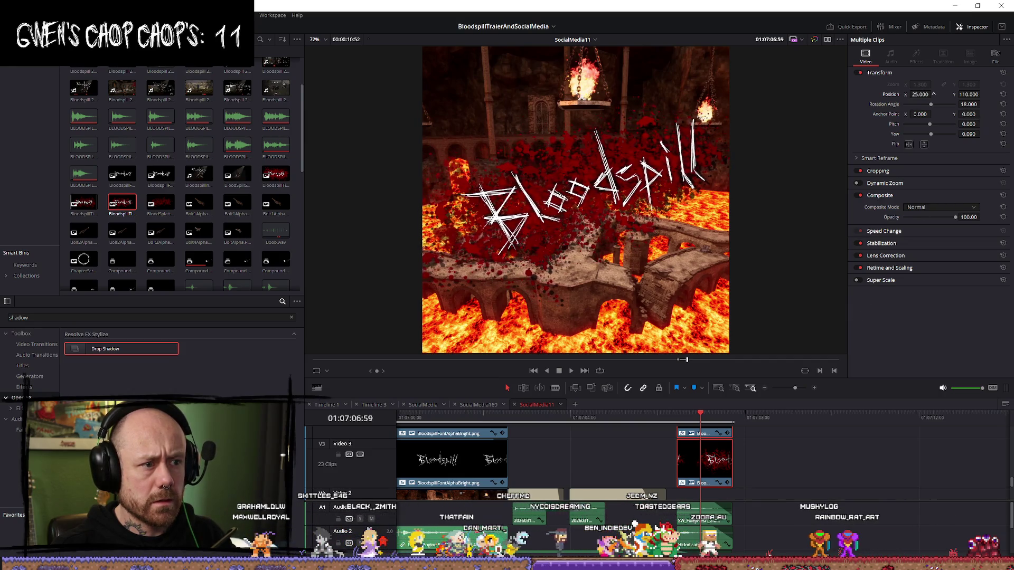
pyautogui.click(658, 420)
pyautogui.press('space')
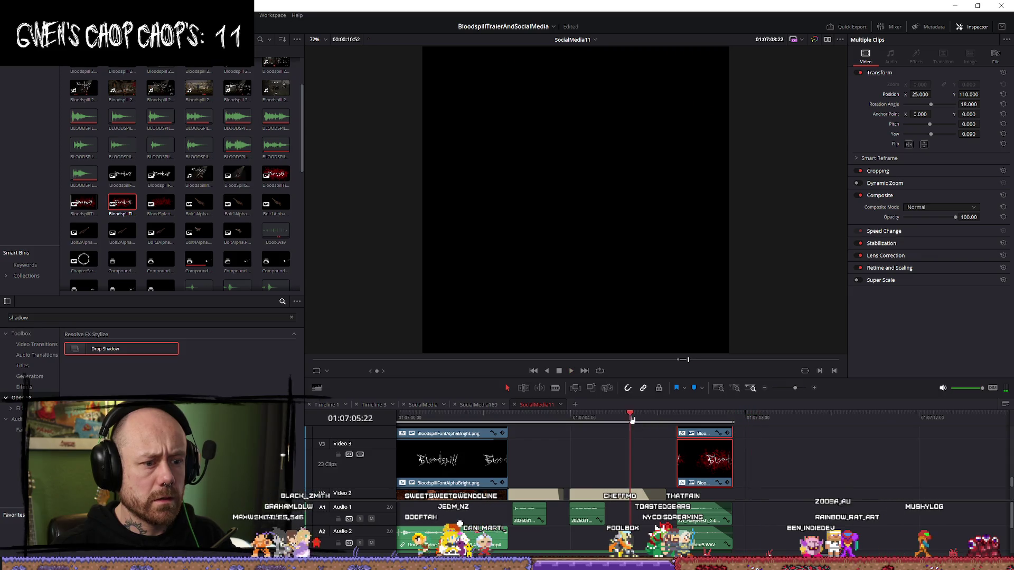
pyautogui.press('space')
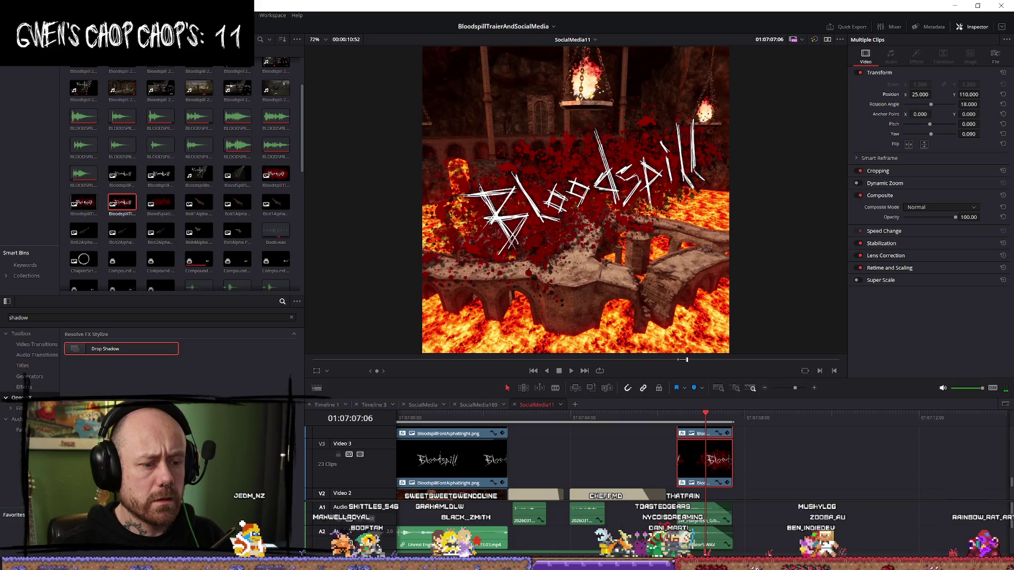
pyautogui.hotkey('shift', '8')
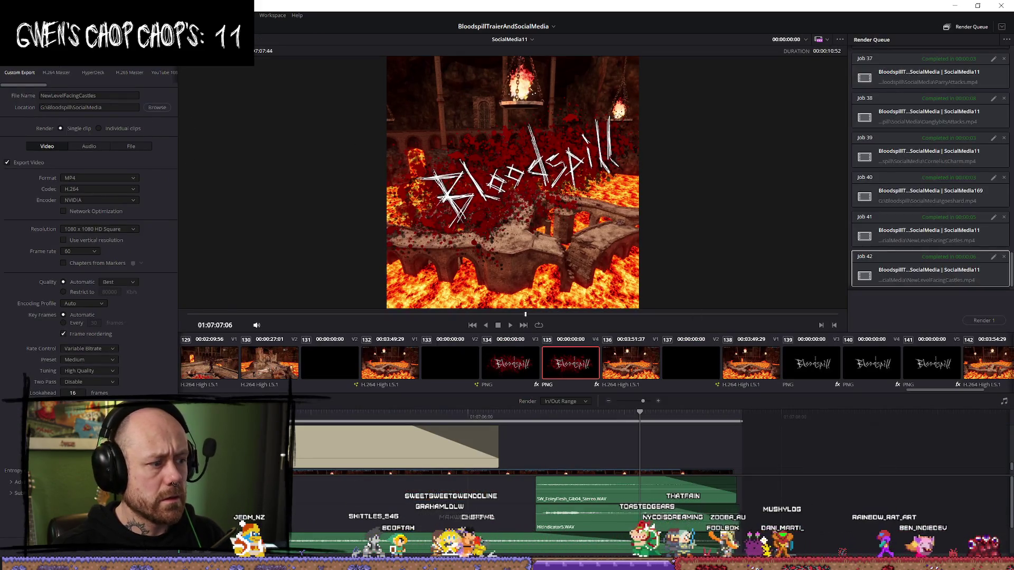
# Step: Queue job 43 replacing the existing NewLevelFacingCastles file and render it
pyautogui.click(128, 552)
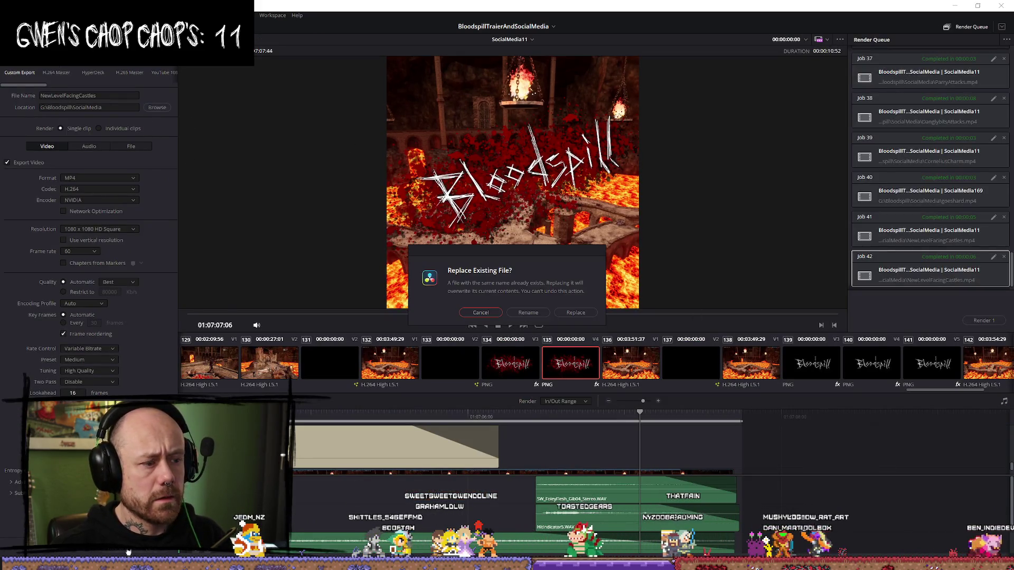
pyautogui.click(575, 313)
pyautogui.click(991, 321)
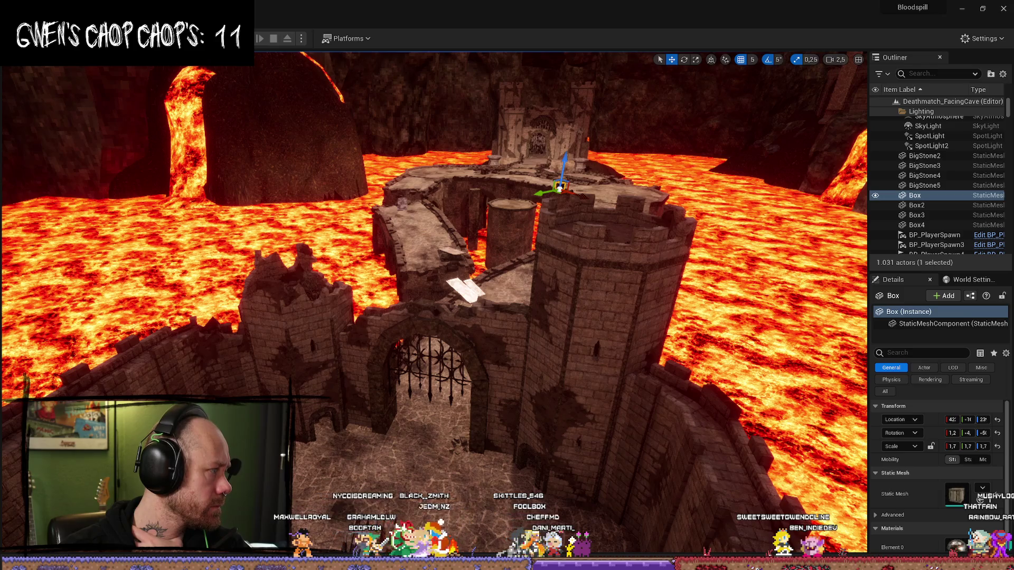
# Step: Remove the old video from the 'New Level is coming in Hot!' X draft, then hide the browser
pyautogui.hotkey('alt', 'Tab')
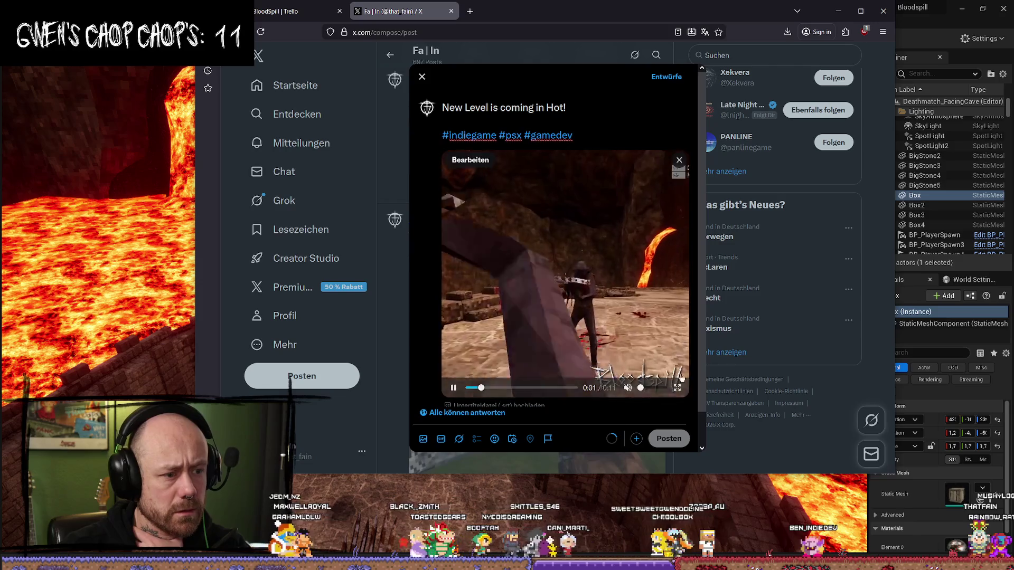
pyautogui.click(663, 388)
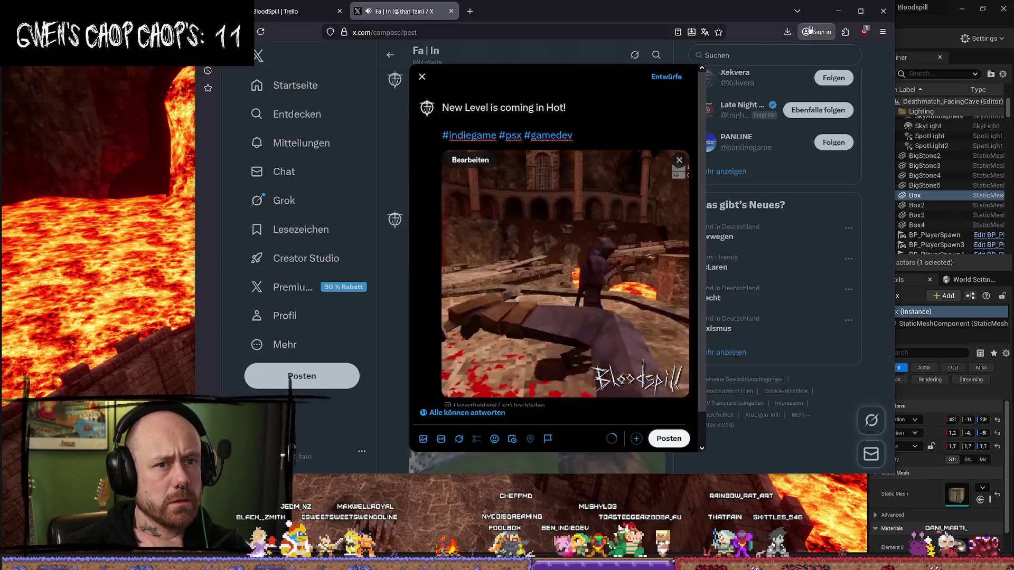
pyautogui.click(679, 160)
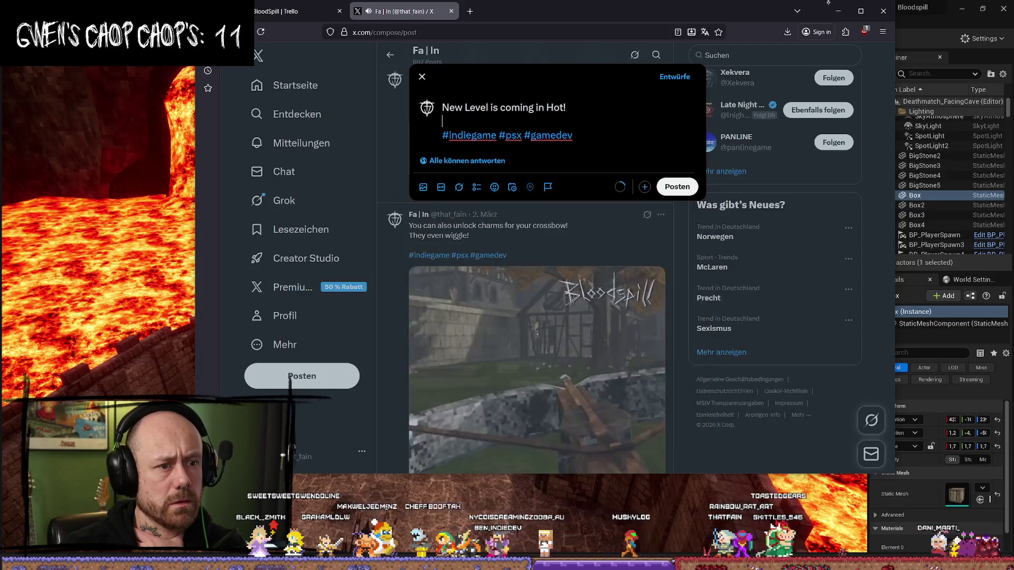
pyautogui.hotkey('alt', 'Tab')
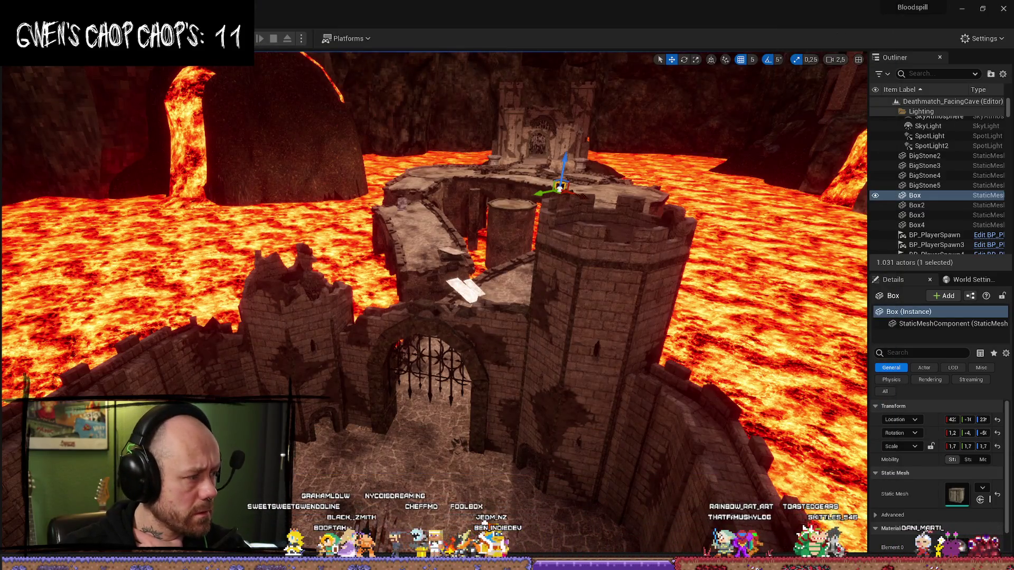
# Step: In Resolve's Edit page, shift the Bloodspill title left to X 12
pyautogui.hotkey('alt', 'Tab')
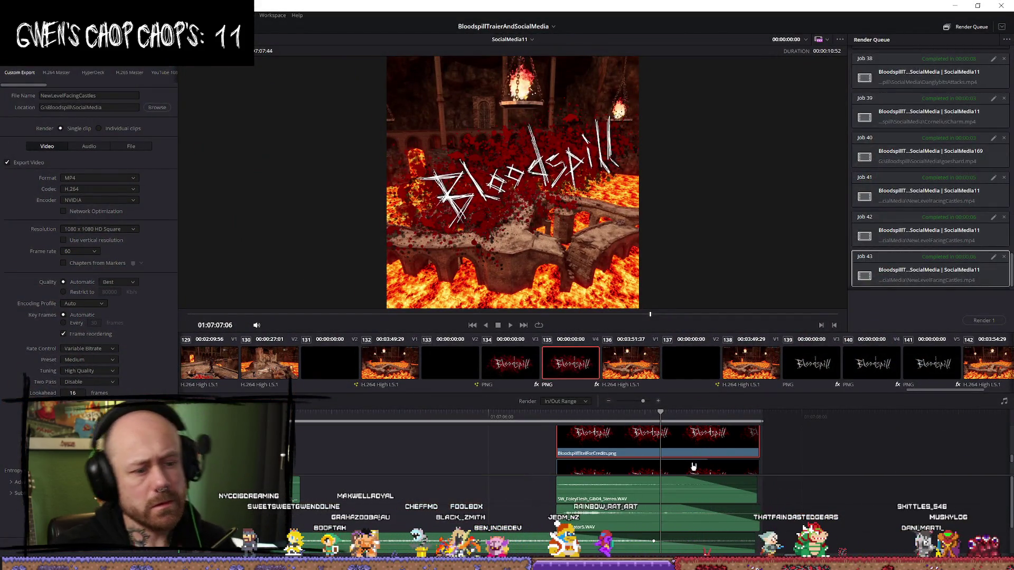
pyautogui.hotkey('shift', '4')
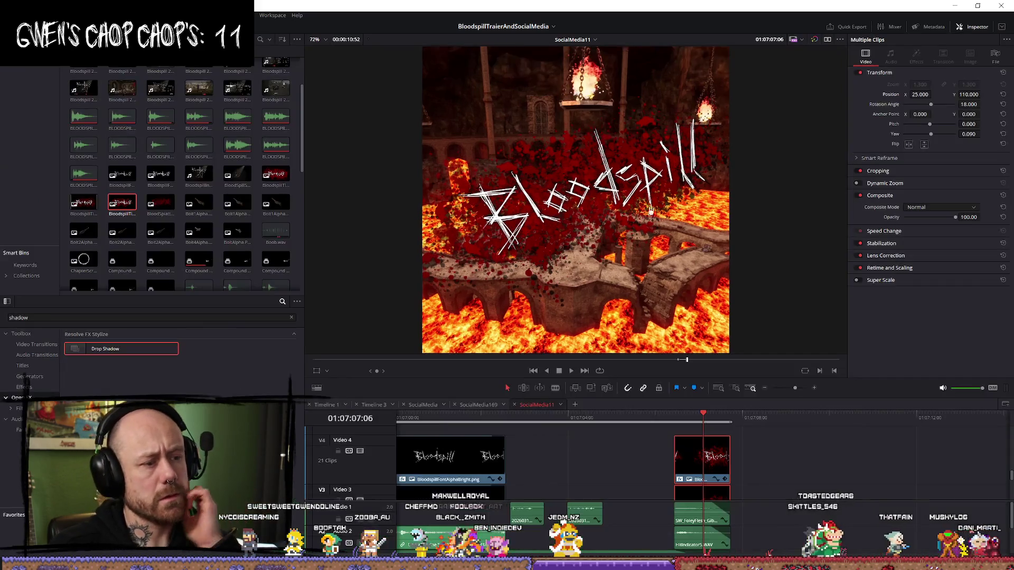
pyautogui.moveTo(921, 95)
pyautogui.mouseDown()
pyautogui.moveTo(933, 95)
pyautogui.moveTo(923, 95)
pyautogui.mouseUp()
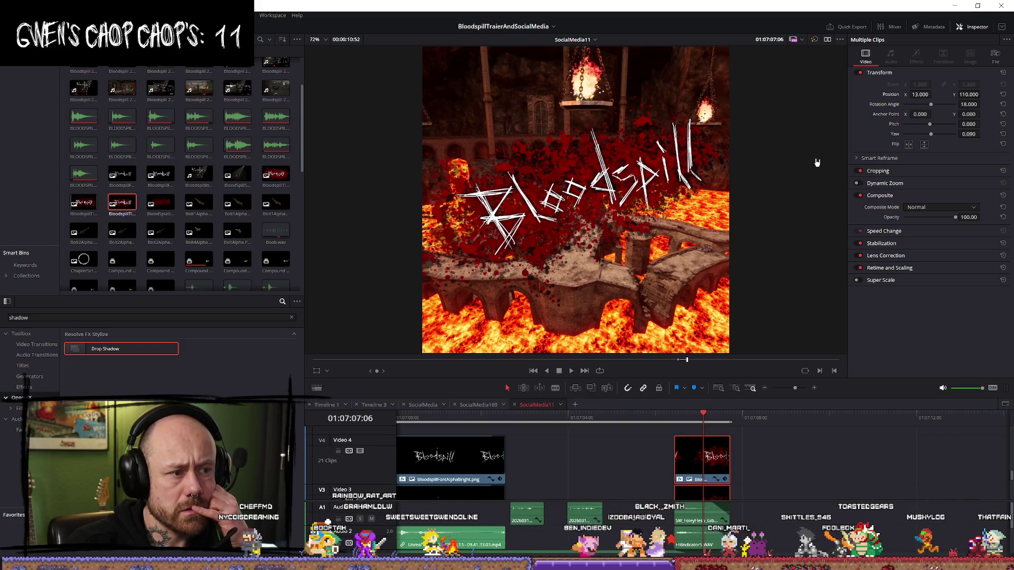
pyautogui.press('q')
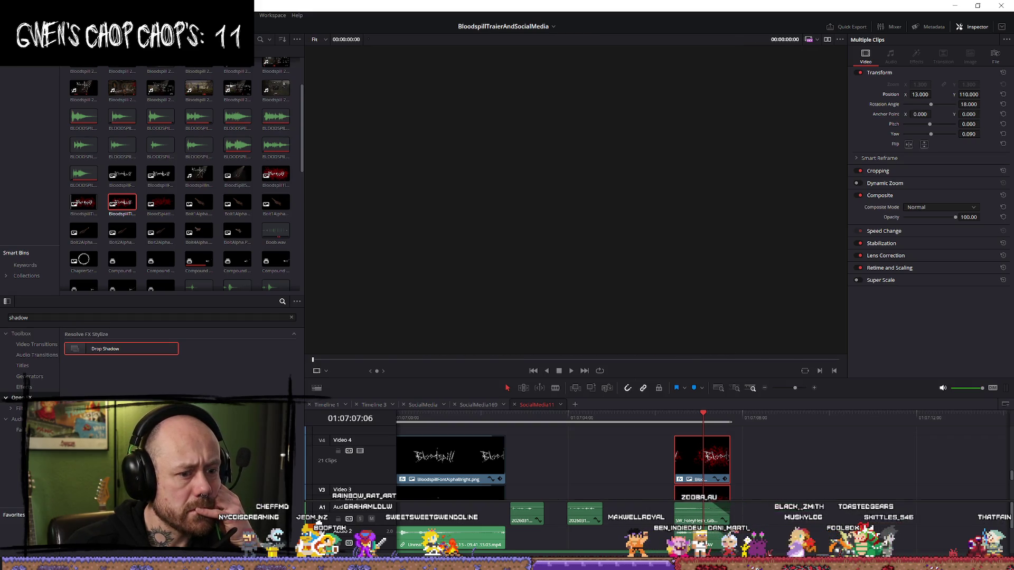
# Step: Render job 44 over NewLevelFacingCastles.mp4 and minimize Resolve
pyautogui.hotkey('shift', '8')
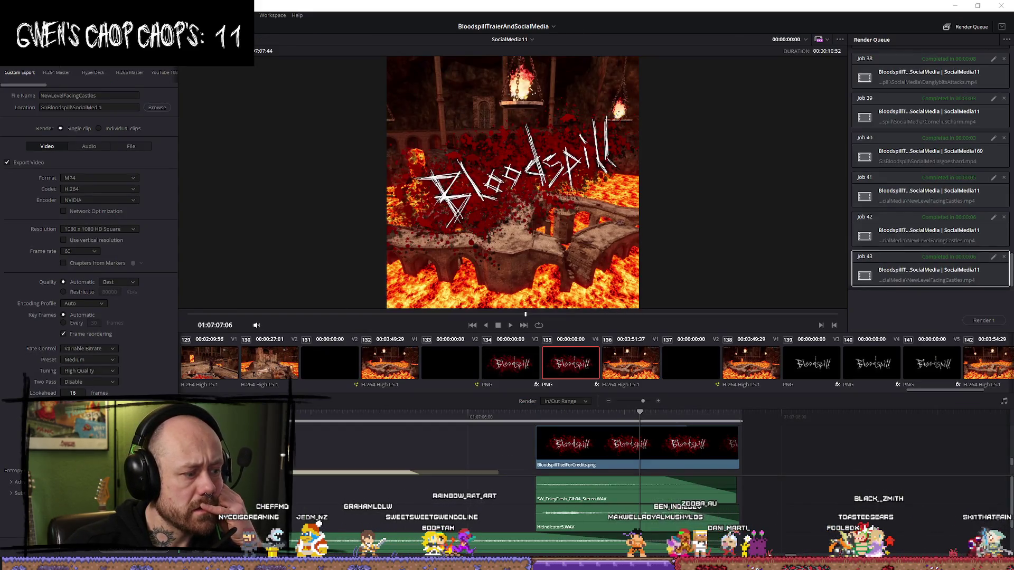
pyautogui.click(575, 312)
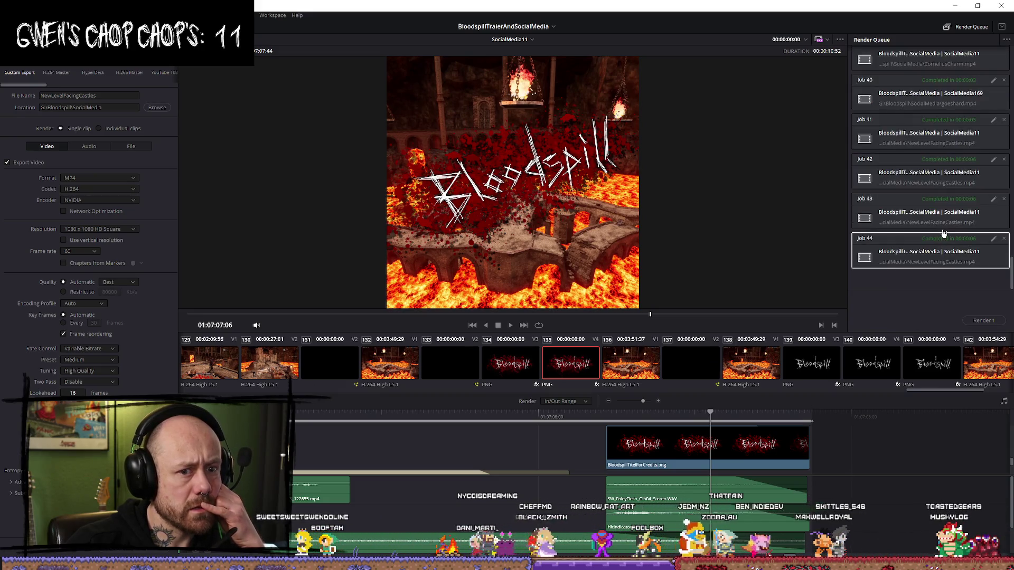
pyautogui.click(954, 5)
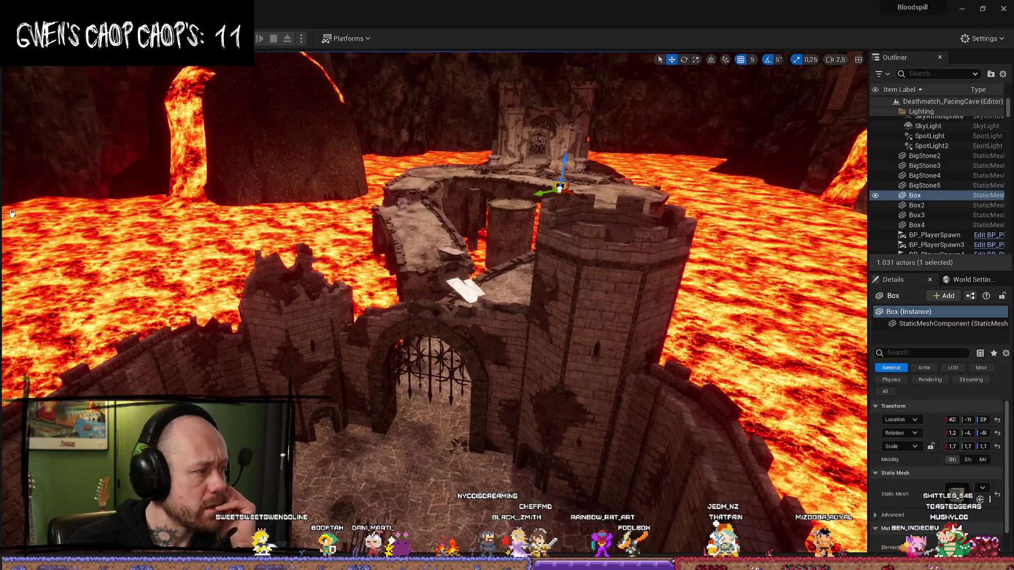
# Step: Attach NewLevelFacingCastles.mp4 to the X draft and preview it with sound
pyautogui.hotkey('alt', 'Tab')
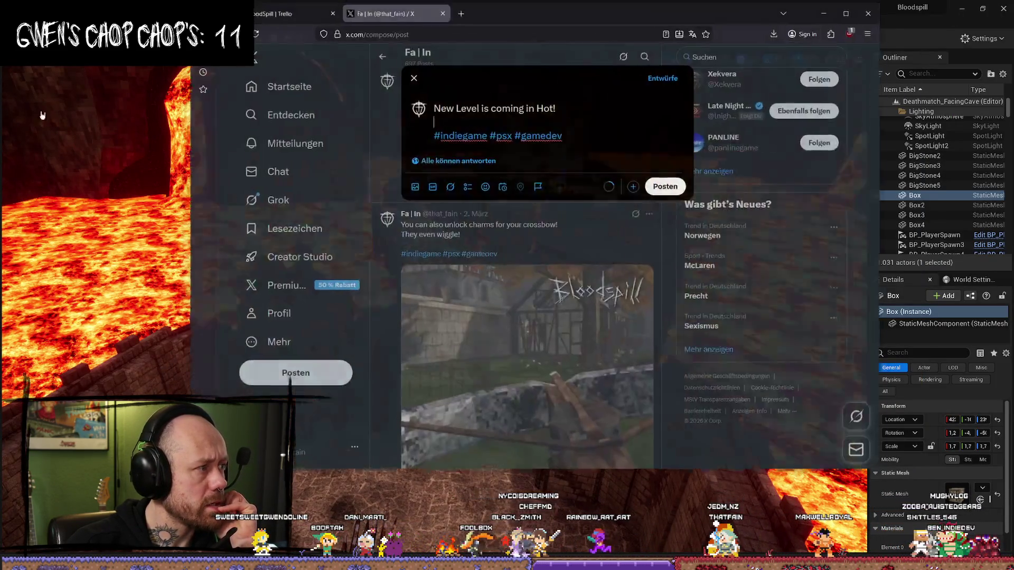
pyautogui.click(424, 188)
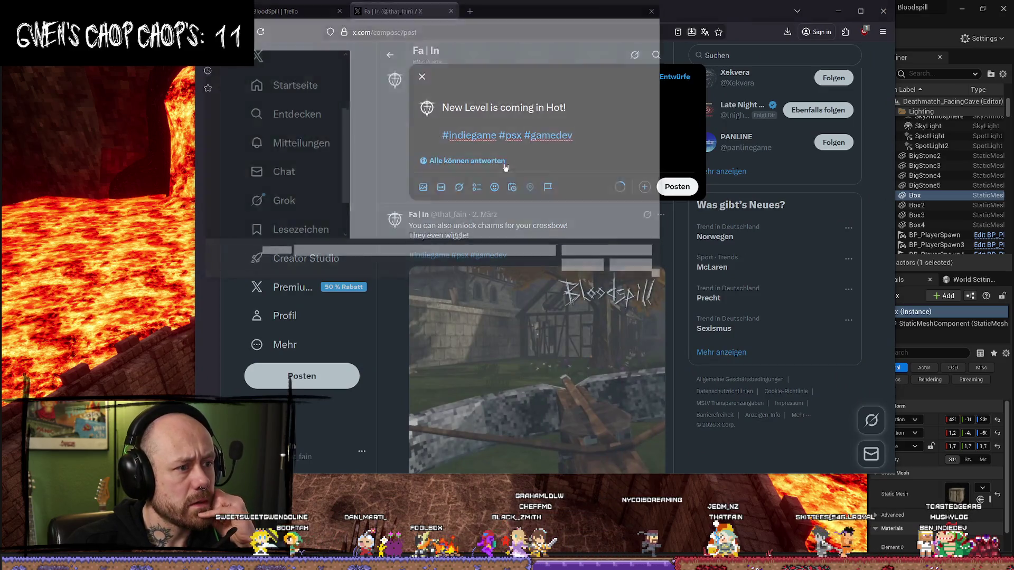
pyautogui.click(629, 82)
pyautogui.click(603, 270)
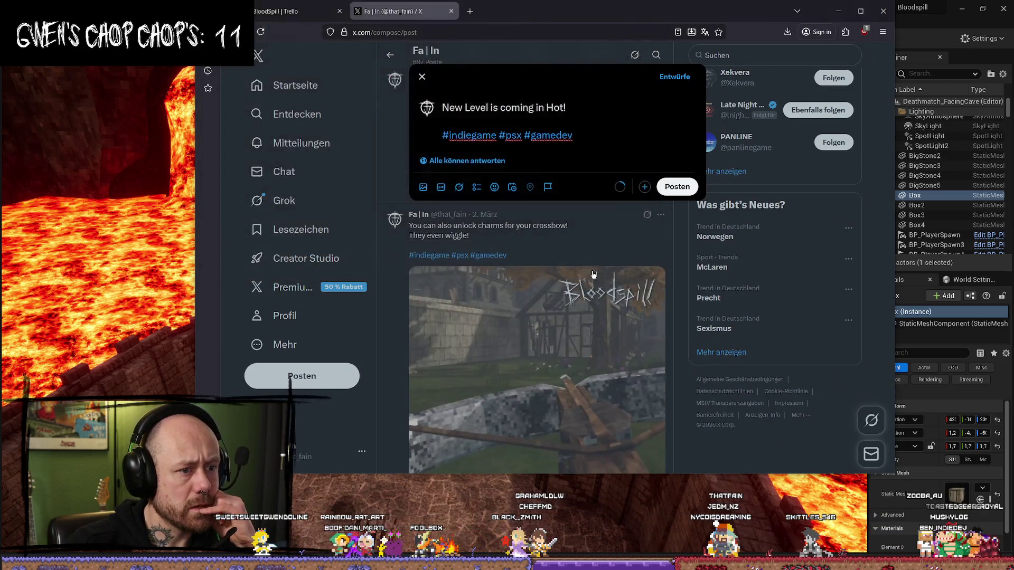
pyautogui.click(566, 296)
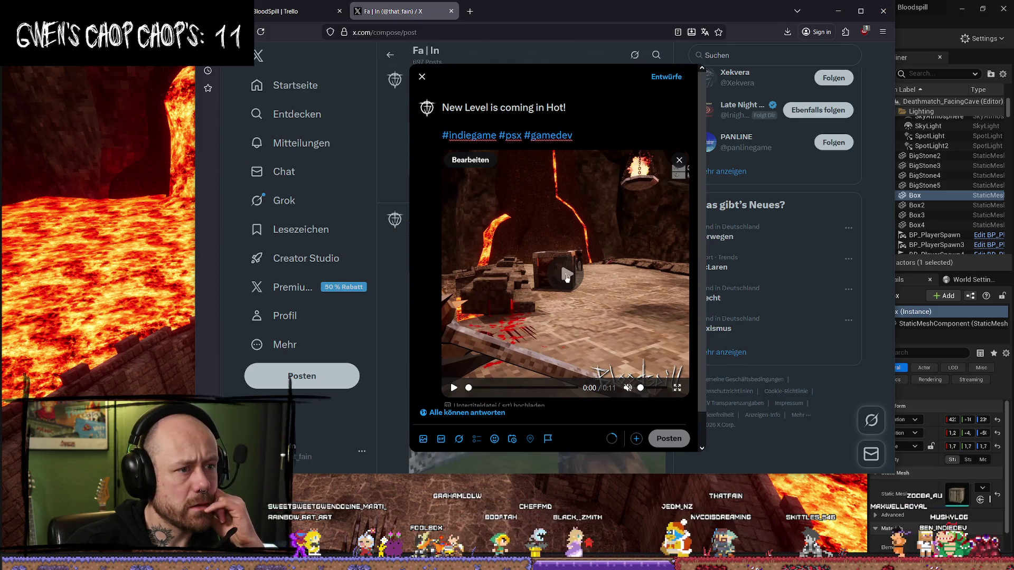
pyautogui.click(663, 389)
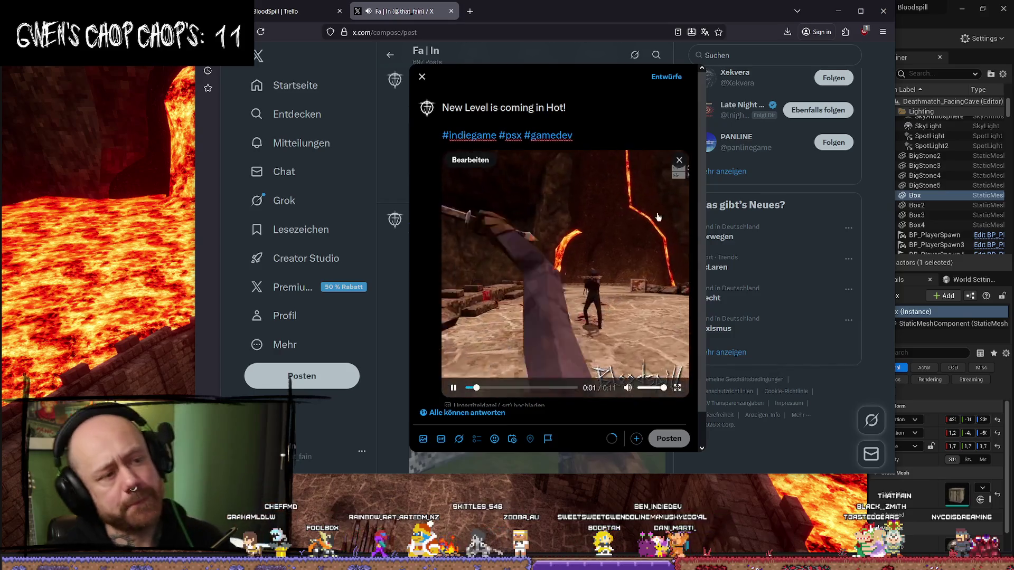
pyautogui.click(586, 117)
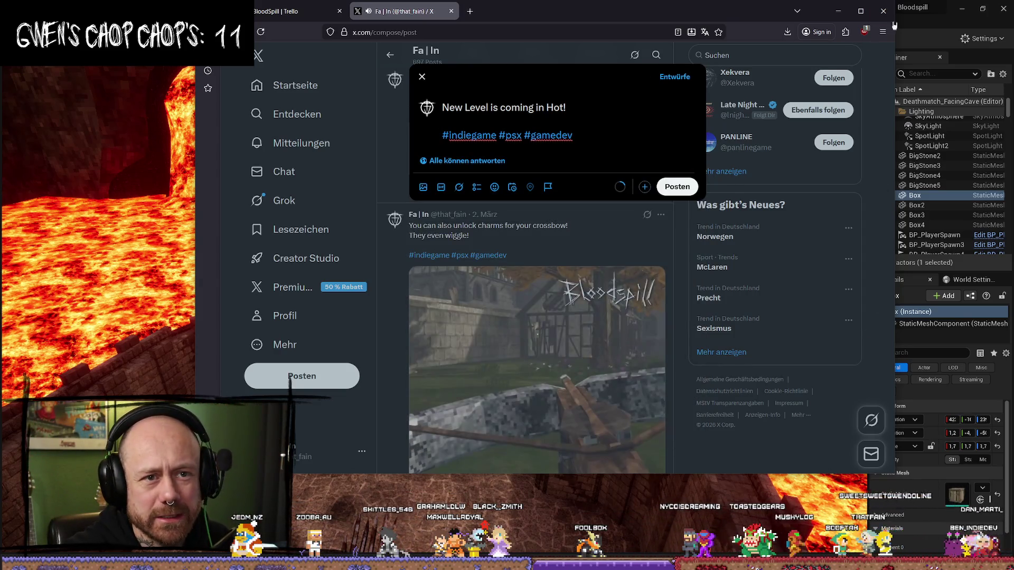
pyautogui.hotkey('alt', 'Tab')
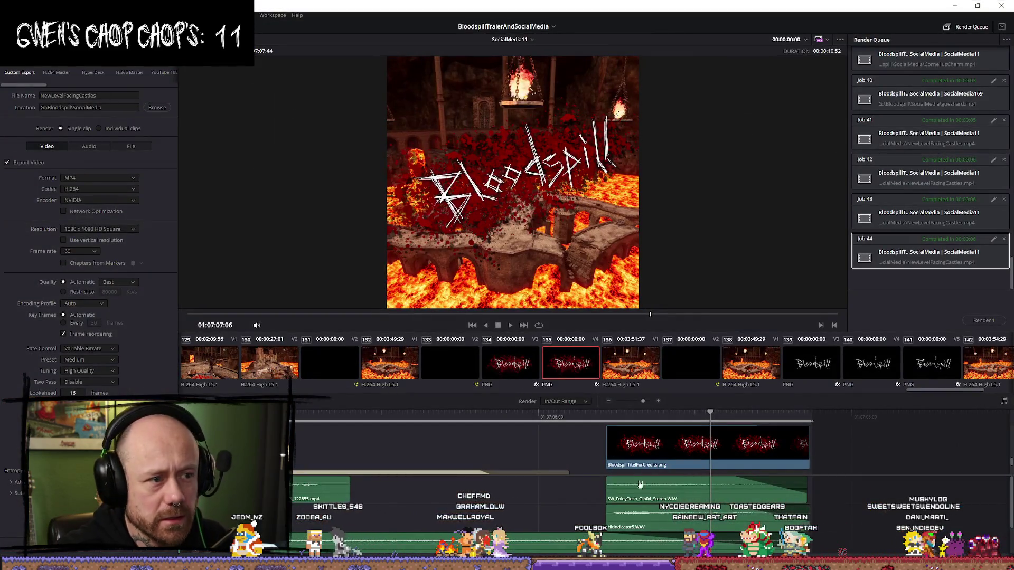
# Step: Move the Bloodspill title up to Y 147 and set its X position to 10
pyautogui.scroll(-1, 755, 457)
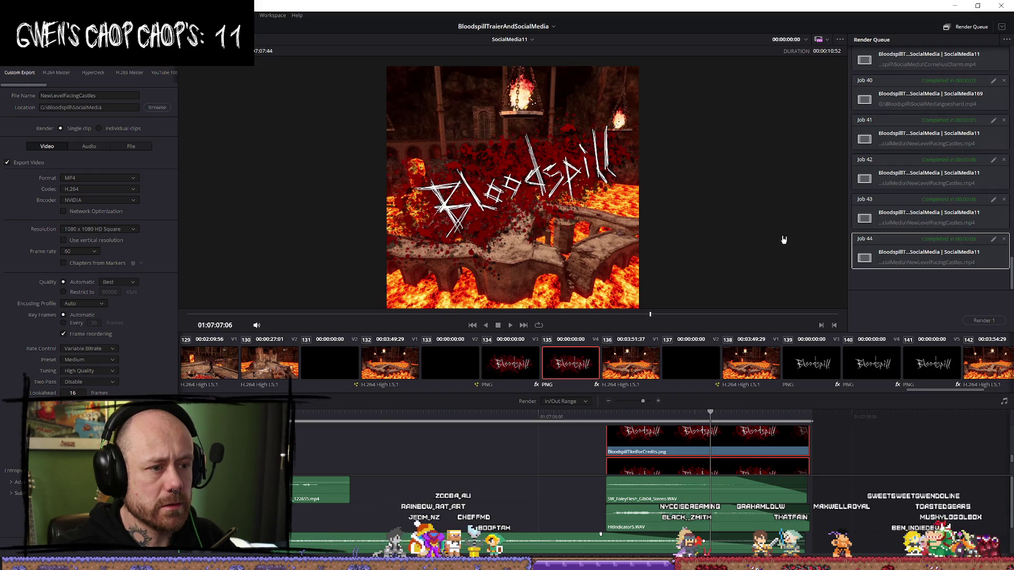
pyautogui.hotkey('shift', '5')
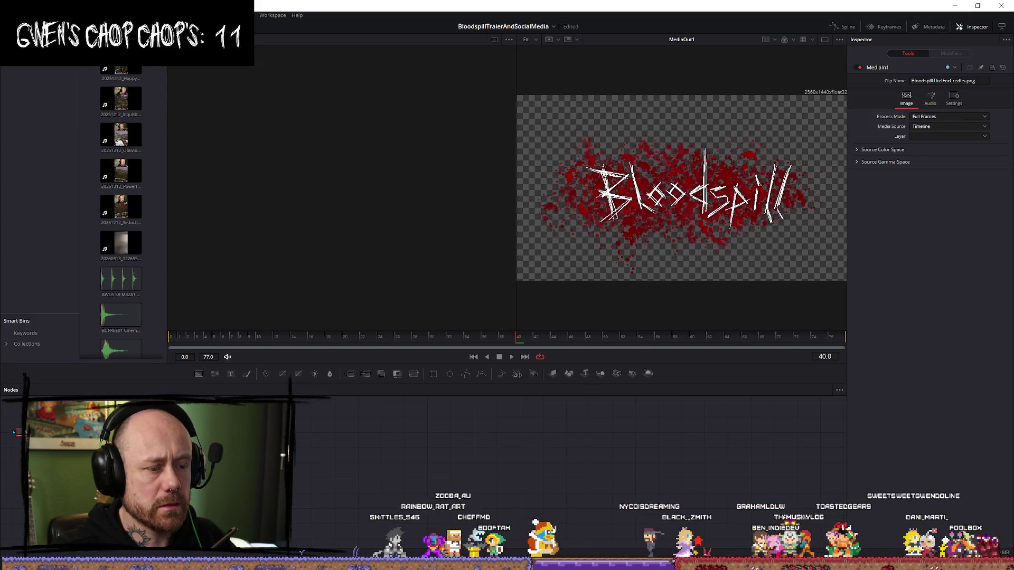
pyautogui.hotkey('shift', '4')
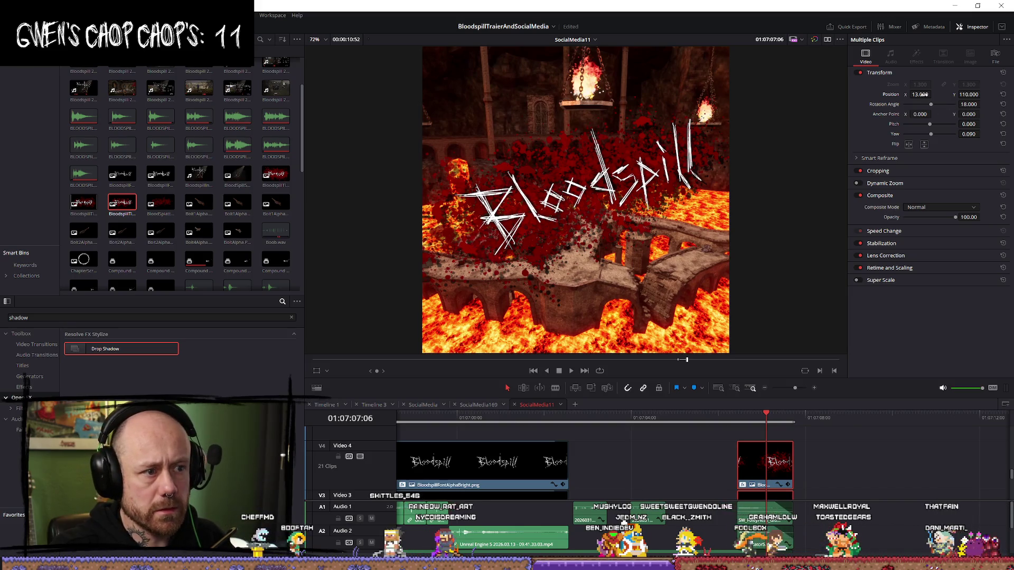
pyautogui.moveTo(967, 95); pyautogui.dragTo(934, 95)
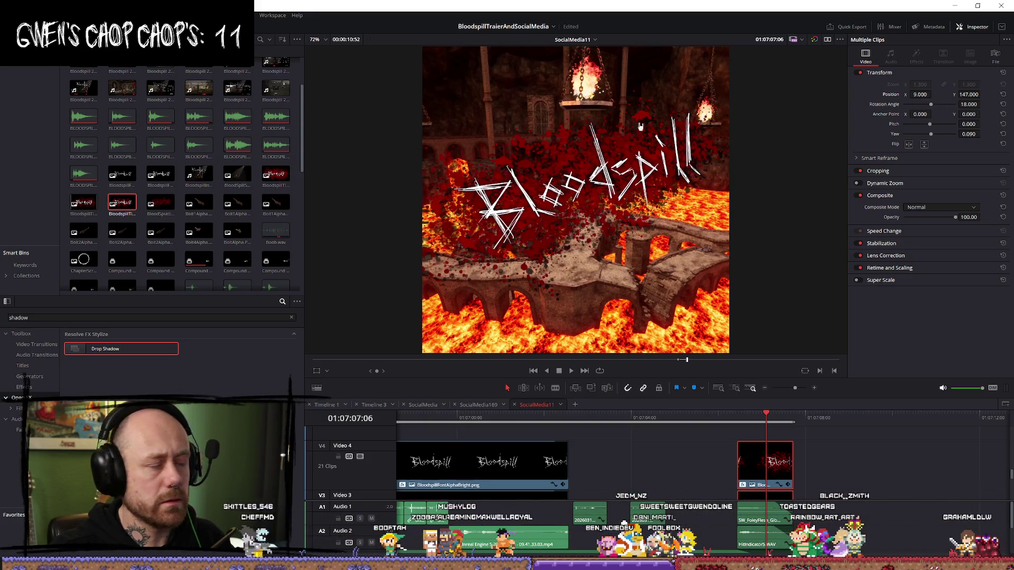
pyautogui.moveTo(920, 94); pyautogui.dragTo(925, 95)
pyautogui.write('10')
pyautogui.press('Return')
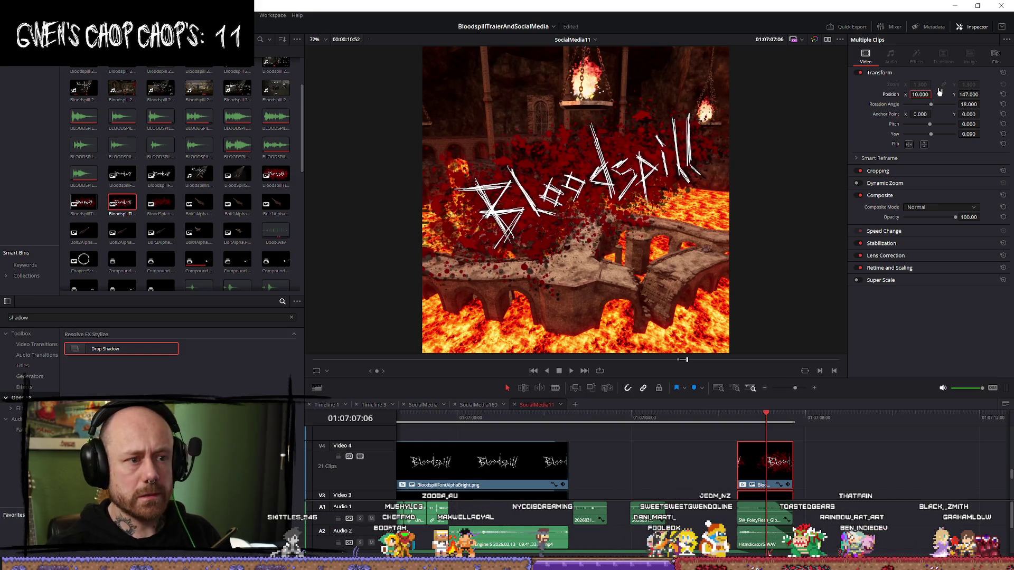
# Step: Add the updated clip to the render queue on the Deliver page
pyautogui.press('q')
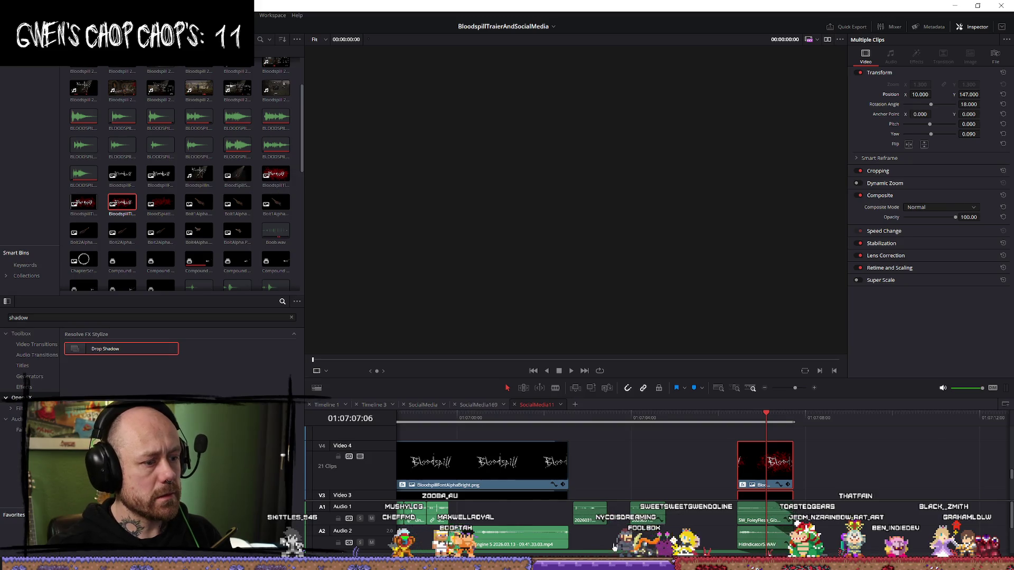
pyautogui.hotkey('shift', '8')
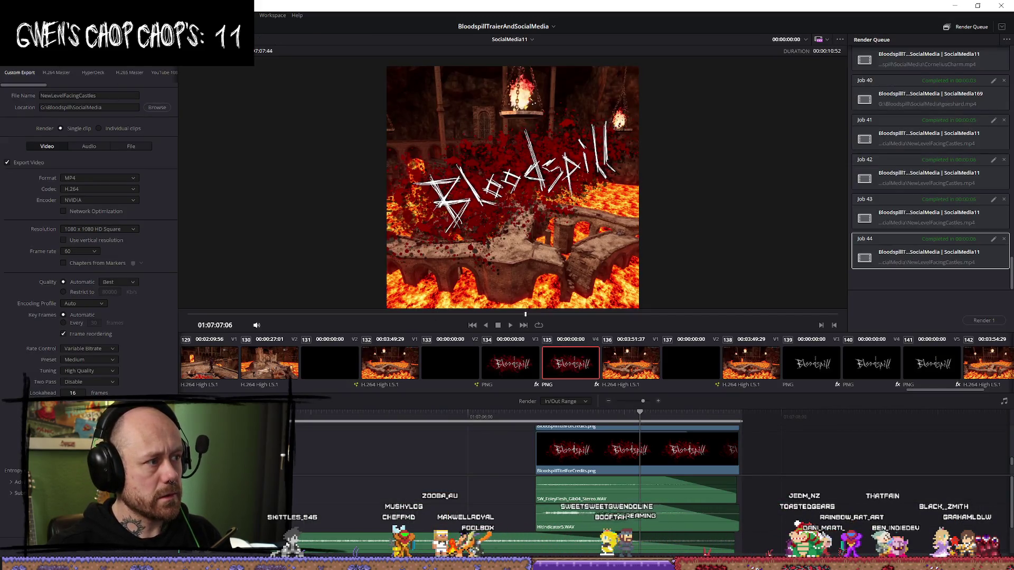
pyautogui.click(157, 553)
# Step: Replace the NewLevelFacingCastles file, render job 45, and minimize Resolve
pyautogui.click(586, 313)
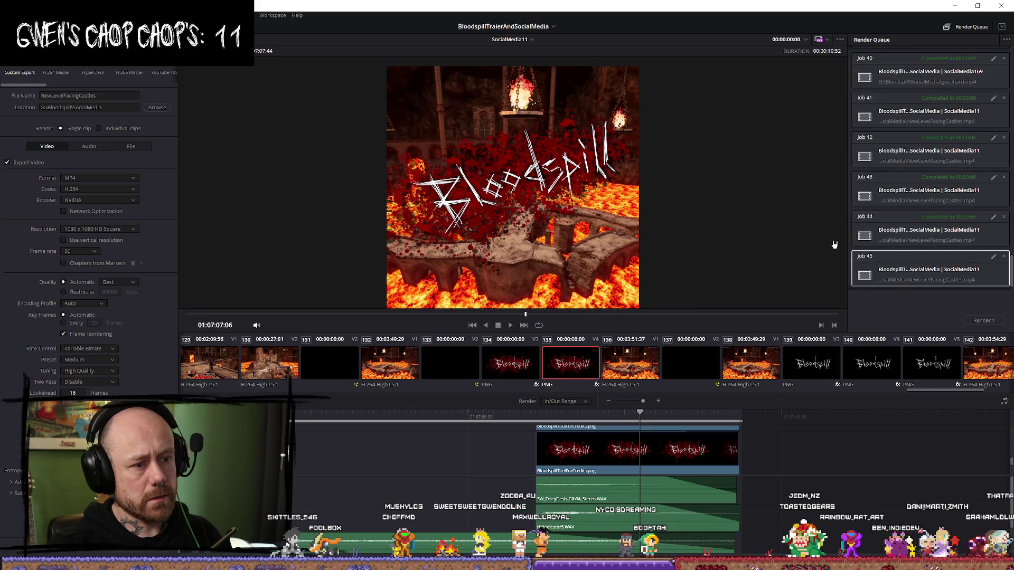
pyautogui.click(984, 320)
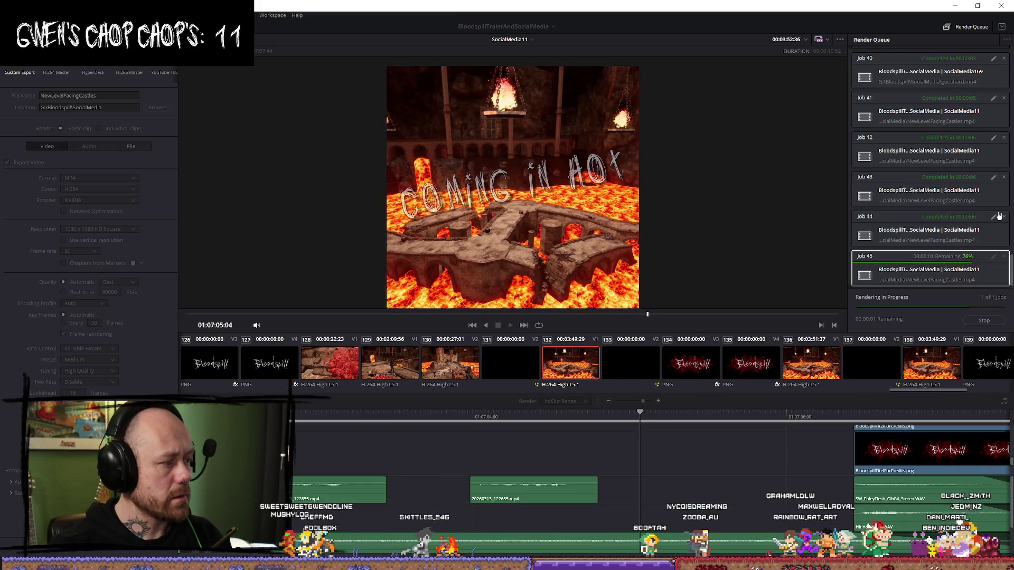
pyautogui.click(955, 4)
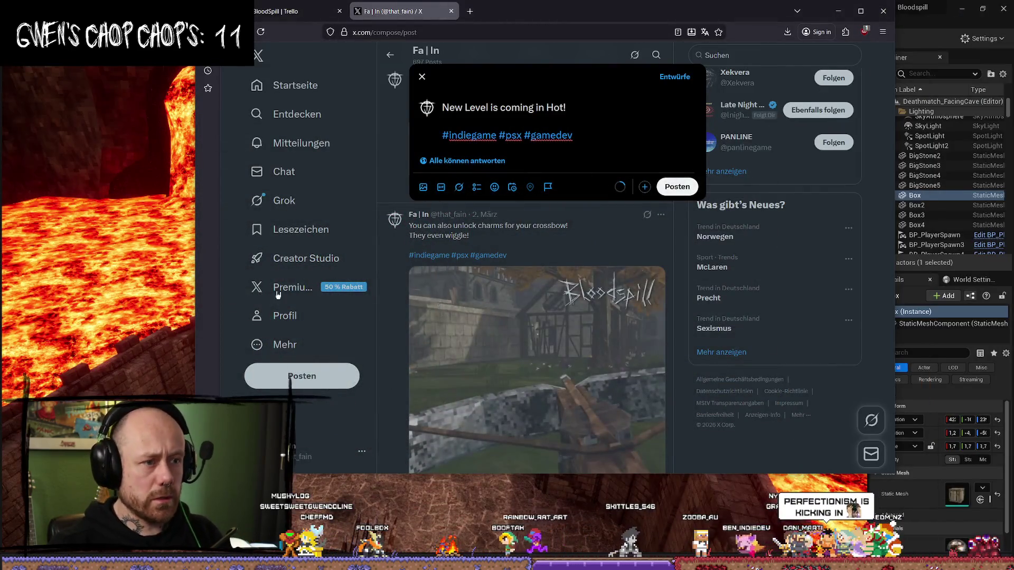
# Step: Attach the new NewLevelFacingCastles.mp4 to the X draft and play it with audio on
pyautogui.click(429, 188)
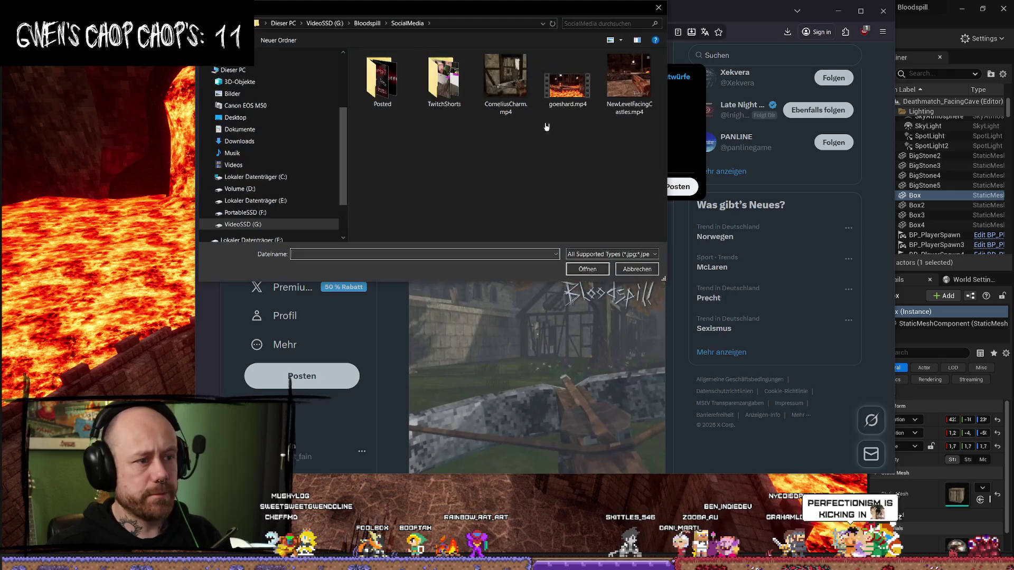
pyautogui.doubleClick(629, 79)
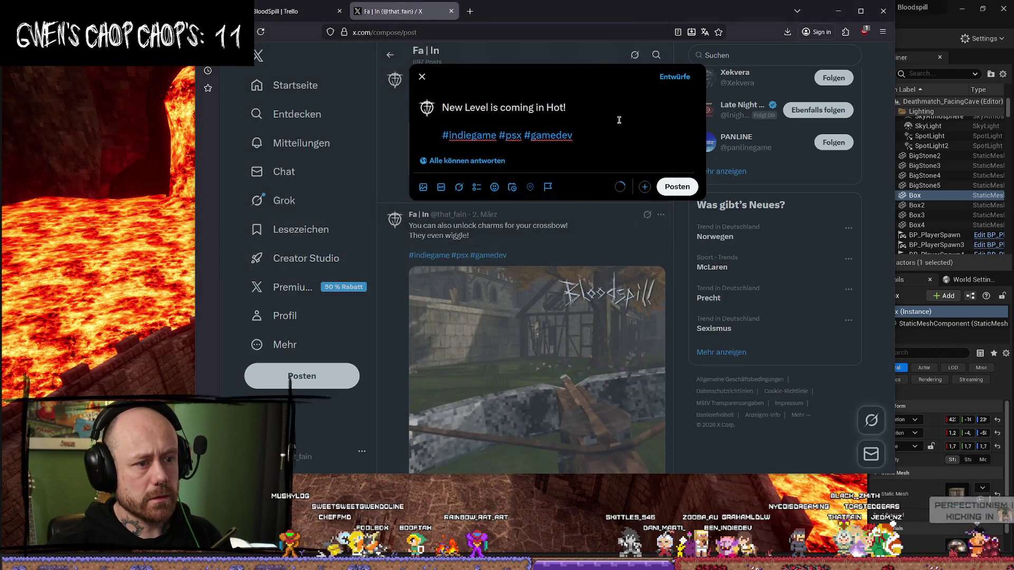
pyautogui.click(665, 295)
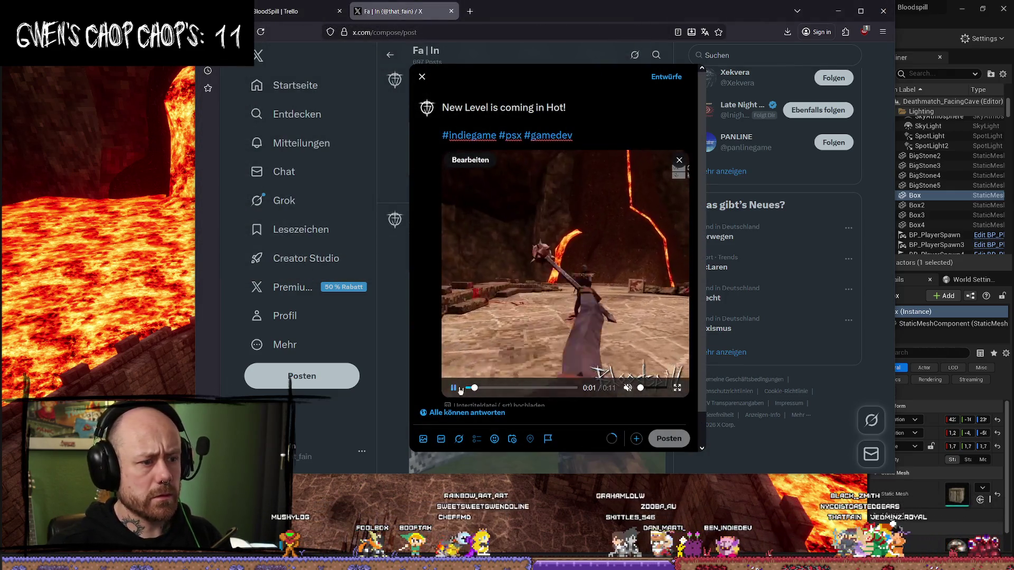
pyautogui.click(641, 391)
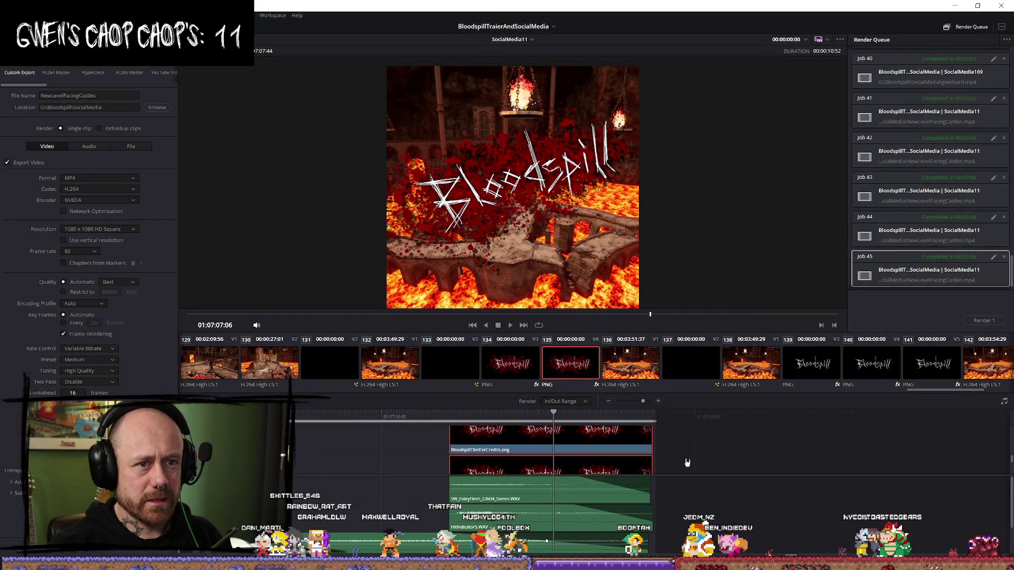
# Step: On the Edit page, move the Bloodspill title to X -12, Y 108 while scrubbing the clip
pyautogui.hotkey('shift', '5')
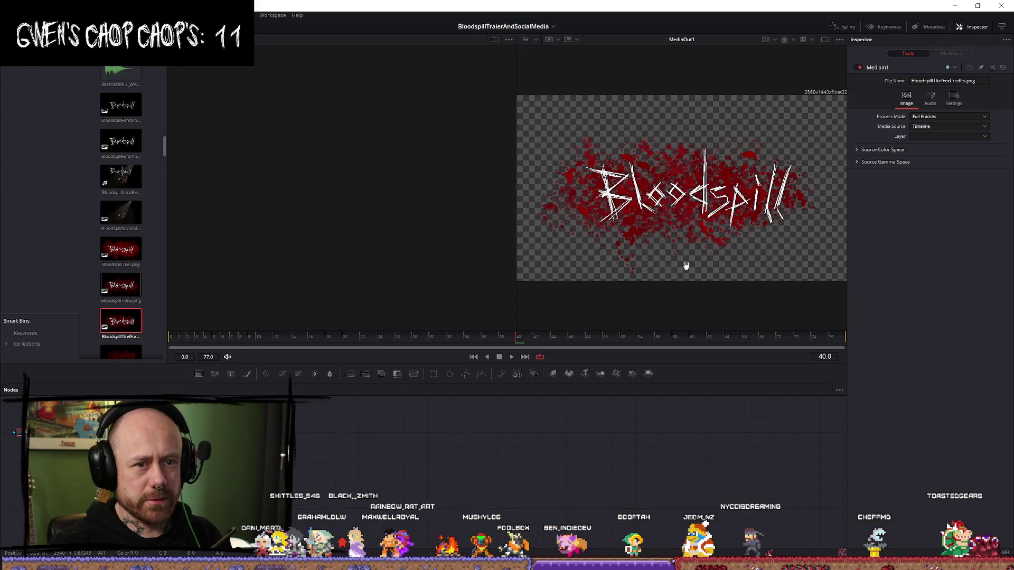
pyautogui.hotkey('shift', '4')
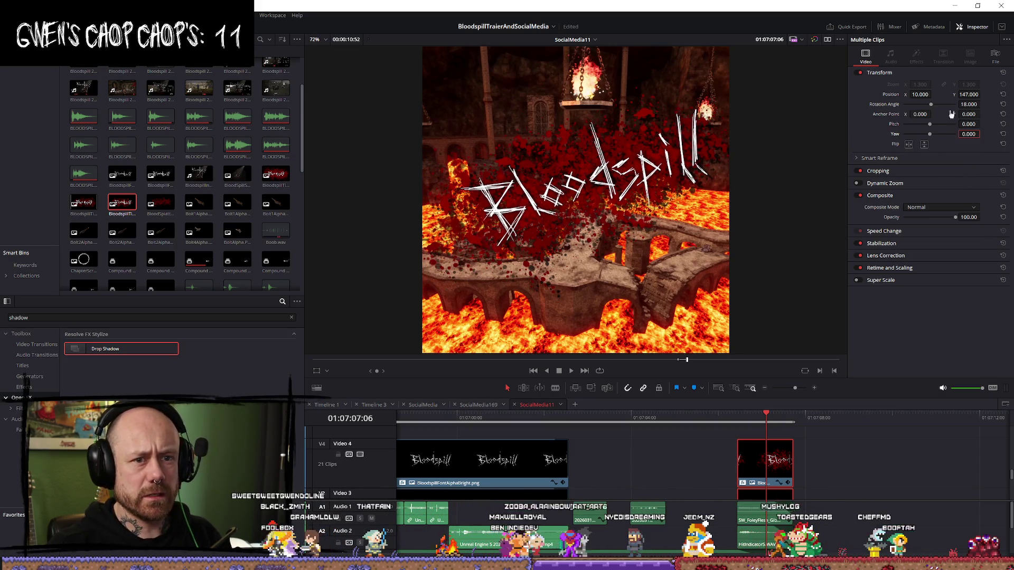
pyautogui.moveTo(934, 94); pyautogui.dragTo(933, 94)
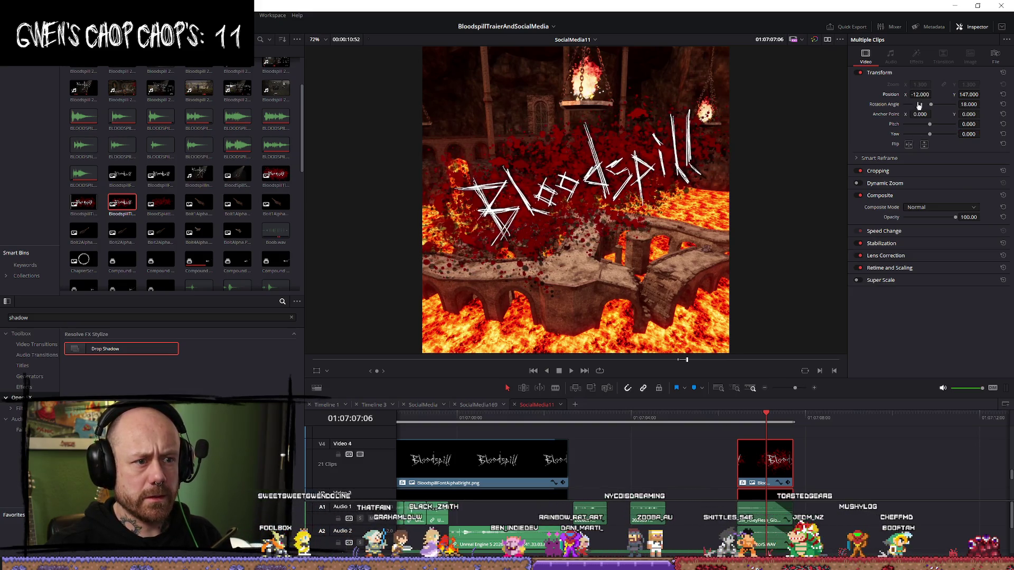
pyautogui.click(690, 418)
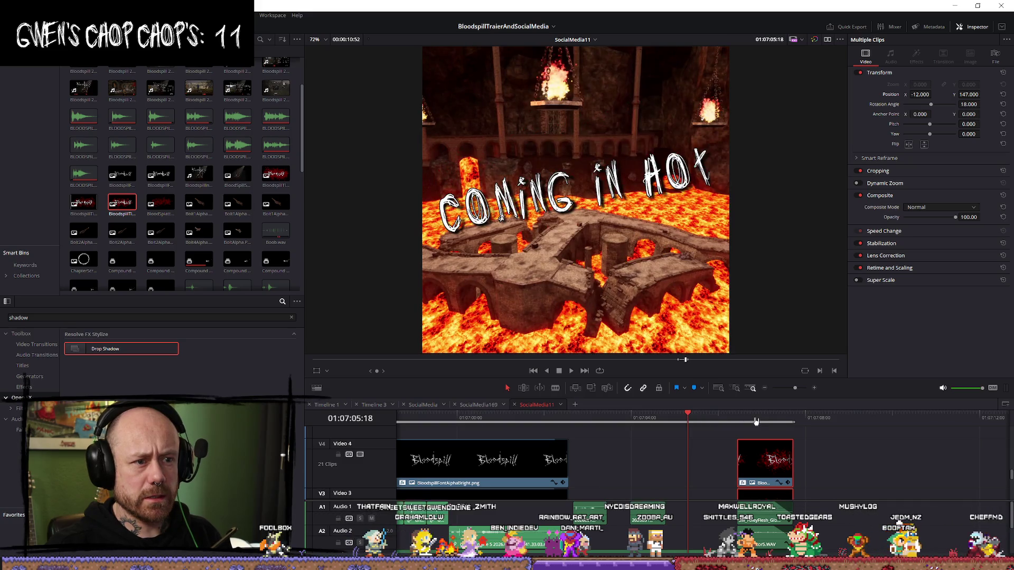
pyautogui.moveTo(758, 420); pyautogui.dragTo(765, 422)
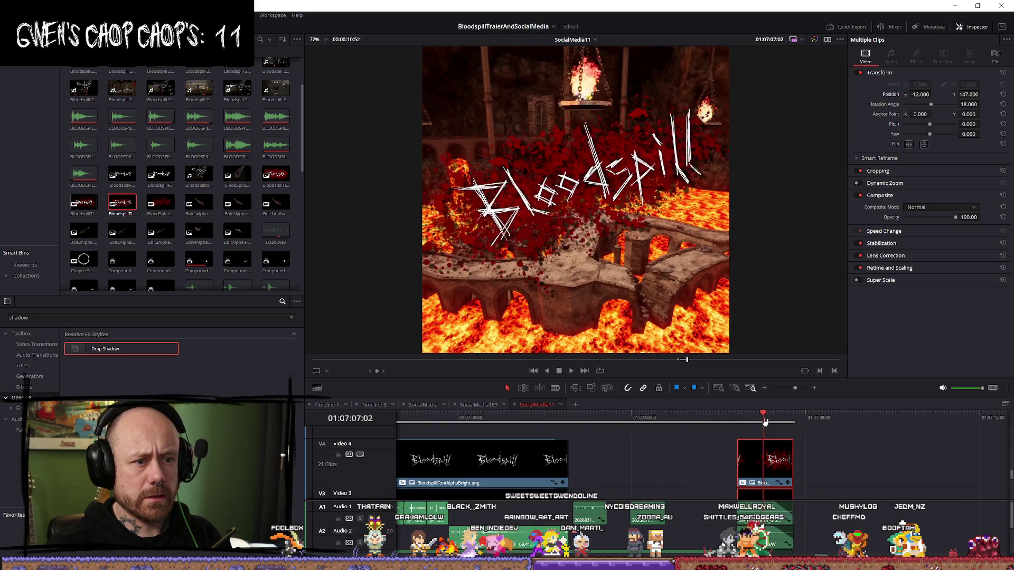
pyautogui.moveTo(973, 95); pyautogui.dragTo(978, 94)
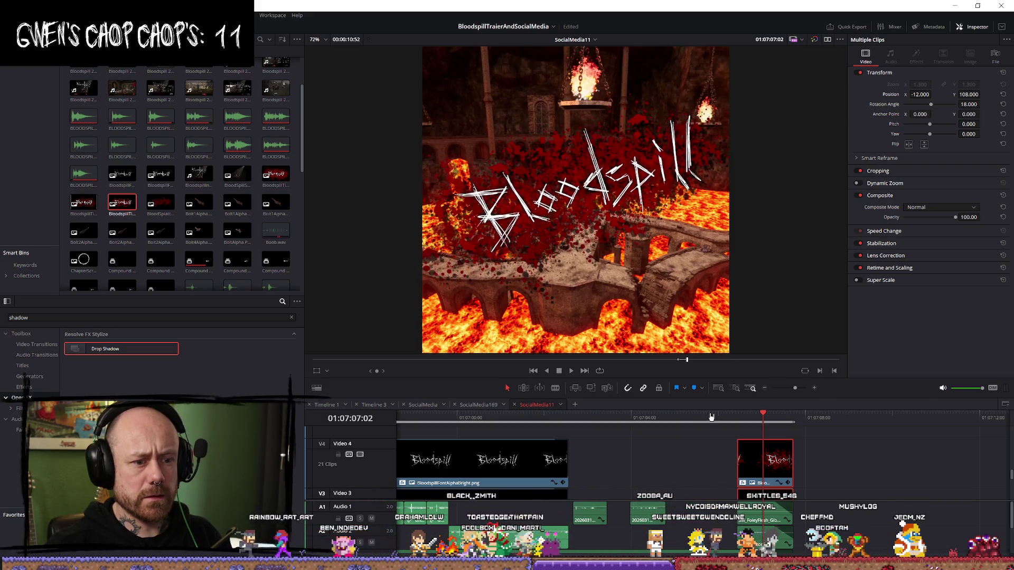
pyautogui.click(709, 418)
pyautogui.moveTo(760, 421); pyautogui.dragTo(759, 427)
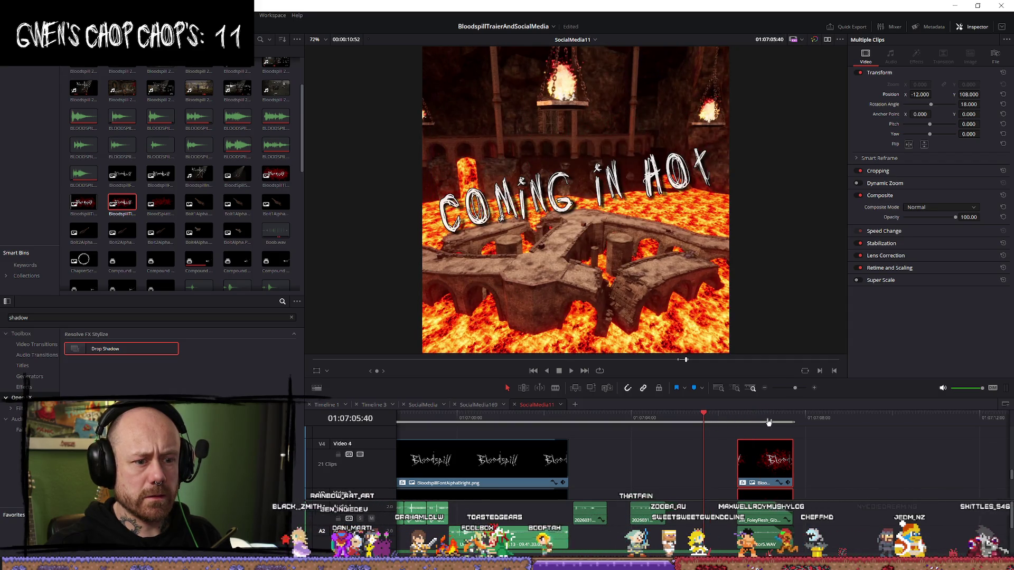
pyautogui.click(768, 422)
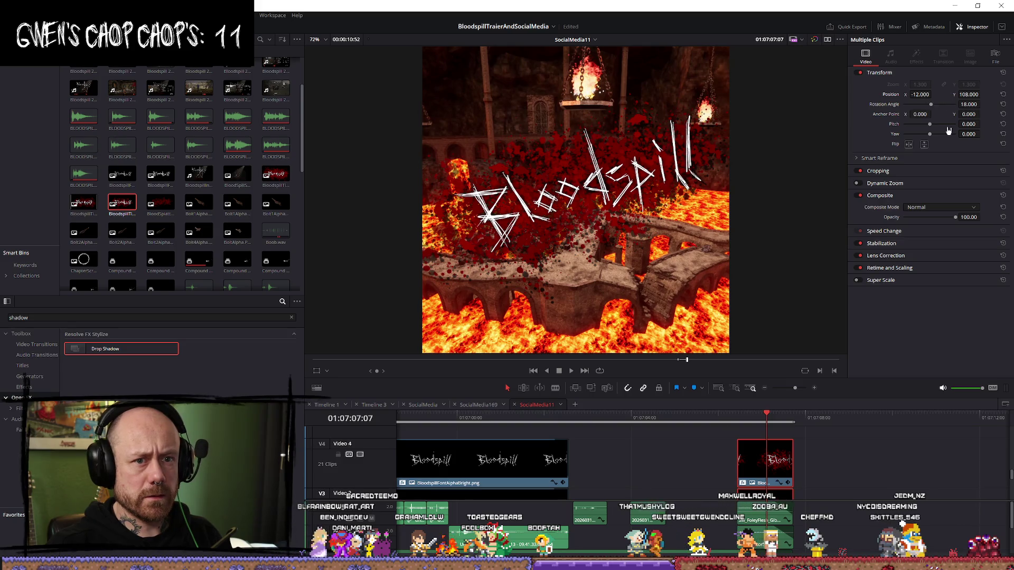
# Step: Set the Bloodspill title's rotation angle to 15 and review the COMING IN HOT section
pyautogui.click(969, 104)
pyautogui.write('15')
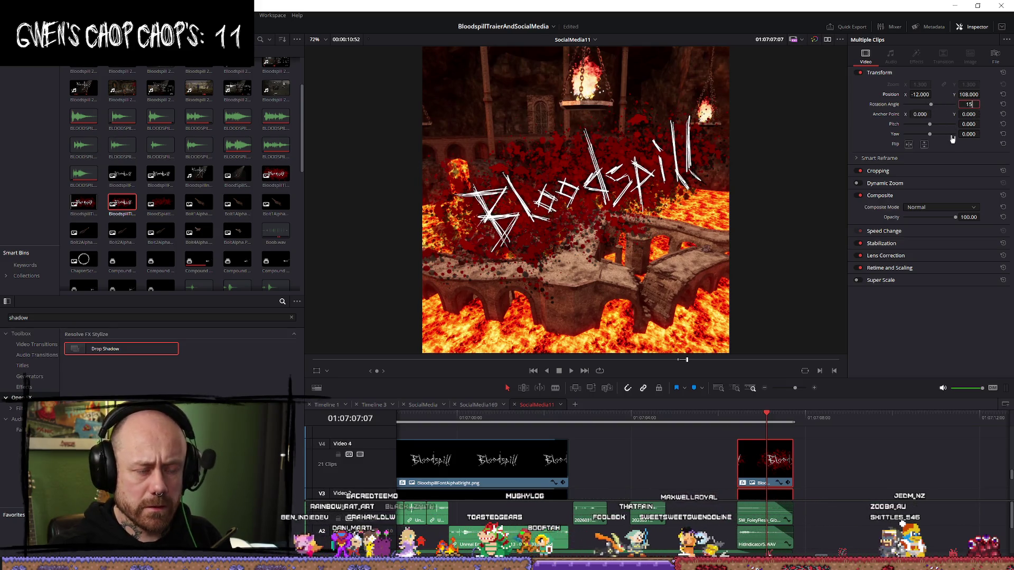
pyautogui.press('Return')
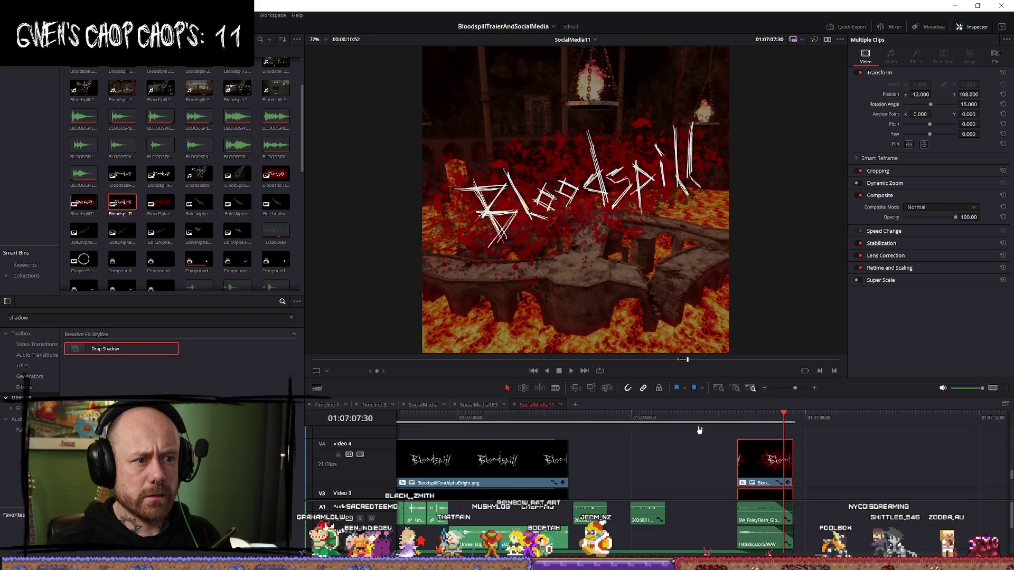
pyautogui.moveTo(747, 418); pyautogui.dragTo(647, 419)
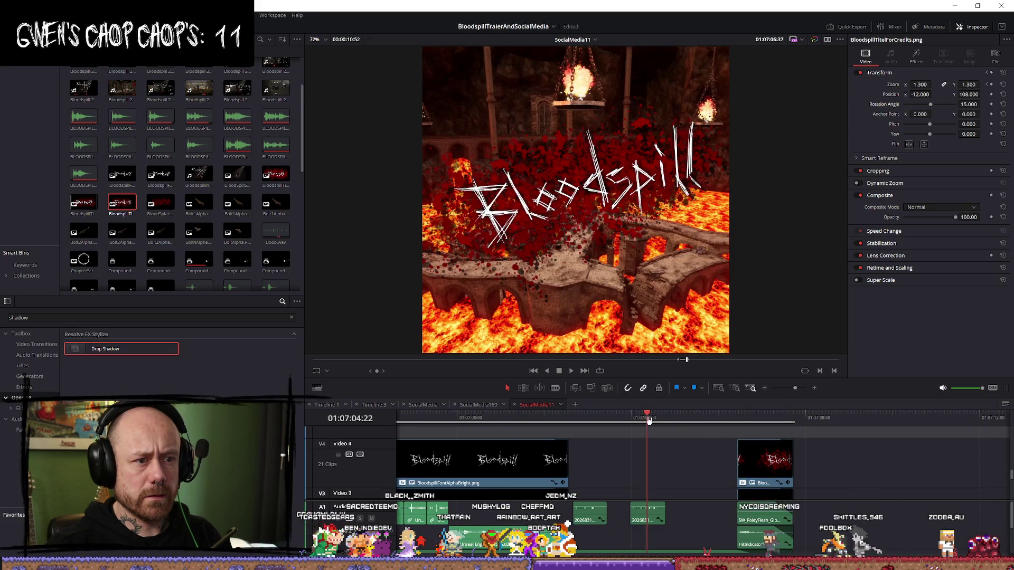
# Step: Move the Bloodspill title on Video 4 to Position X -8 and add it to the render queue
pyautogui.click(751, 419)
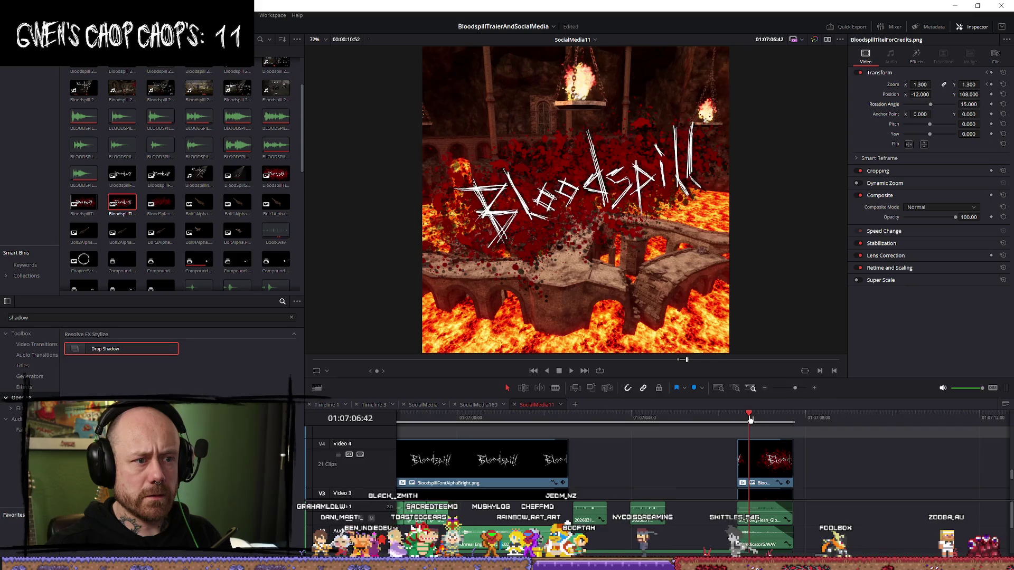
pyautogui.click(766, 475)
pyautogui.scroll(-1, 767, 475)
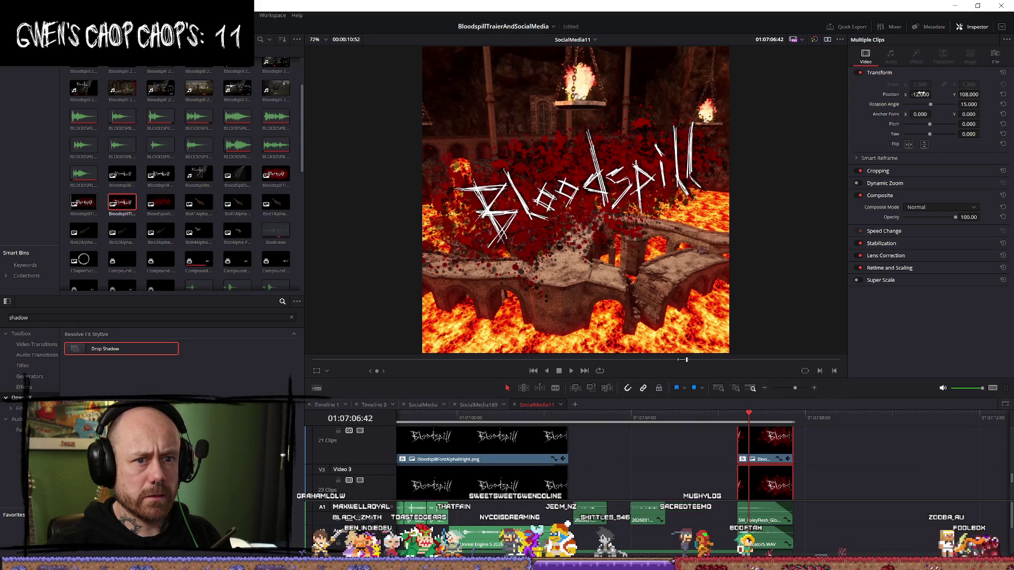
pyautogui.moveTo(933, 95); pyautogui.dragTo(937, 94)
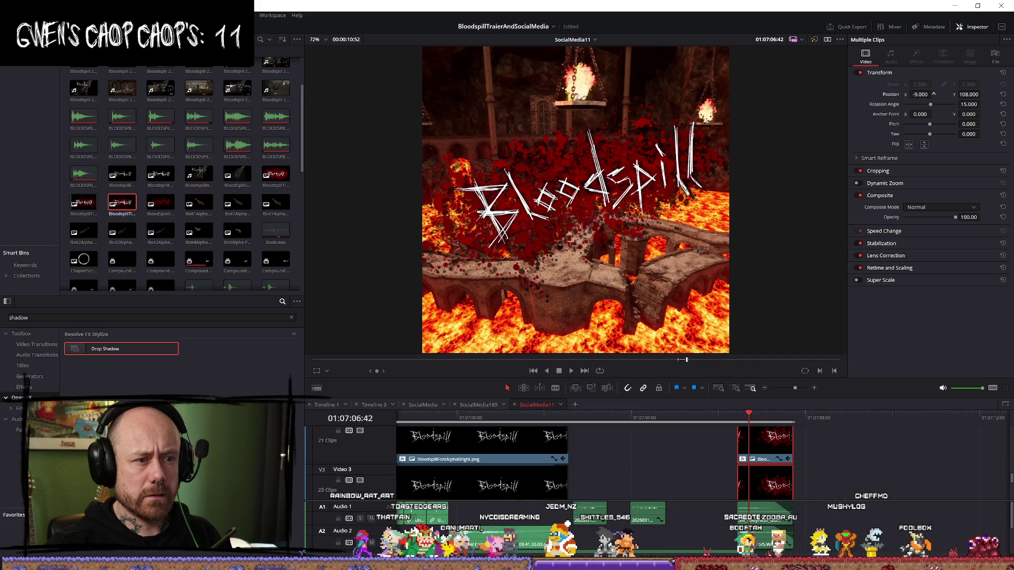
pyautogui.moveTo(933, 95); pyautogui.dragTo(933, 95)
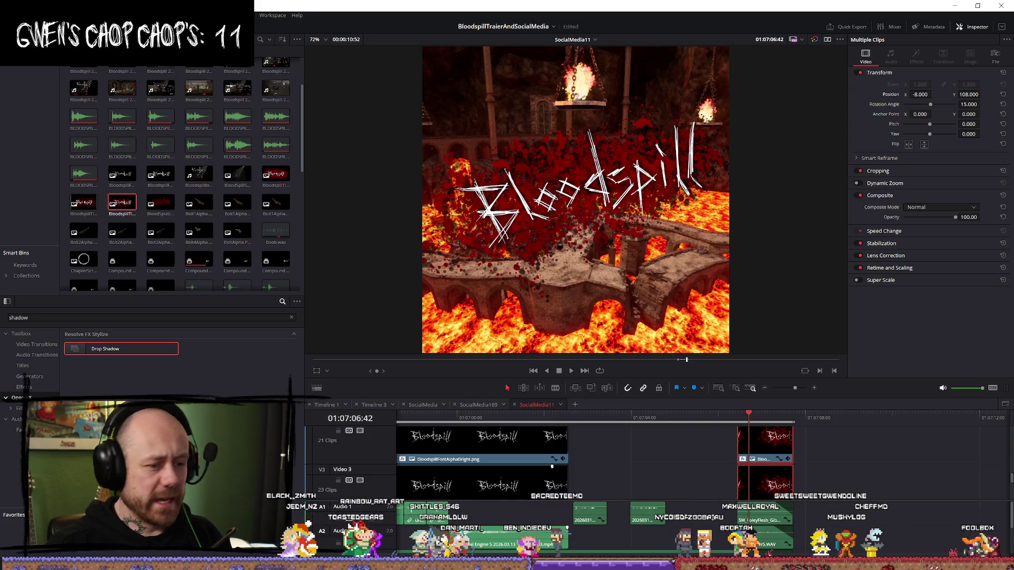
pyautogui.hotkey('shift', '8')
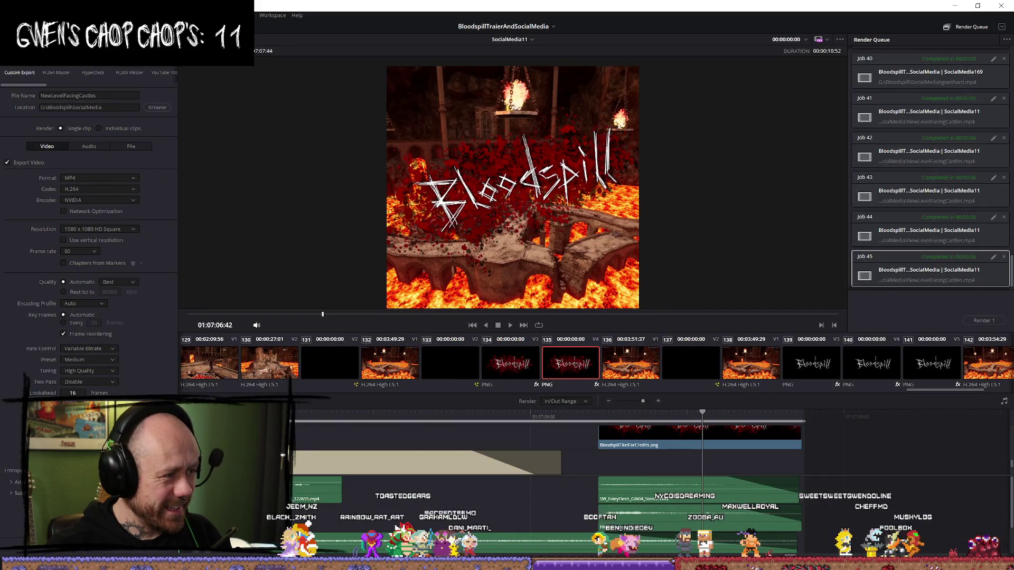
pyautogui.click(153, 554)
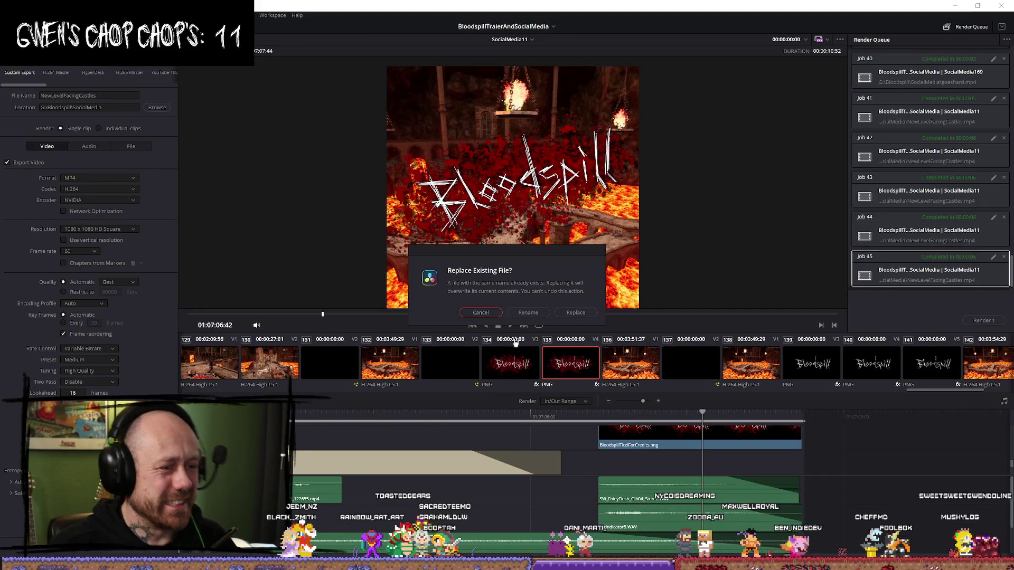
# Step: Overwrite NewLevelFacingCastles.mp4 by rendering Job 46, then minimize Resolve
pyautogui.click(575, 313)
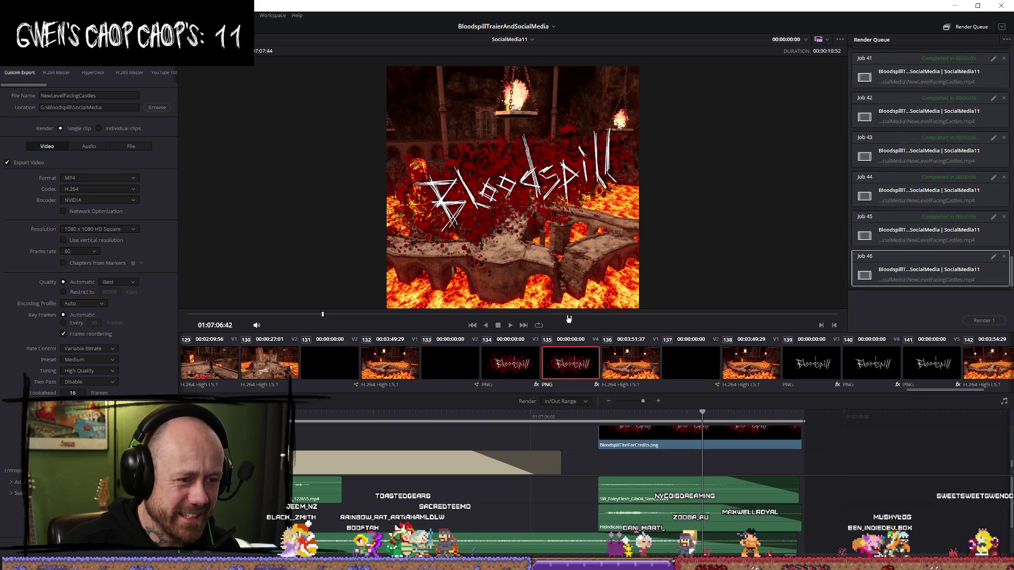
pyautogui.click(996, 322)
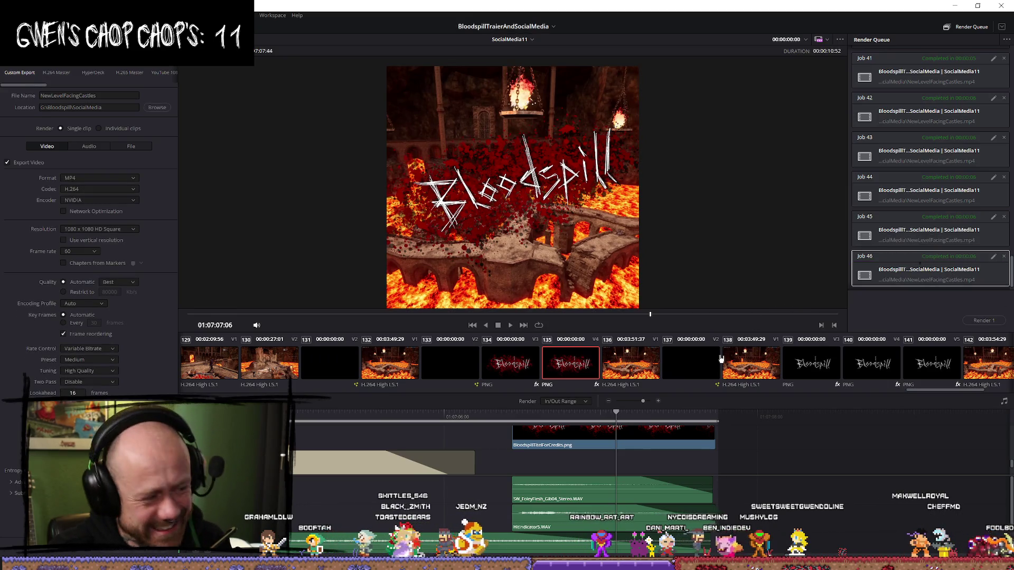
pyautogui.click(968, 8)
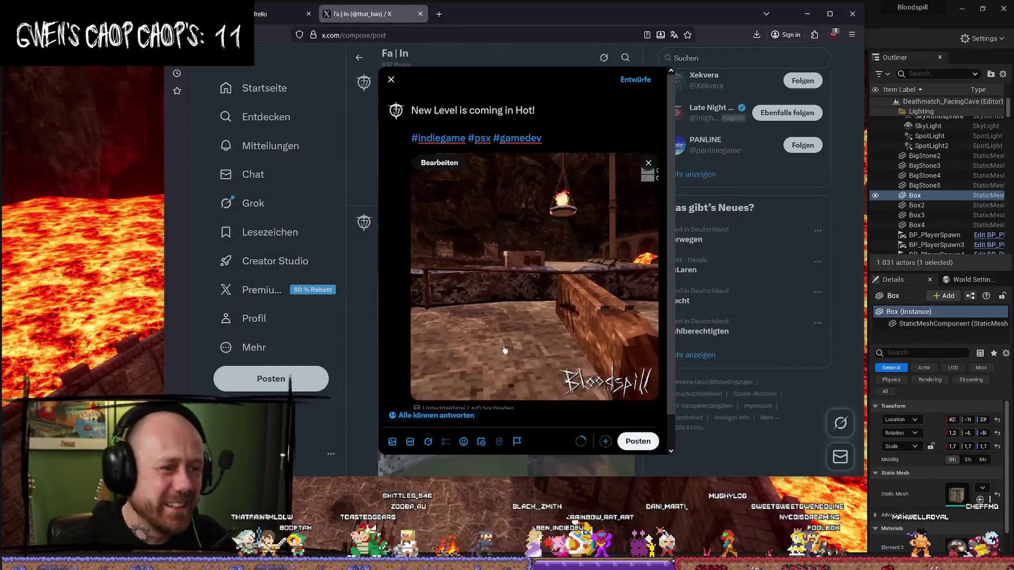
# Step: Swap the draft's old video for NewLevelFacingCastles.mp4, copy the post text, and publish
pyautogui.click(649, 163)
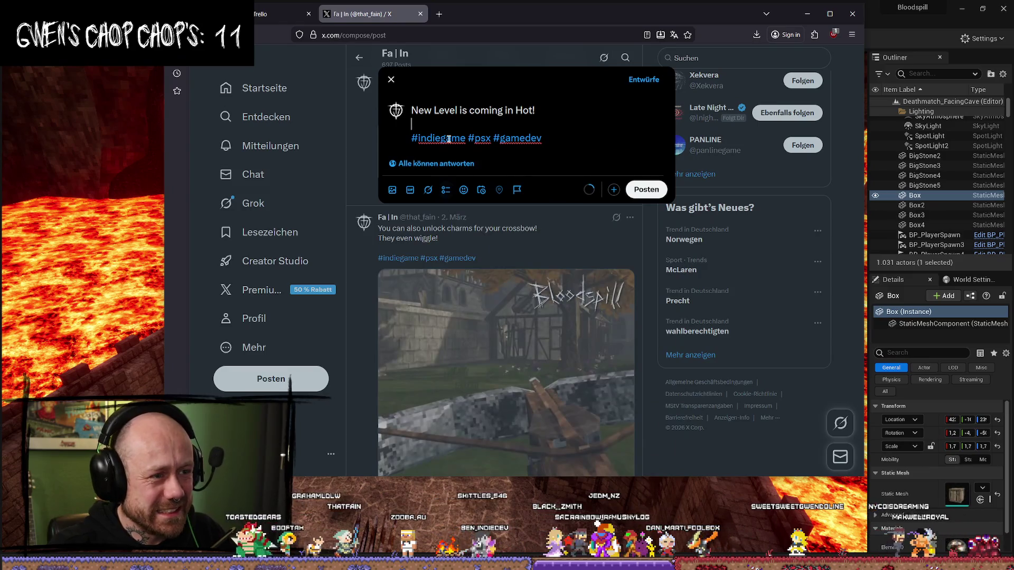
pyautogui.click(392, 190)
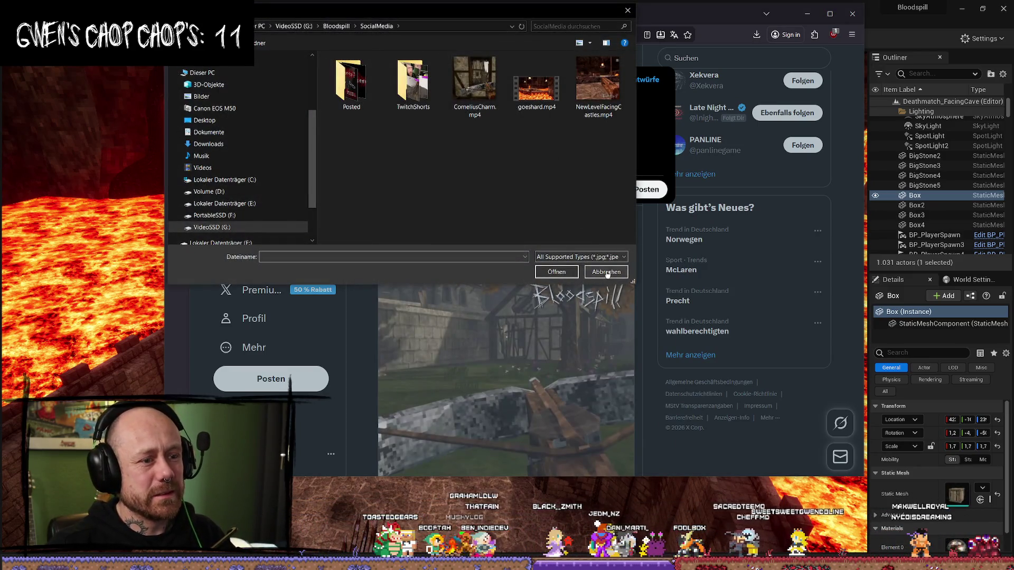
pyautogui.click(606, 272)
pyautogui.click(399, 185)
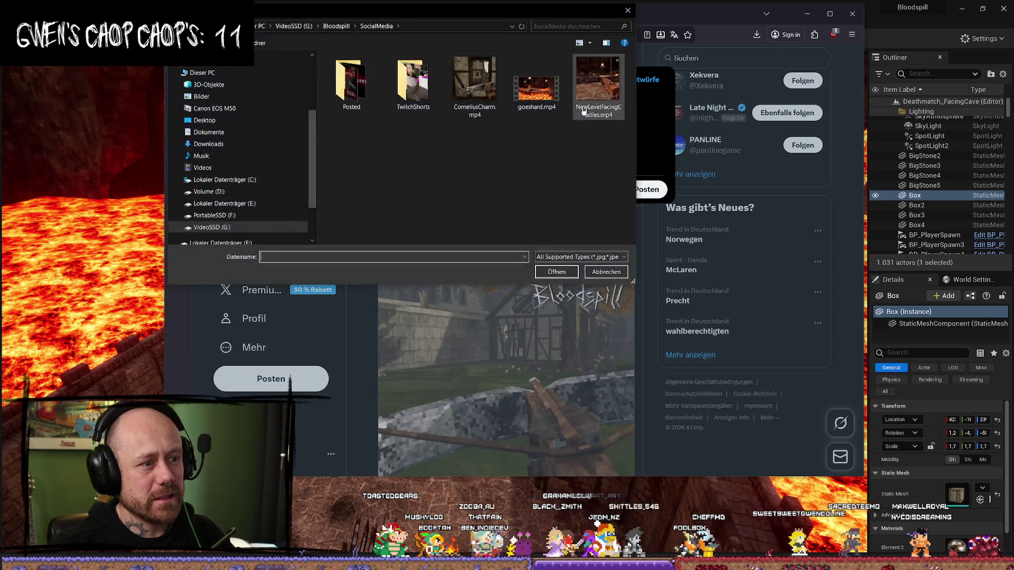
pyautogui.click(556, 272)
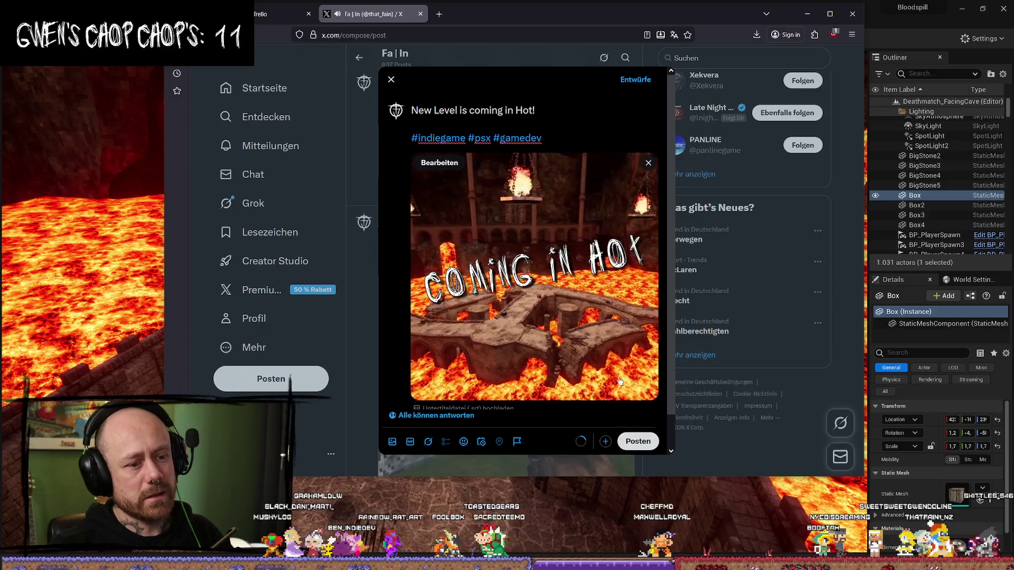
pyautogui.moveTo(449, 104); pyautogui.dragTo(411, 110)
pyautogui.hotkey('ctrl', 'c')
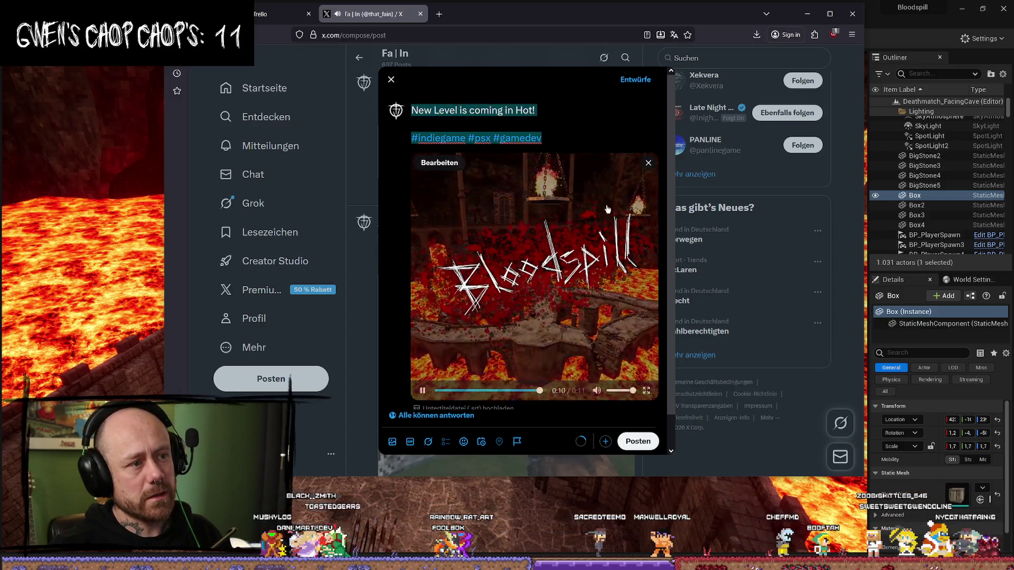
pyautogui.click(638, 441)
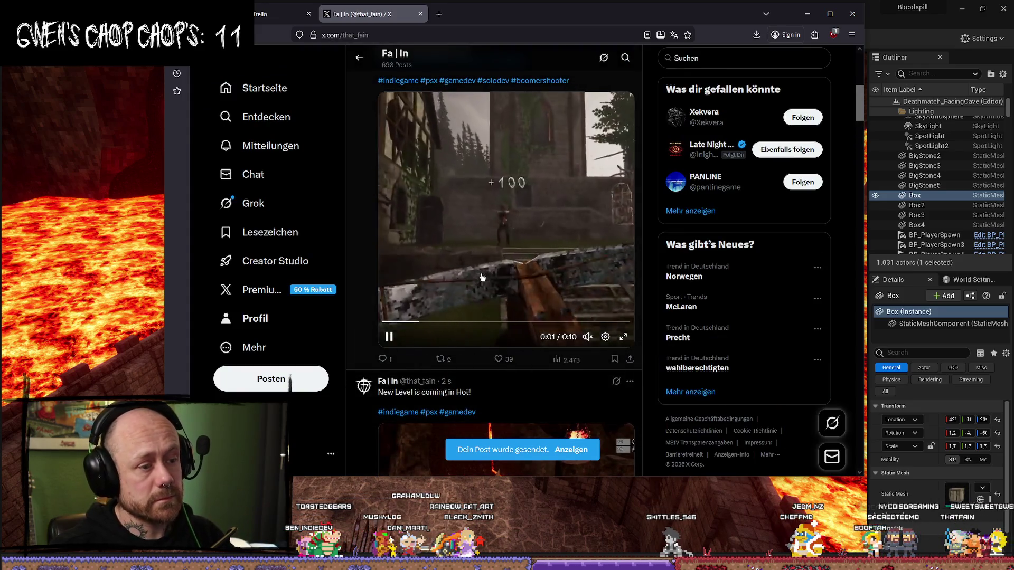
# Step: Scroll the X profile timeline to check the new 'New Level is coming in Hot!' post
pyautogui.scroll(5, 470, 280)
pyautogui.scroll(-3, 470, 280)
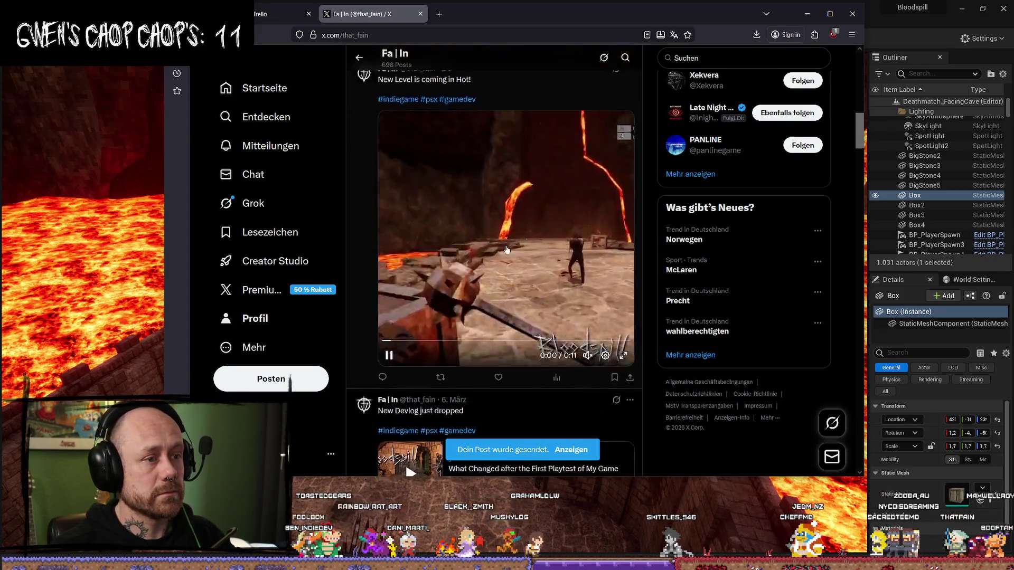
pyautogui.scroll(5, 506, 250)
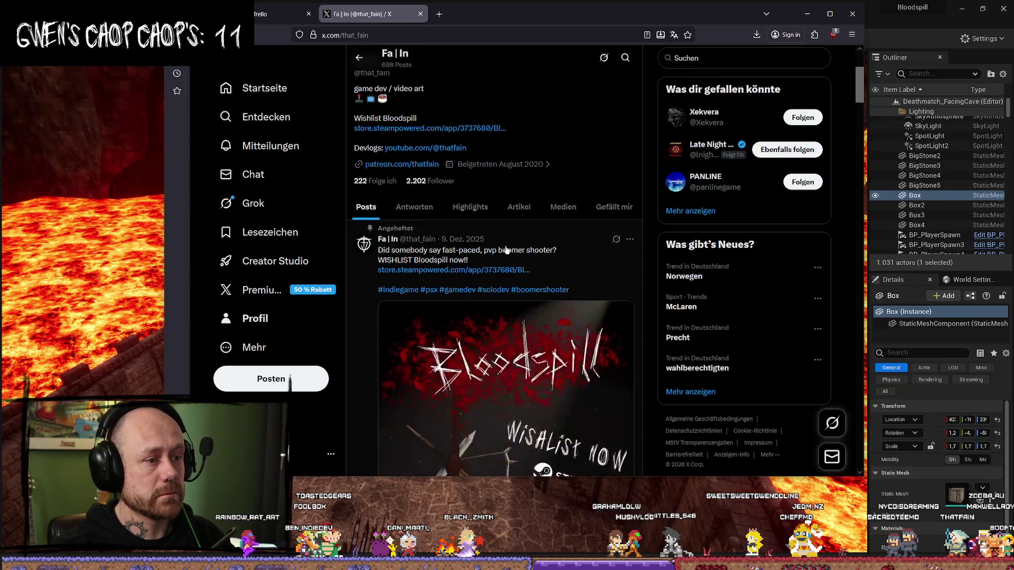
pyautogui.scroll(-8, 515, 243)
pyautogui.scroll(-5, 521, 238)
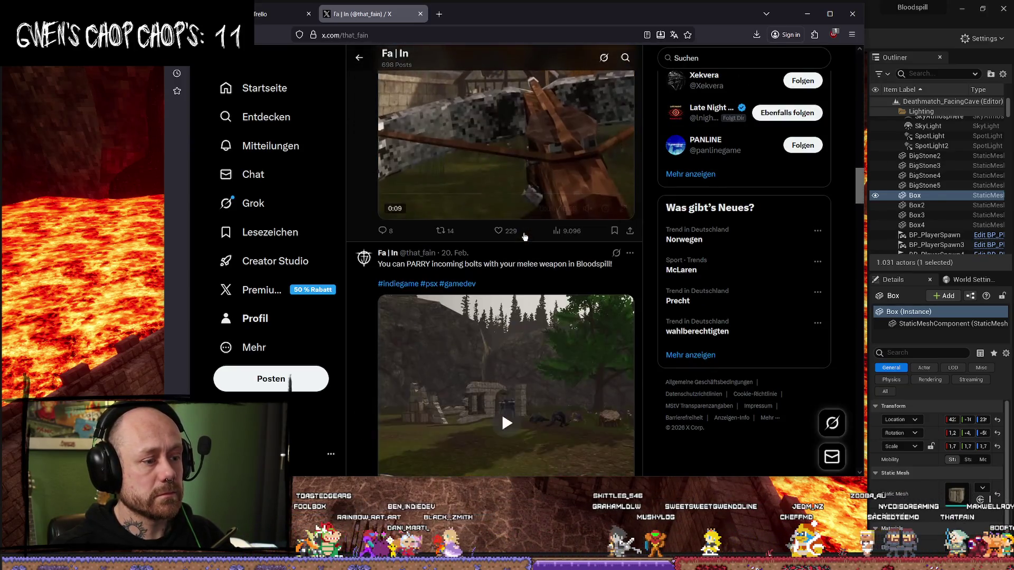
pyautogui.scroll(-6, 537, 221)
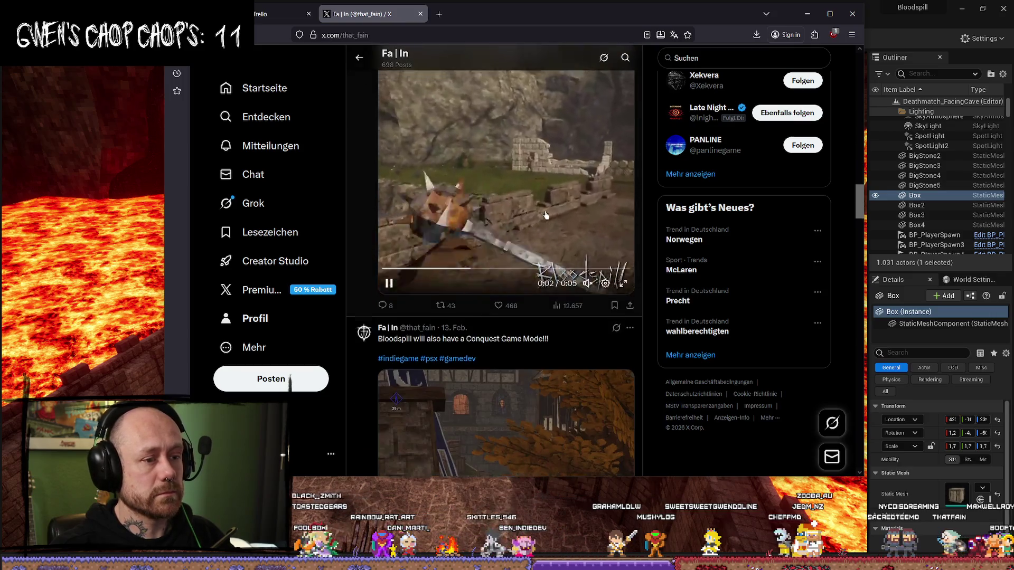
pyautogui.scroll(10, 547, 215)
pyautogui.scroll(-10, 547, 215)
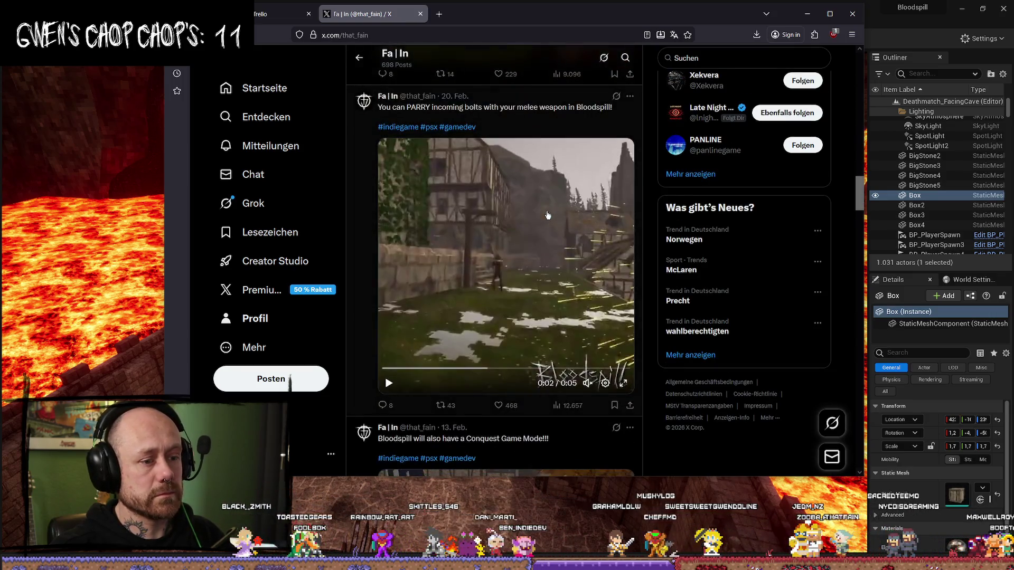
pyautogui.scroll(5, 548, 215)
pyautogui.scroll(15, 549, 212)
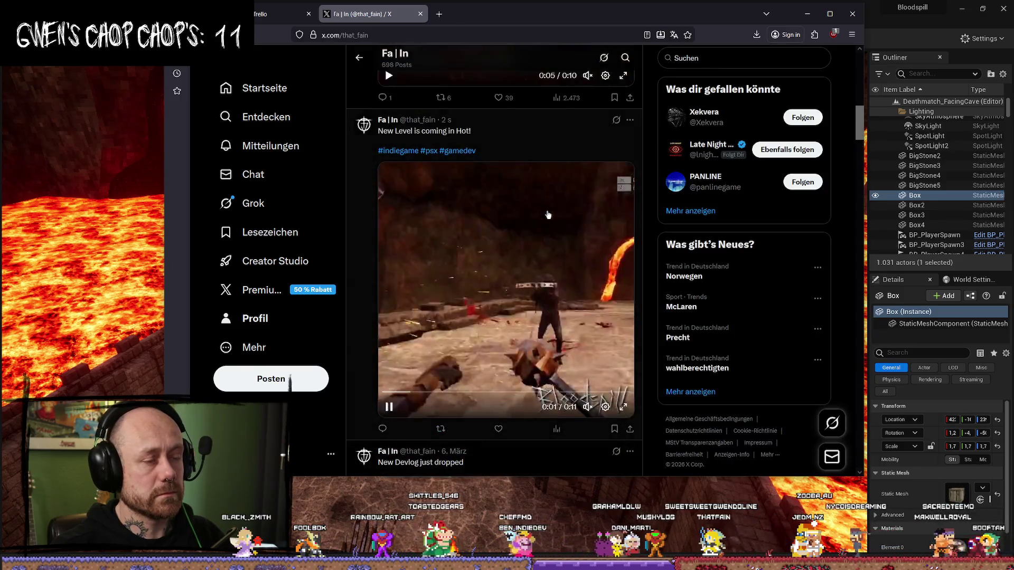
pyautogui.scroll(9, 552, 211)
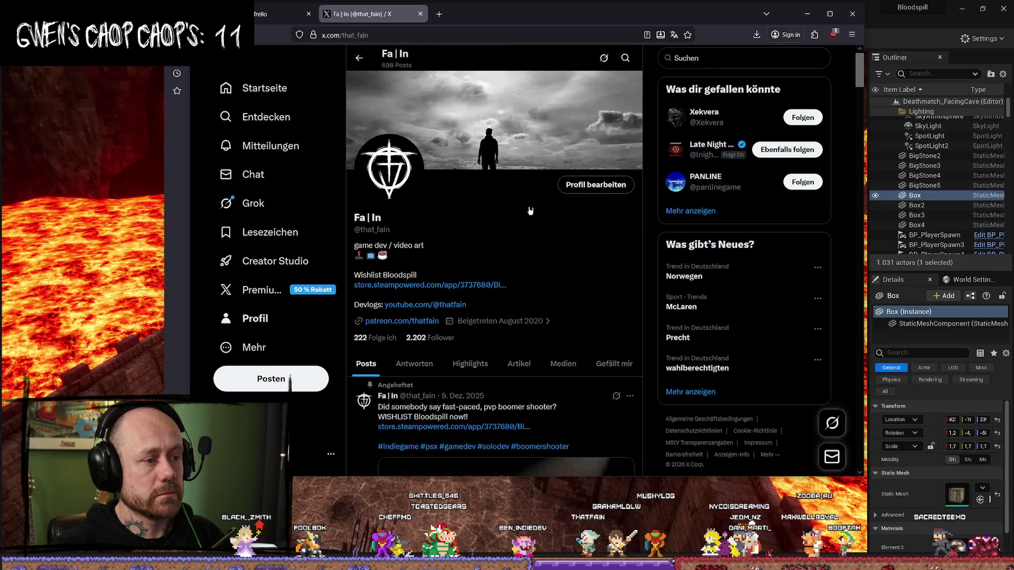
pyautogui.scroll(-9, 539, 228)
pyautogui.scroll(-4, 539, 228)
pyautogui.scroll(11, 538, 227)
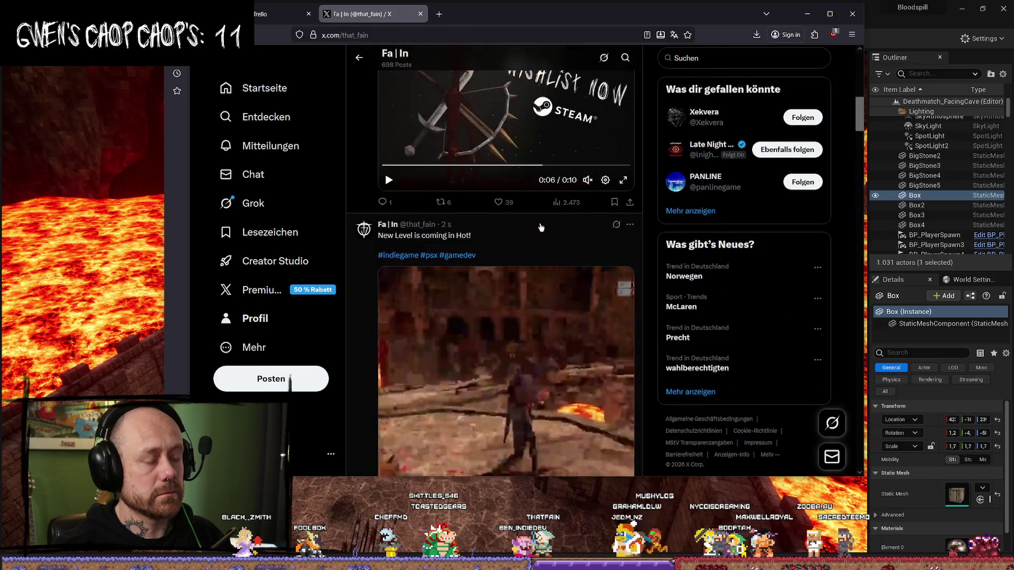
pyautogui.scroll(2, 536, 225)
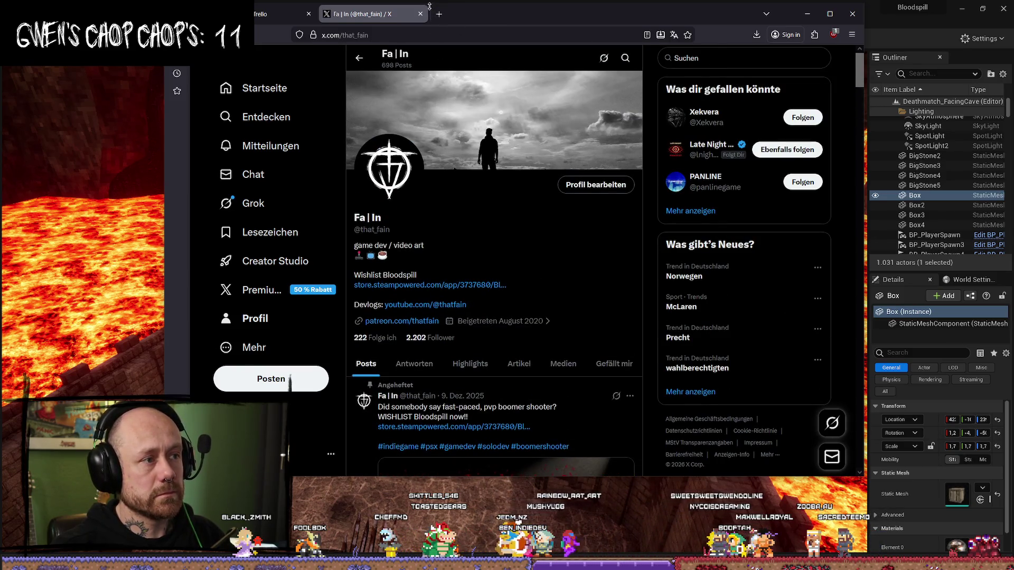
pyautogui.click(438, 14)
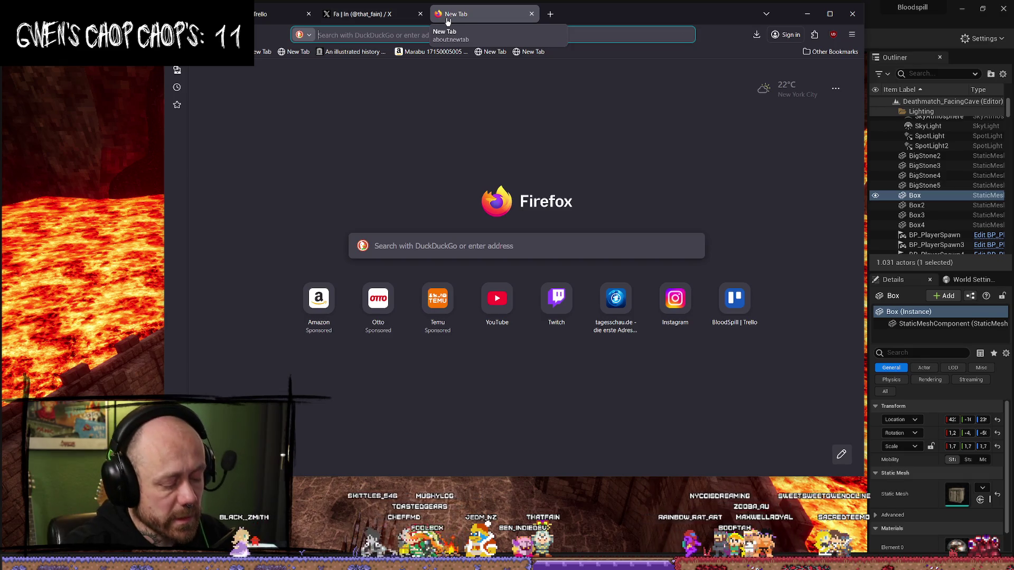
# Step: Go to bsky.app, open your Bluesky profile, and start a new post
pyautogui.write('bluesky-map.theo.io')
pyautogui.press('Return')
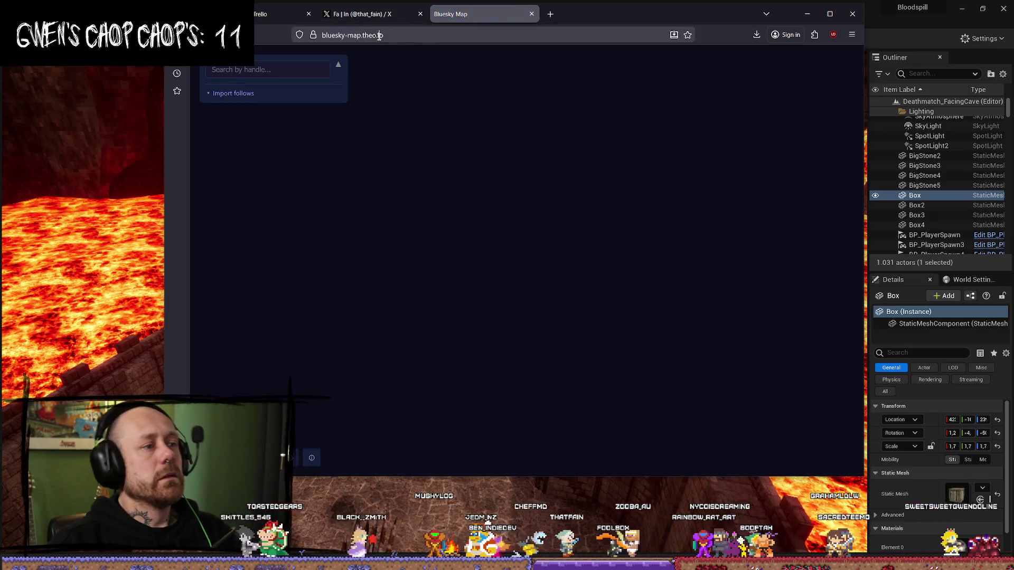
pyautogui.click(379, 35)
pyautogui.press('BackSpace')
pyautogui.press('BackSpace')
pyautogui.press('BackSpace')
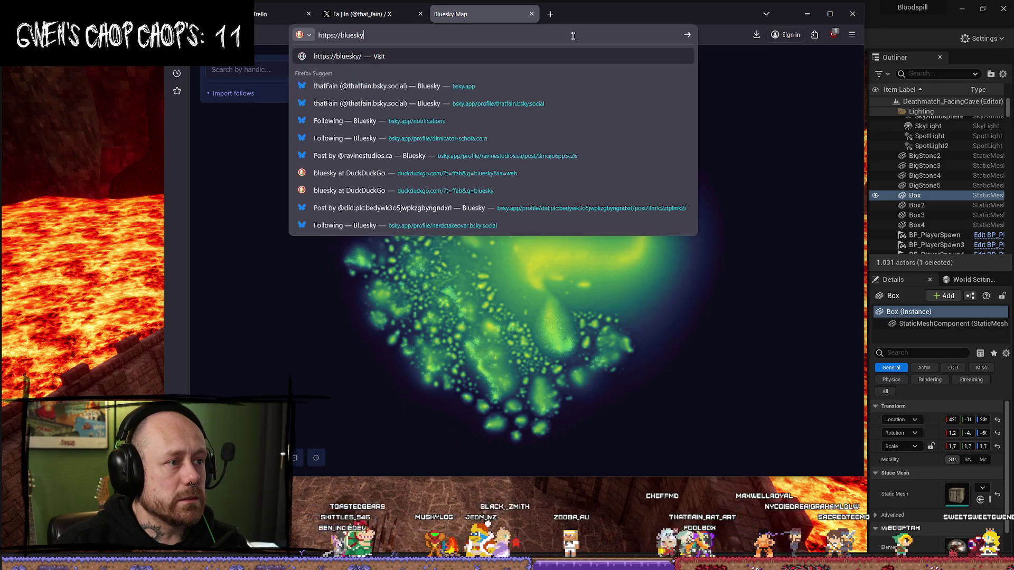
pyautogui.press('Down')
pyautogui.press('Return')
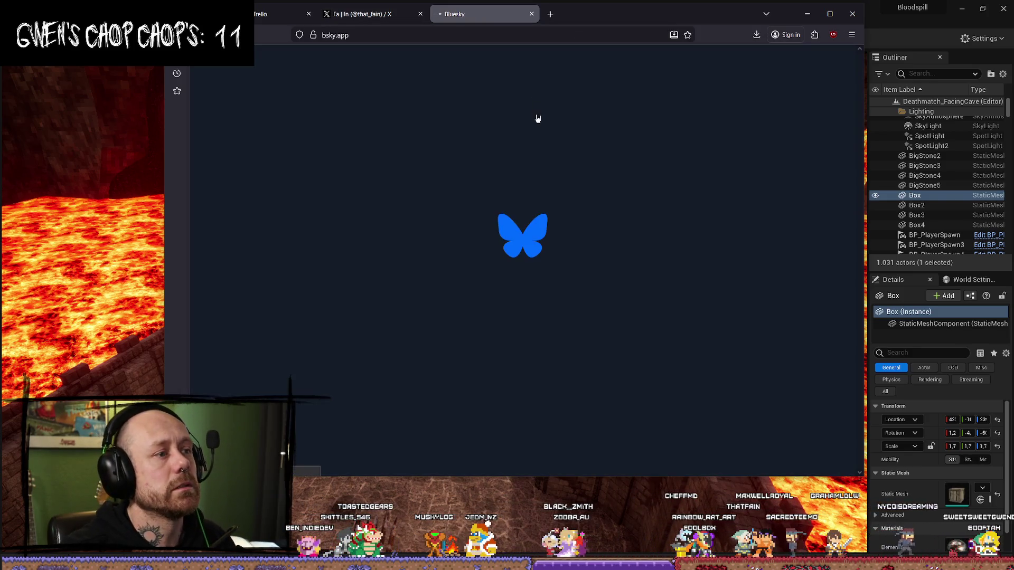
pyautogui.click(316, 268)
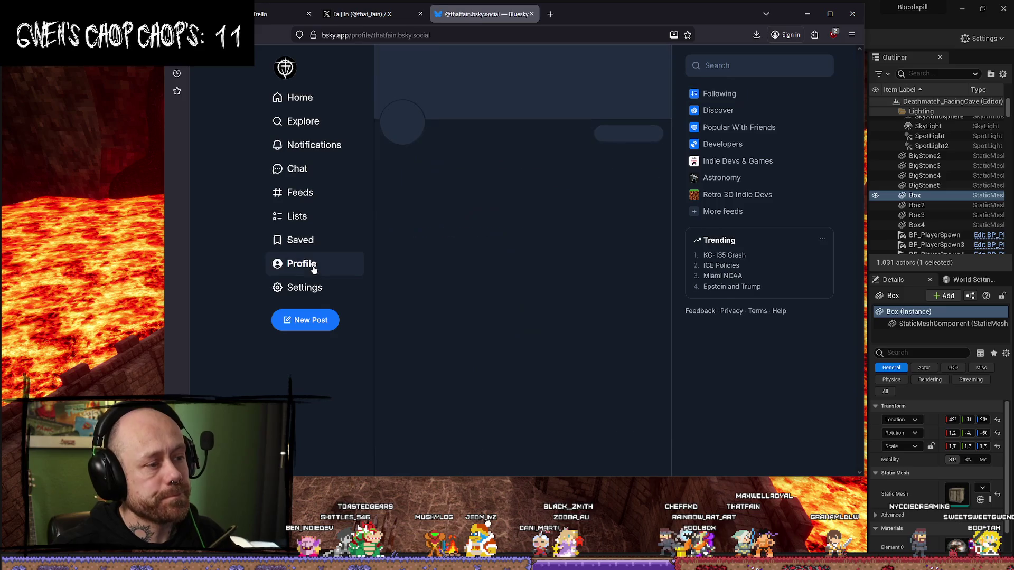
pyautogui.click(325, 326)
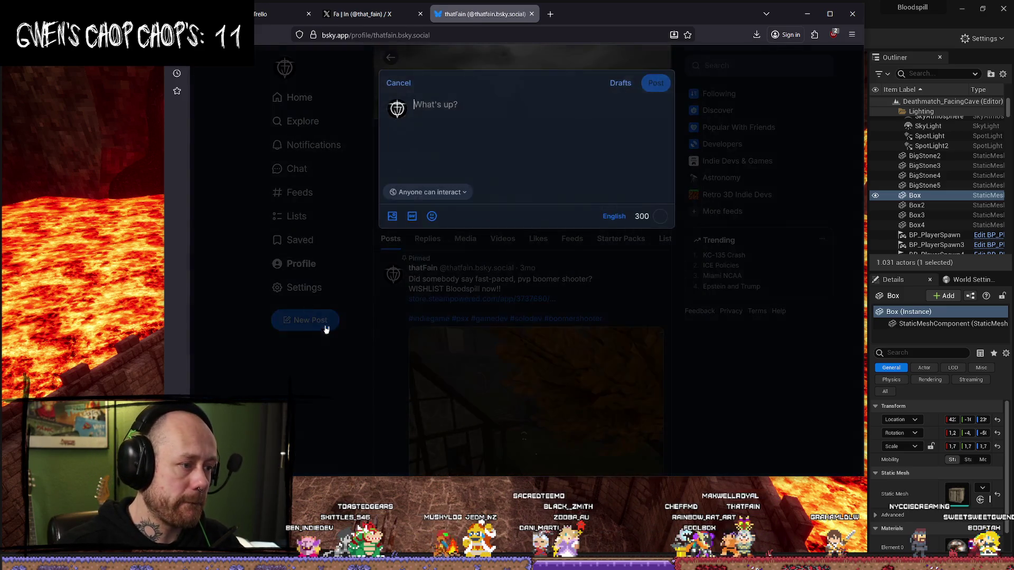
# Step: Paste the post text and attach NewLevelFacingCastles.mp4 from VideoSSD > Bloodspill > SocialMedia
pyautogui.hotkey('ctrl', 'v')
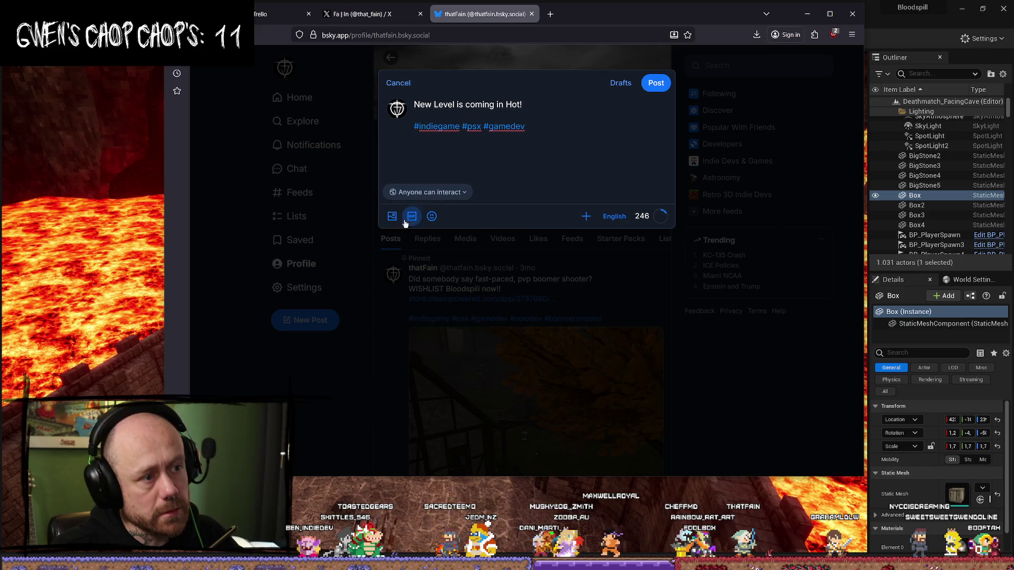
pyautogui.click(393, 221)
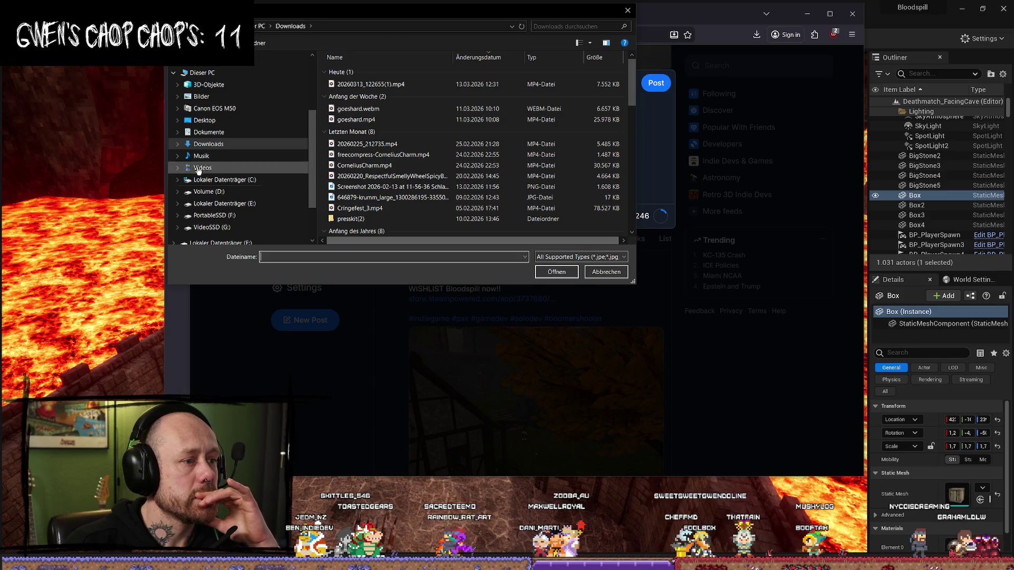
pyautogui.click(211, 227)
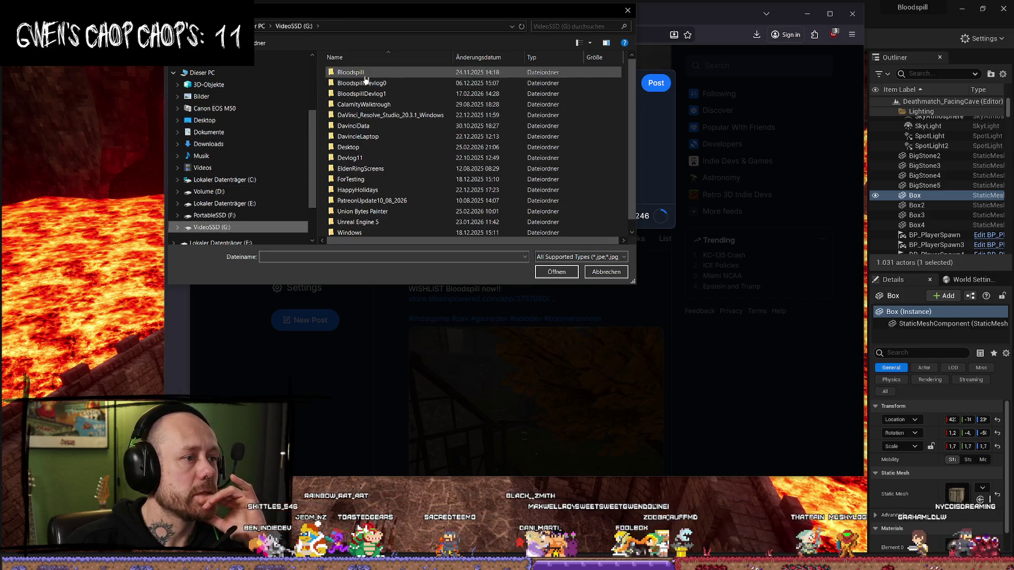
pyautogui.doubleClick(369, 73)
pyautogui.doubleClick(378, 142)
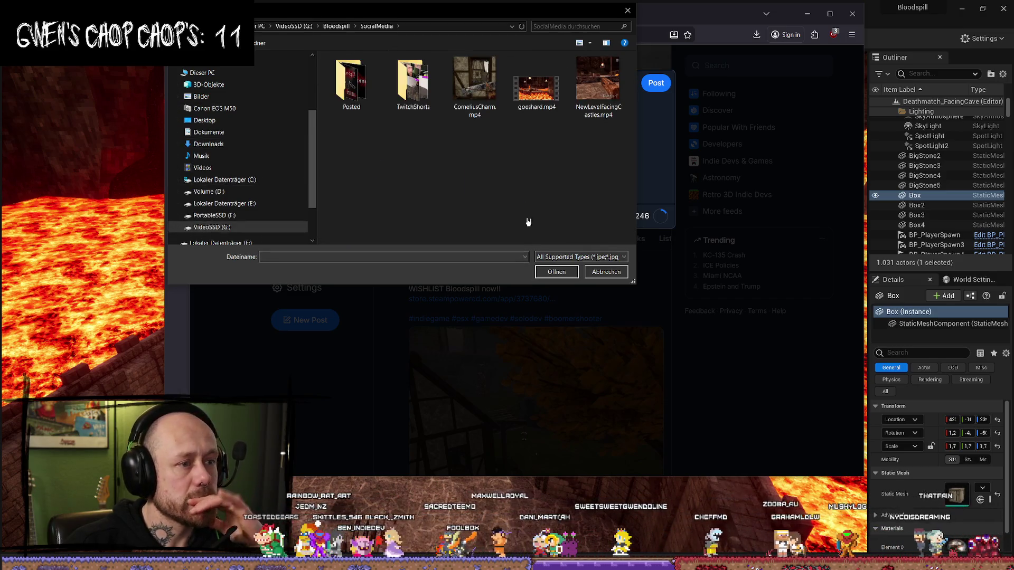
pyautogui.click(598, 84)
pyautogui.click(571, 272)
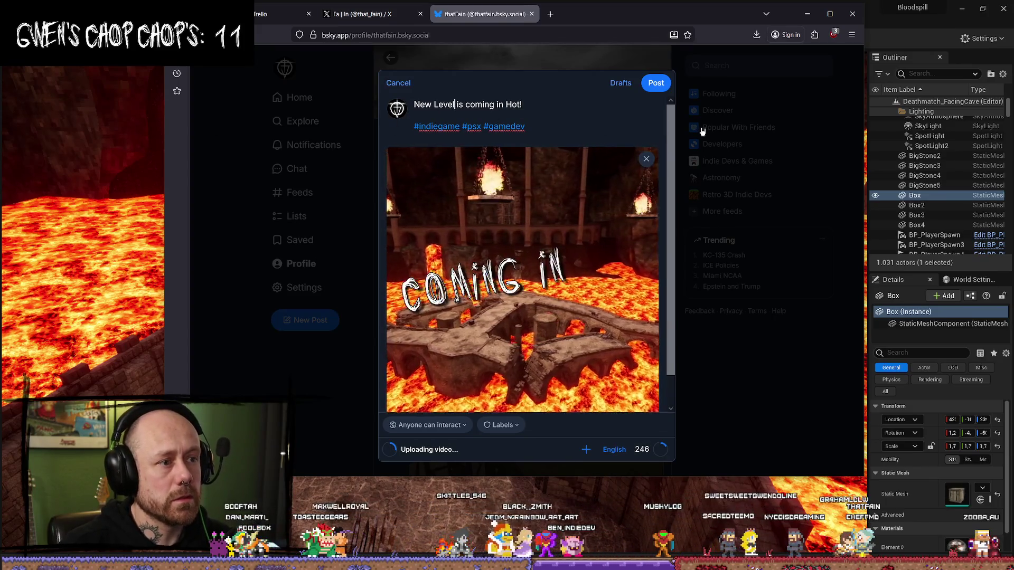
# Step: Add 'for Bloodspill' to the caption and publish the video post
pyautogui.write('for B')
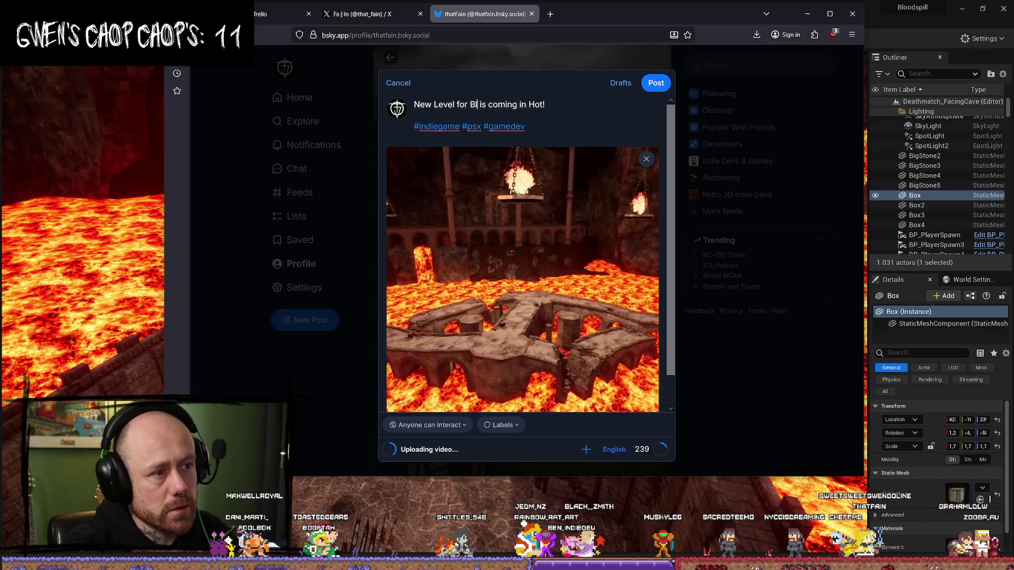
pyautogui.write('loodspi')
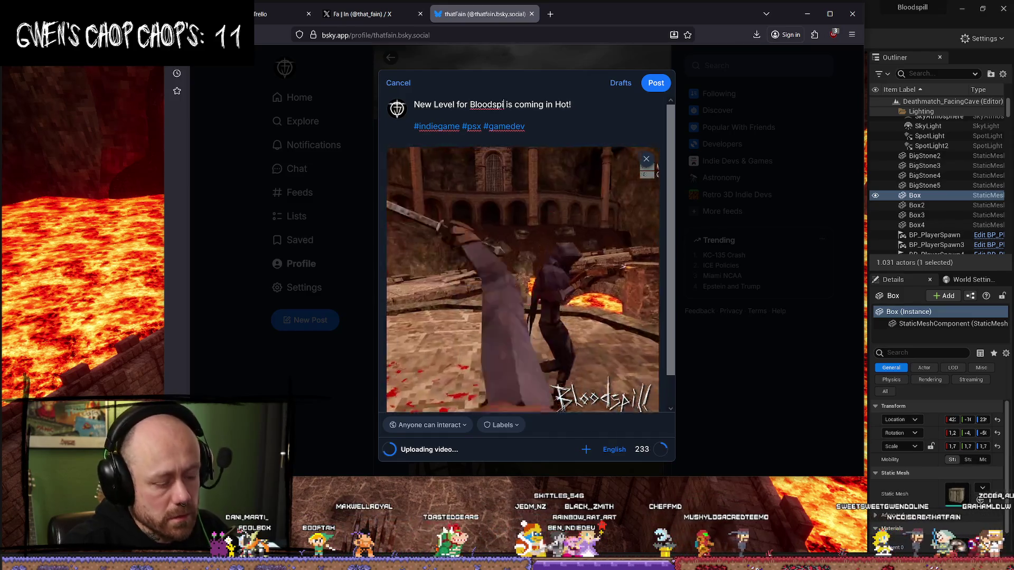
pyautogui.write('ll')
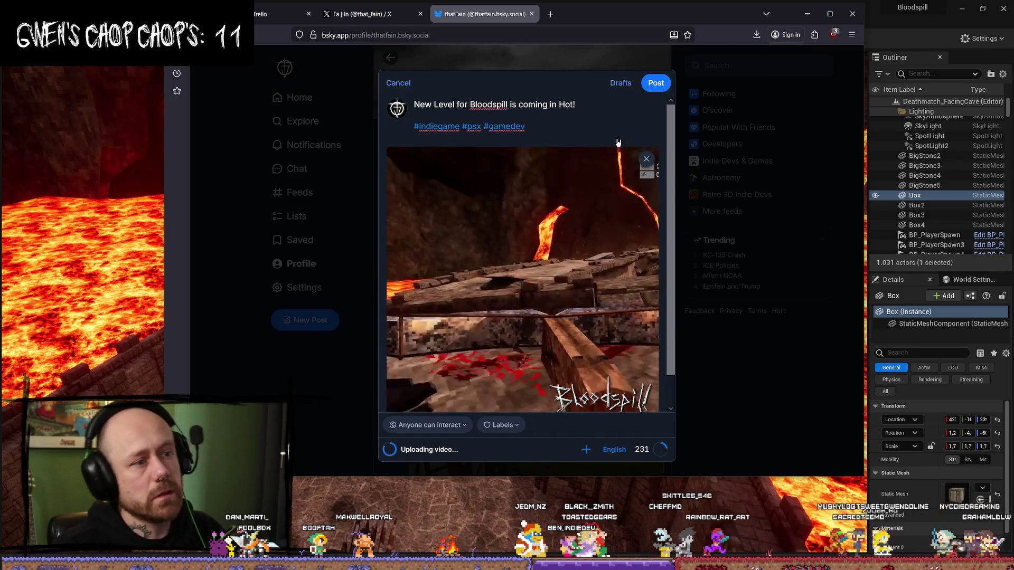
pyautogui.click(586, 111)
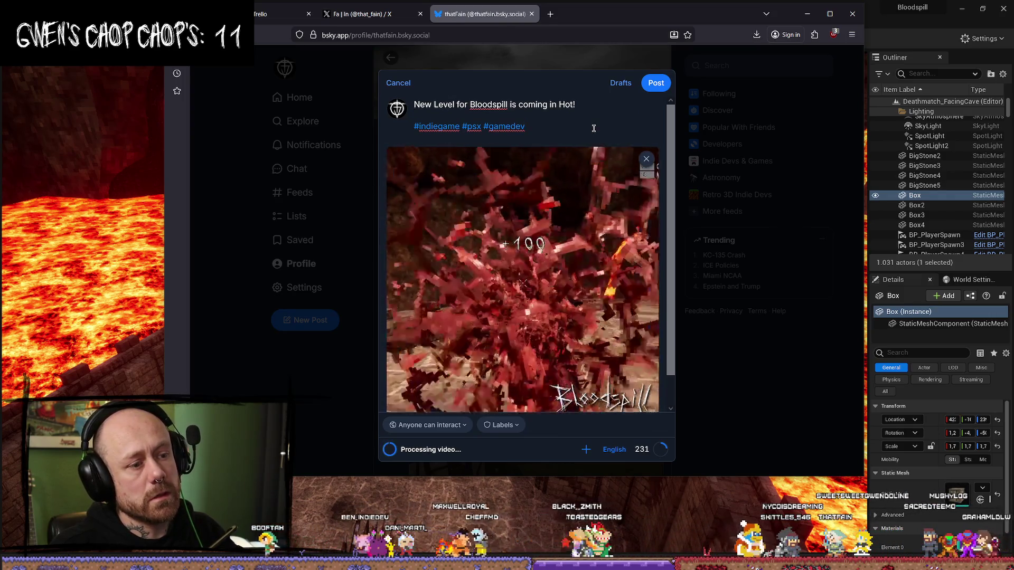
pyautogui.click(657, 88)
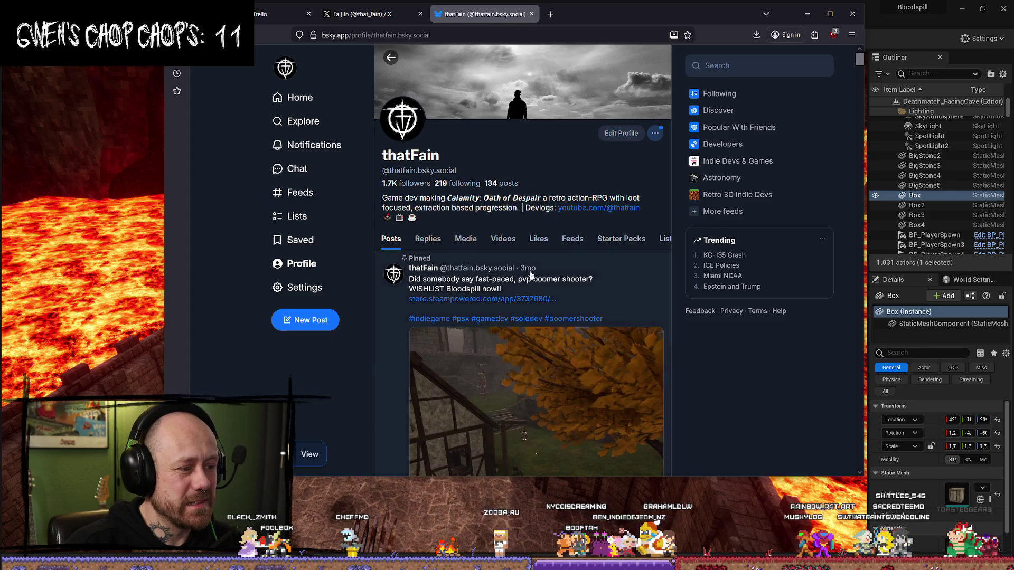
pyautogui.scroll(-10, 524, 300)
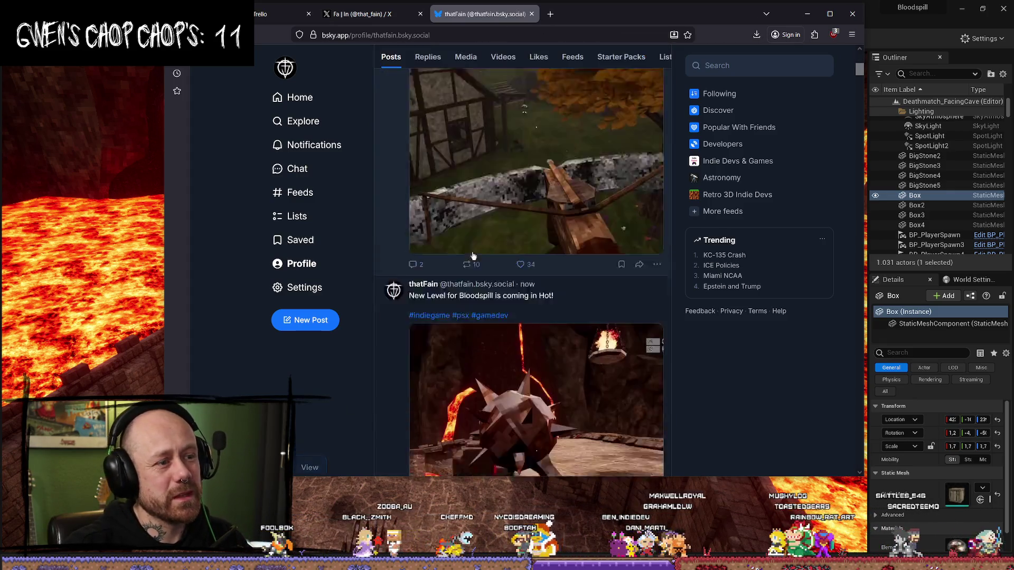
pyautogui.scroll(3, 524, 300)
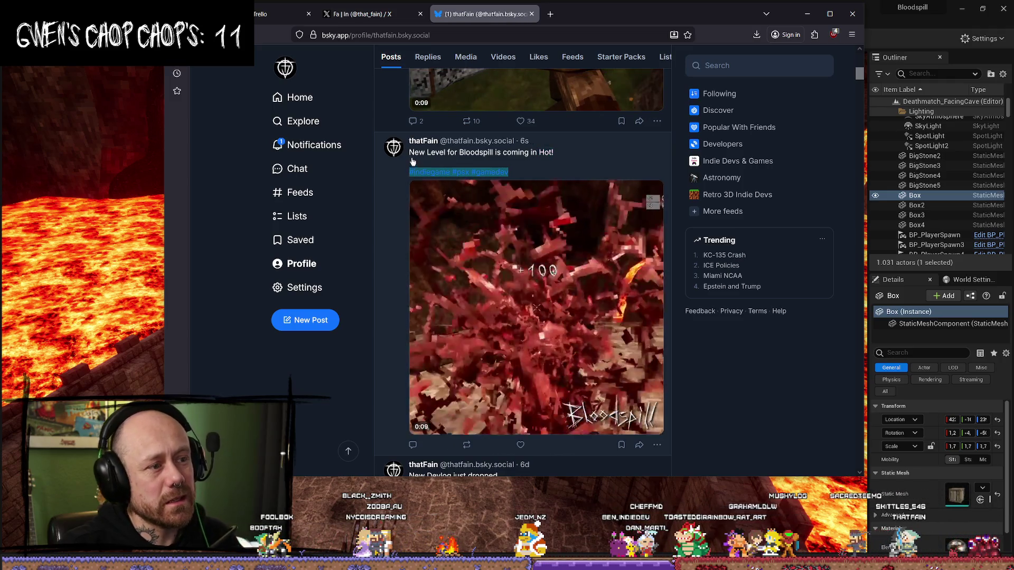
# Step: Copy the published post's text and hashtags, then load Instagram in a new tab
pyautogui.moveTo(528, 168); pyautogui.dragTo(411, 158)
pyautogui.hotkey('ctrl', 'c')
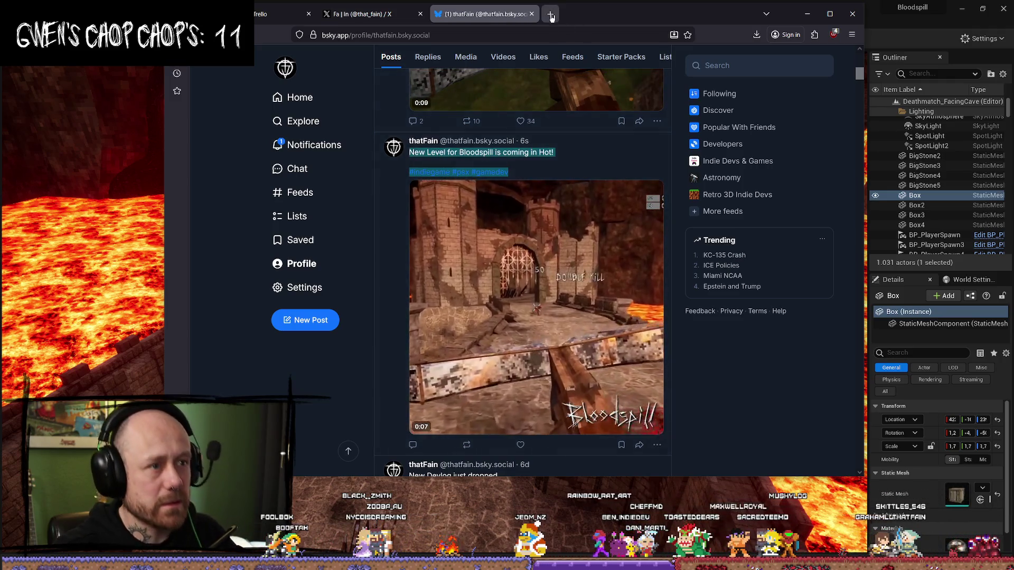
pyautogui.doubleClick(589, 14)
pyautogui.write('instagram')
pyautogui.press('Return')
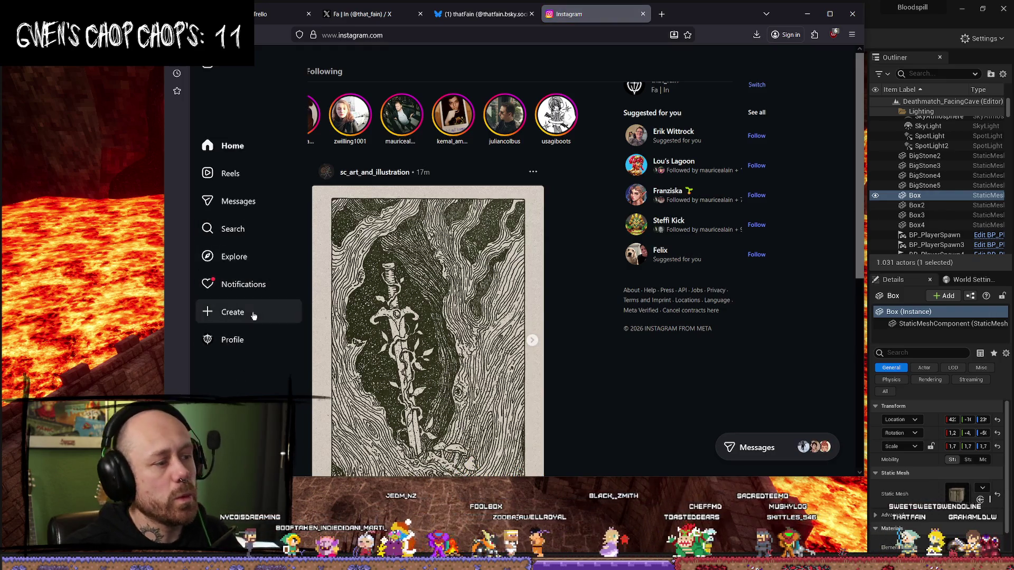
# Step: Start a new Instagram post and load NewLevelFacingCastles.mp4 from the computer
pyautogui.click(256, 313)
pyautogui.click(238, 338)
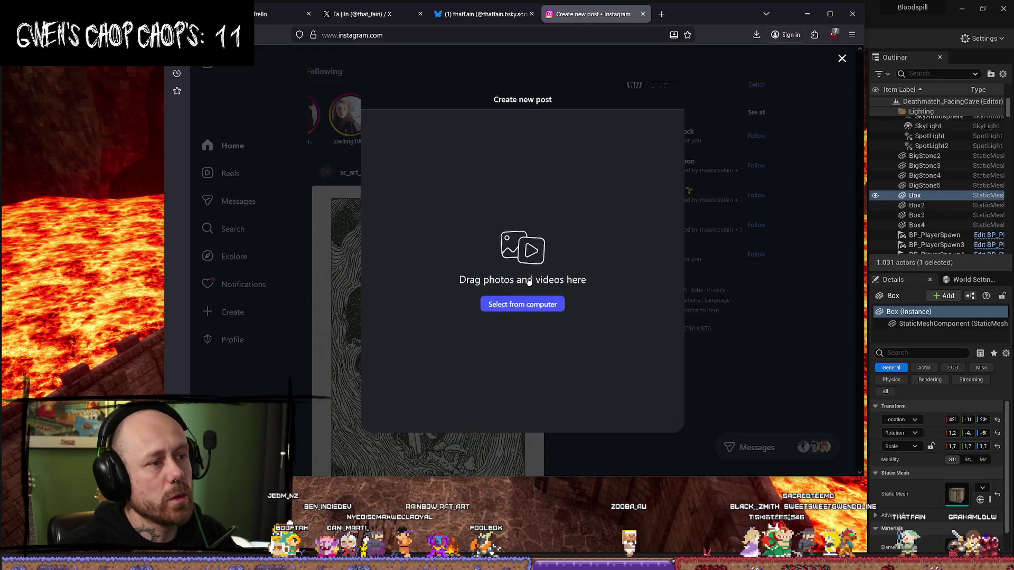
pyautogui.click(552, 305)
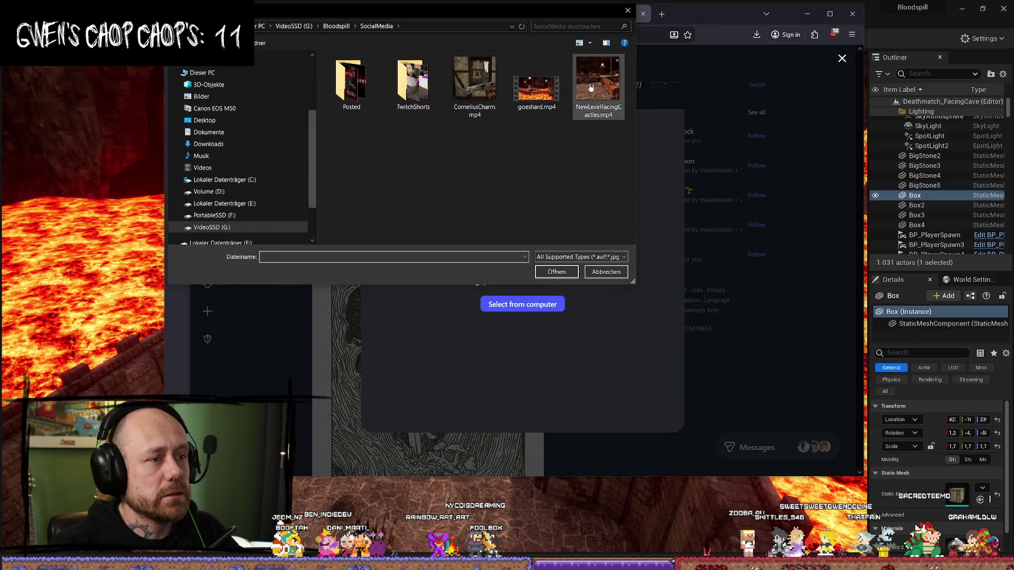
pyautogui.press('Return')
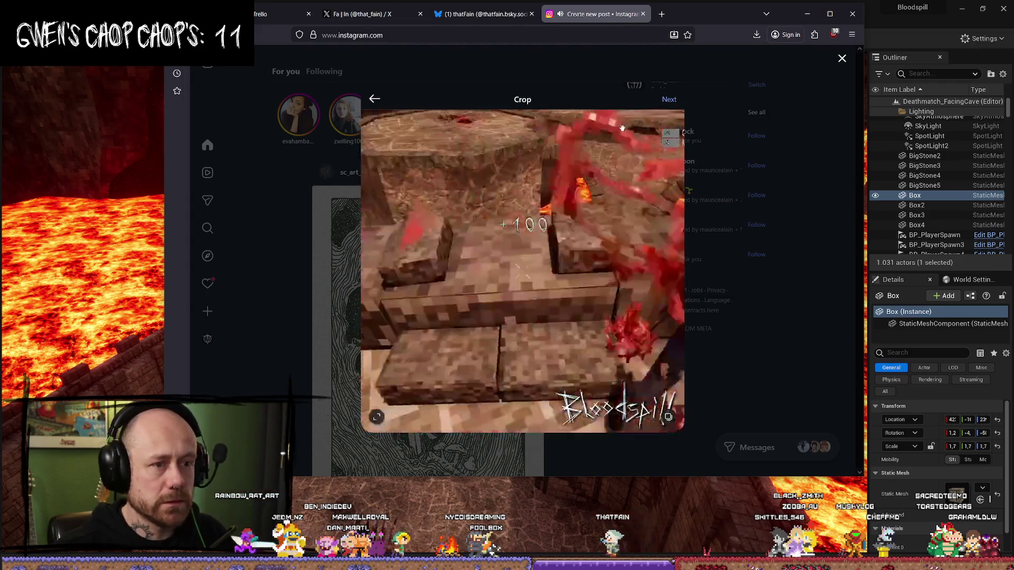
# Step: Skip past the crop, paste the caption and hashtags, and share the reel
pyautogui.click(669, 101)
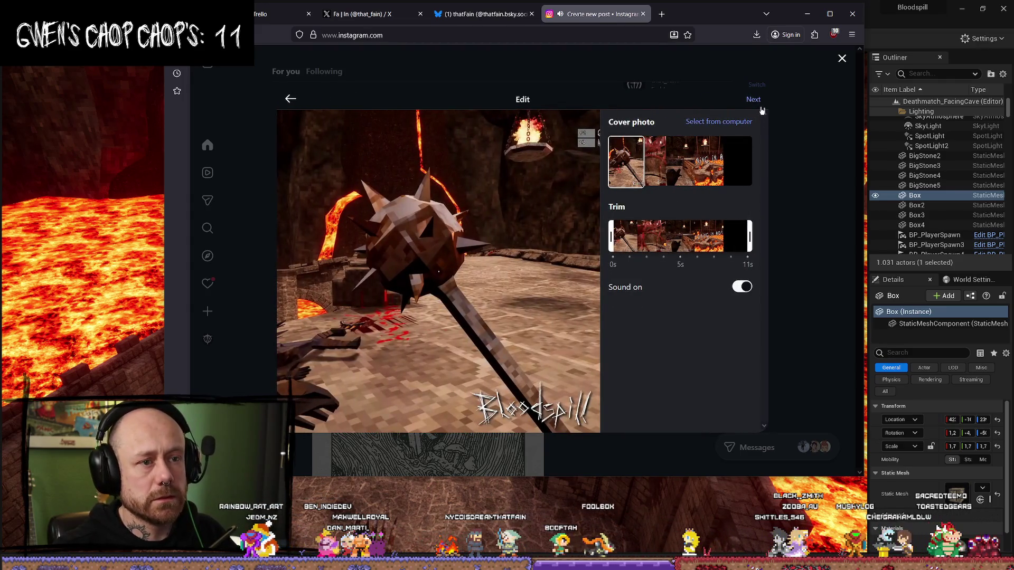
pyautogui.click(754, 100)
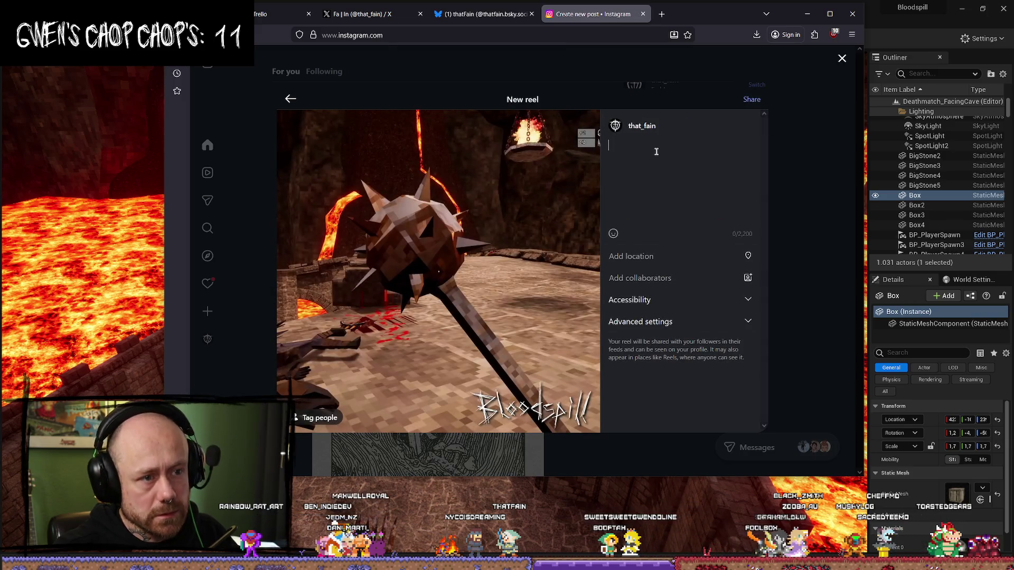
pyautogui.hotkey('ctrl', 'v')
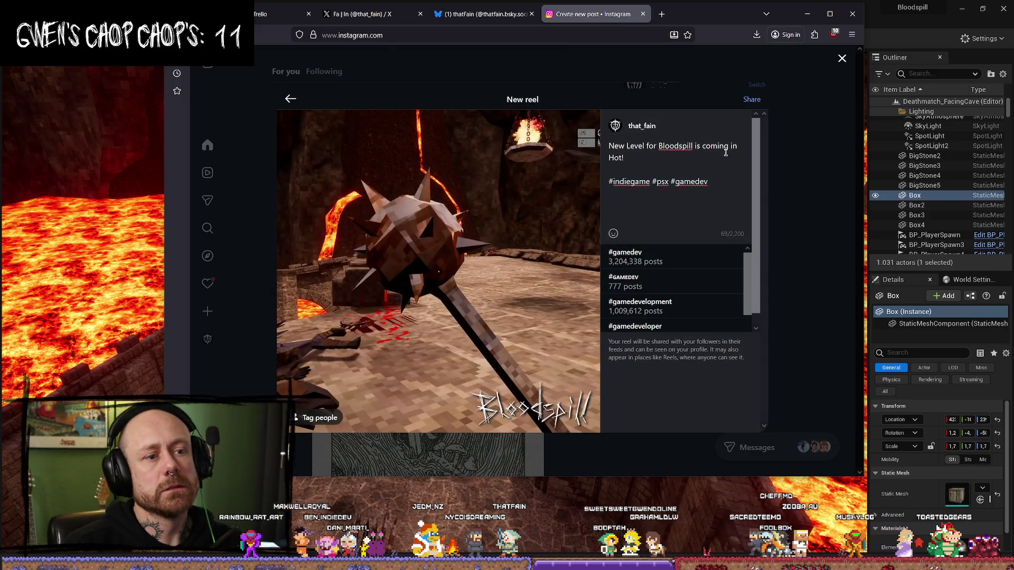
pyautogui.click(752, 100)
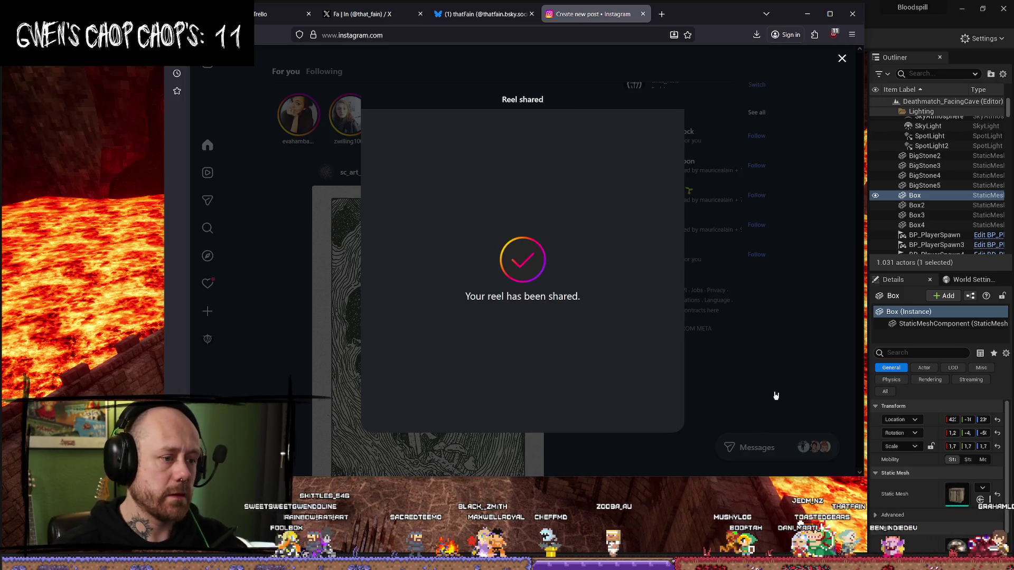
pyautogui.click(662, 14)
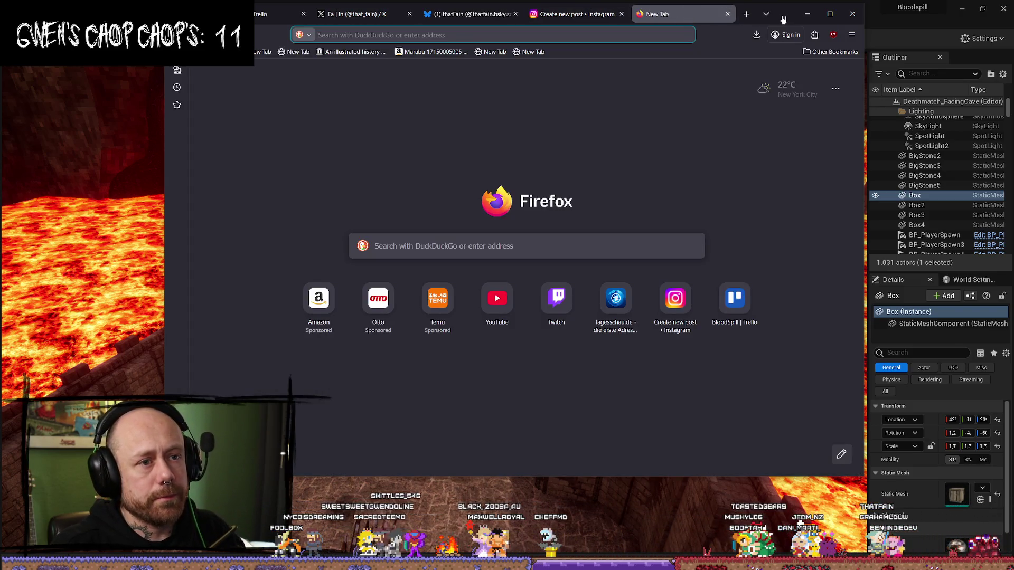
# Step: Minimize Firefox to bring the Unreal Editor forward
pyautogui.click(806, 14)
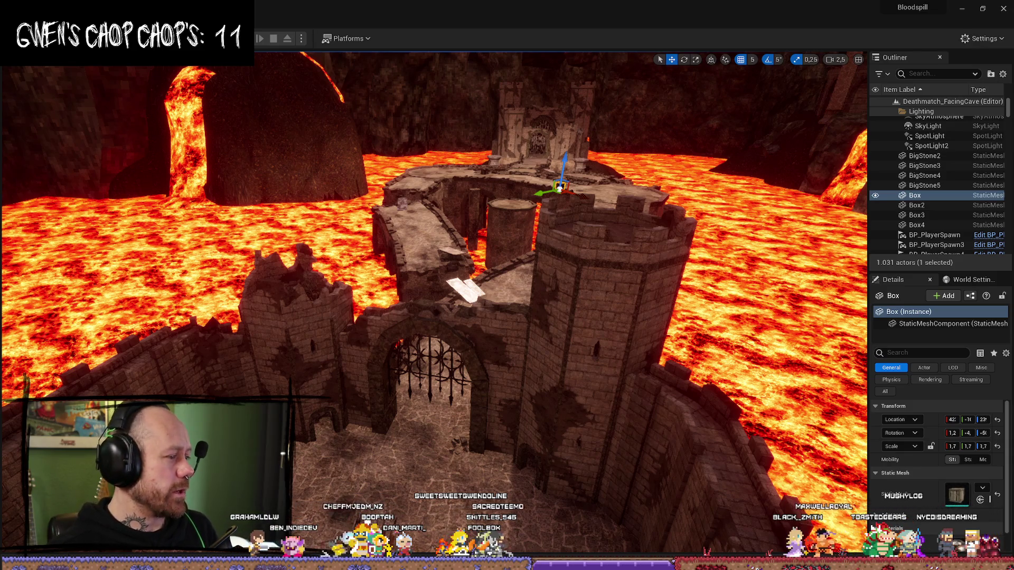
# Step: Frame the selected Box in the viewport, then bring up the Trello board
pyautogui.press('f')
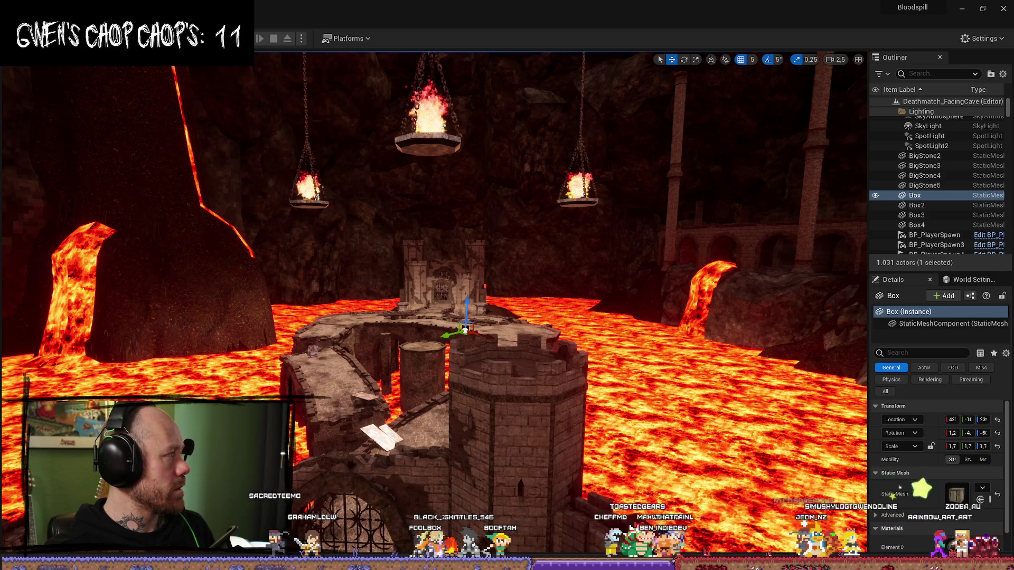
pyautogui.hotkey('alt', 'Tab')
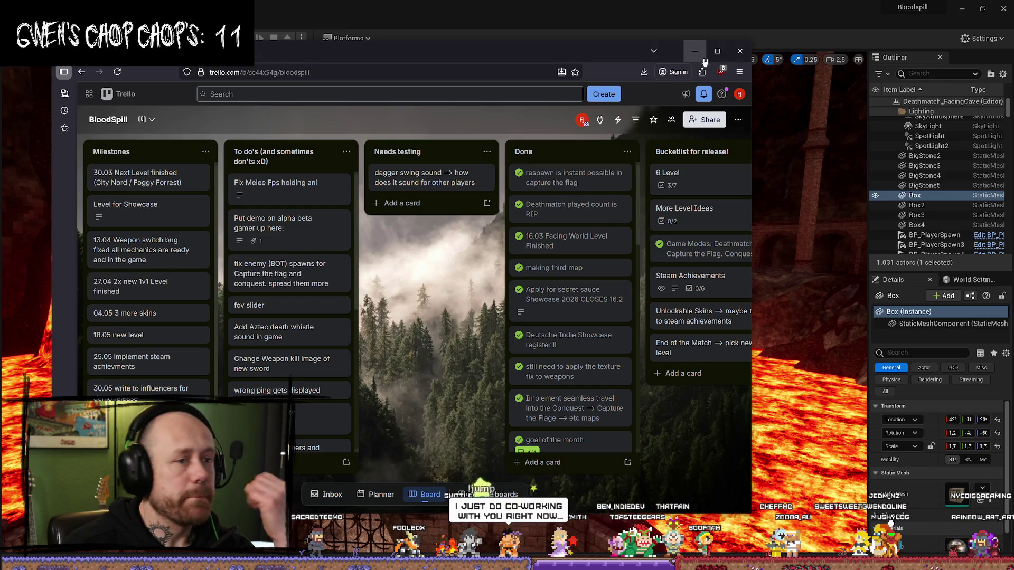
# Step: Maximize the Trello board, check Resolve's finished renders, then return to the Unreal lava level
pyautogui.click(717, 51)
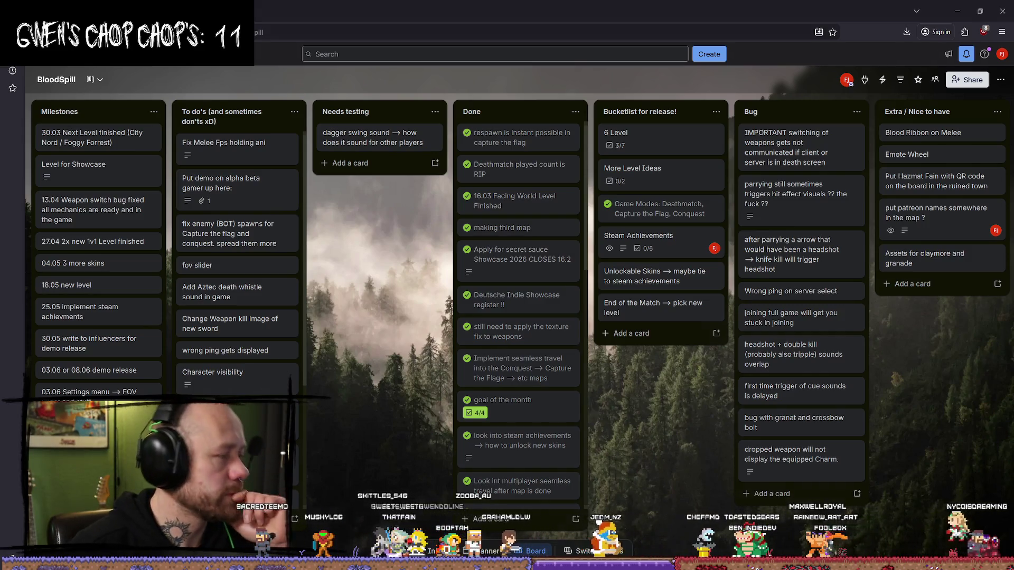
pyautogui.hotkey('alt', 'Tab')
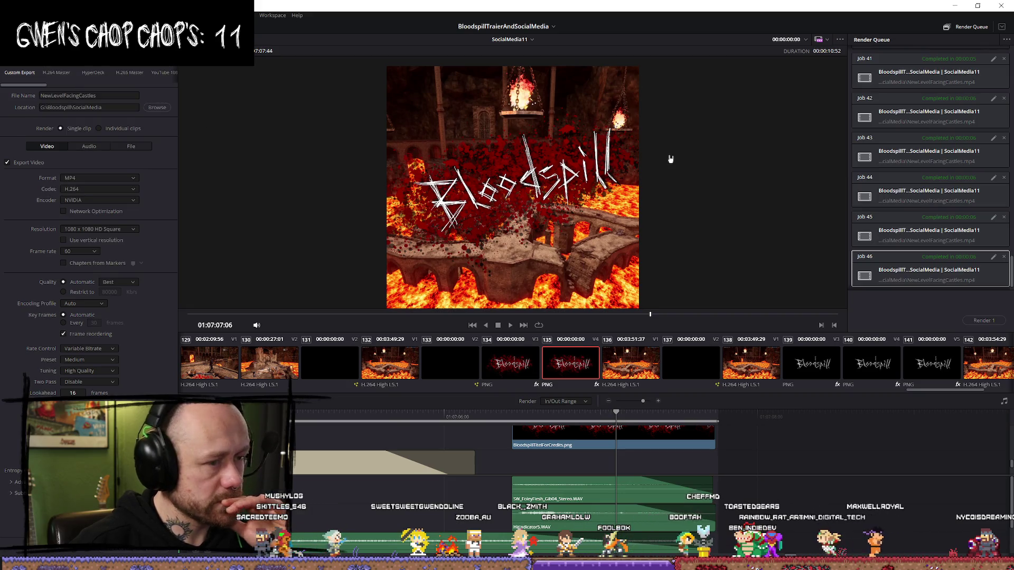
pyautogui.hotkey('alt', 'Tab')
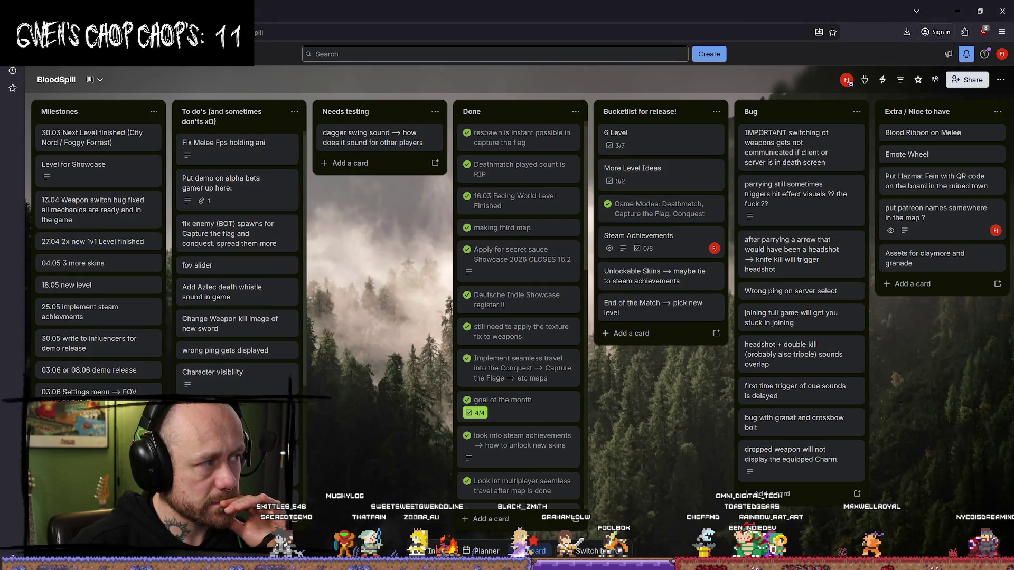
pyautogui.hotkey('ctrl', 't')
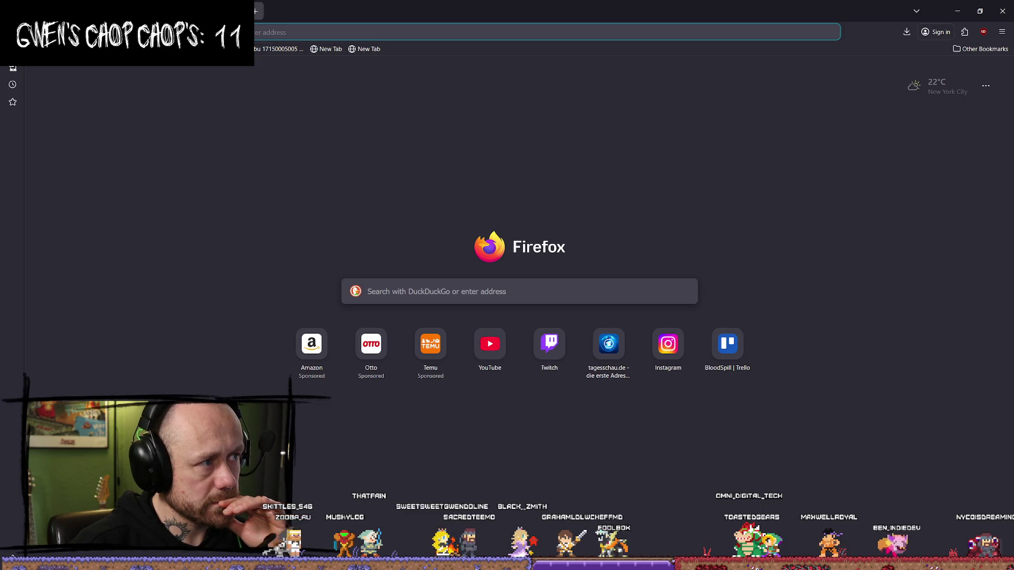
pyautogui.hotkey('ctrl', 'w')
pyautogui.hotkey('alt', 'Tab')
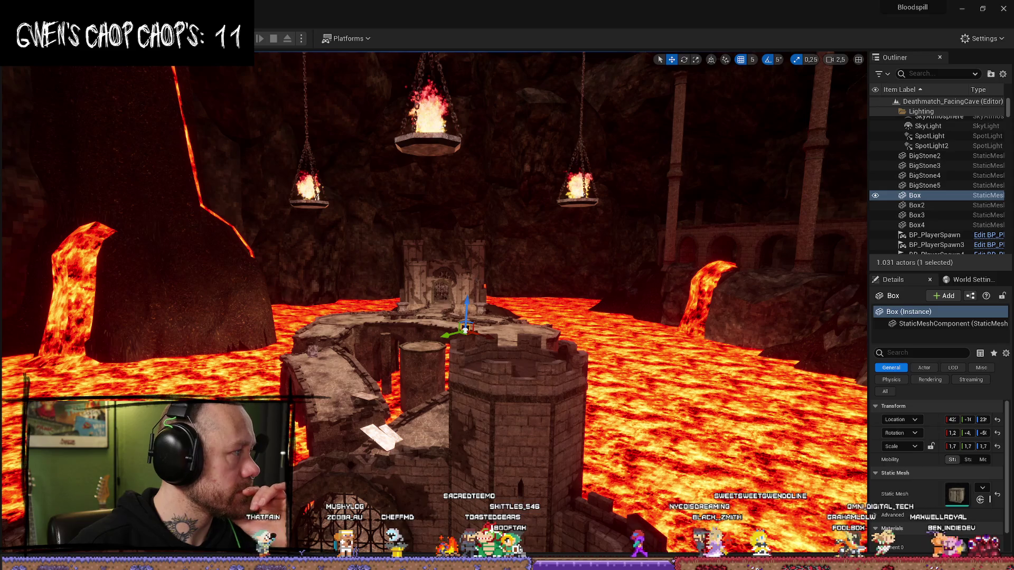
# Step: Play-test the lava castle level from a closer view, walking off the bridge into the lava, then stop
pyautogui.moveTo(470, 273)
pyautogui.mouseDown()
pyautogui.moveTo(470, 295)
pyautogui.moveTo(472, 248)
pyautogui.moveTo(365, 256)
pyautogui.mouseUp()
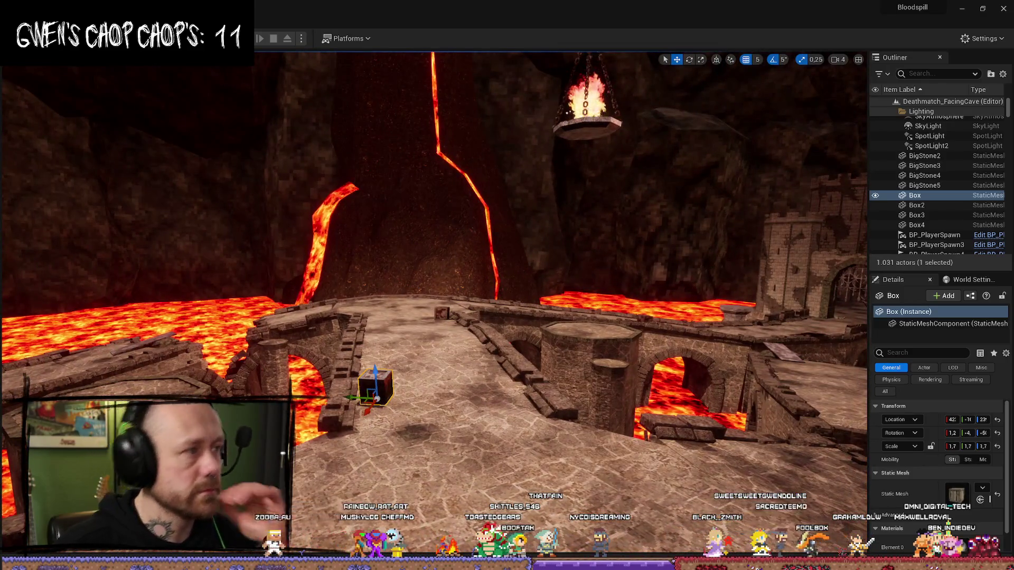
pyautogui.hotkey('alt', 'p')
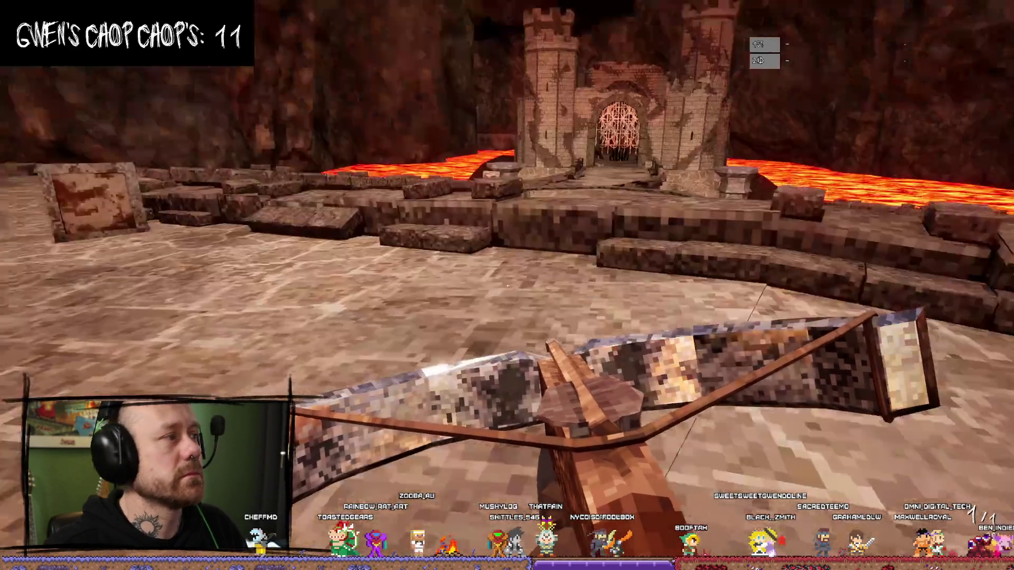
pyautogui.press('w')
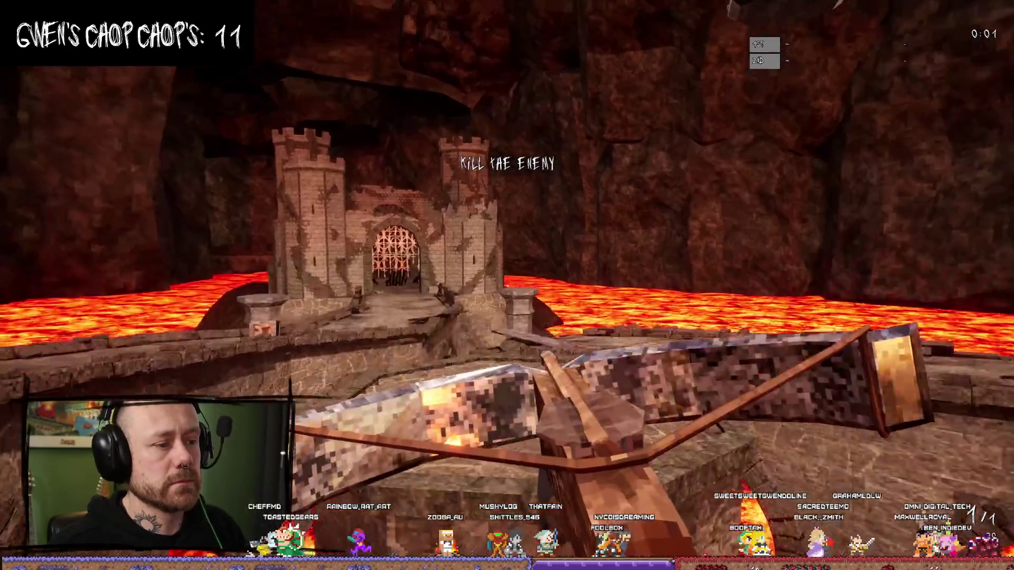
pyautogui.press('w')
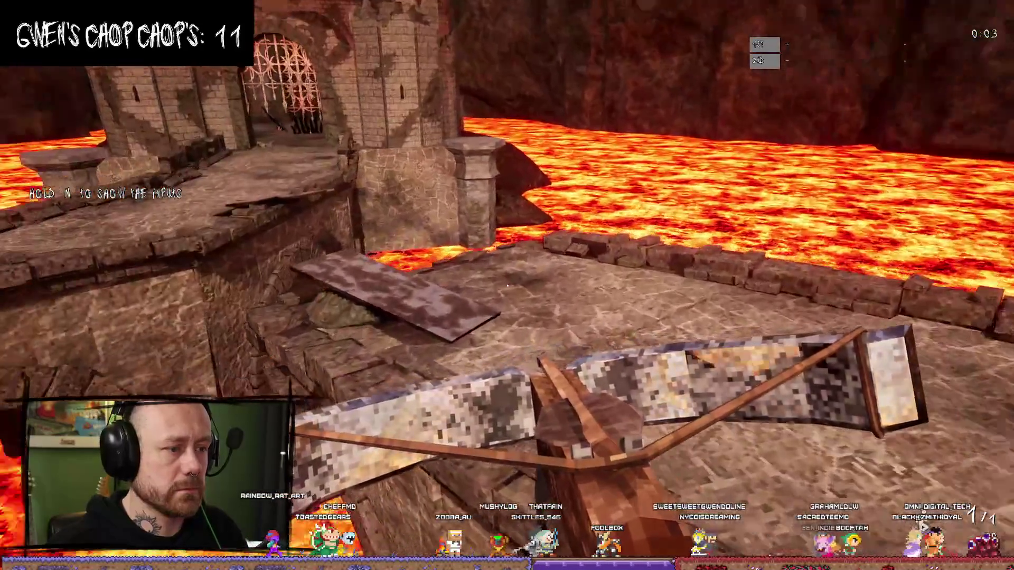
pyautogui.press('w')
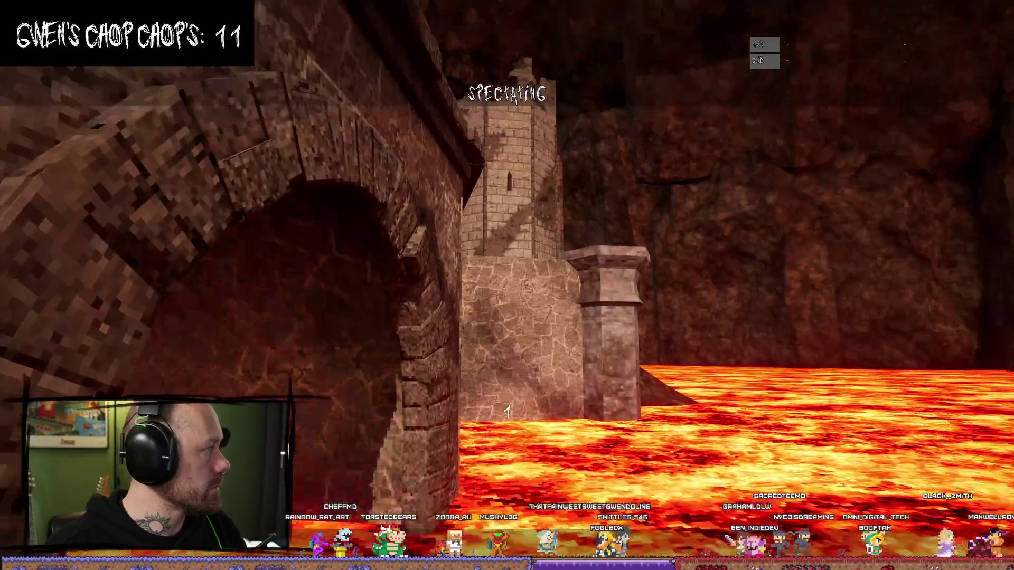
pyautogui.press('Escape')
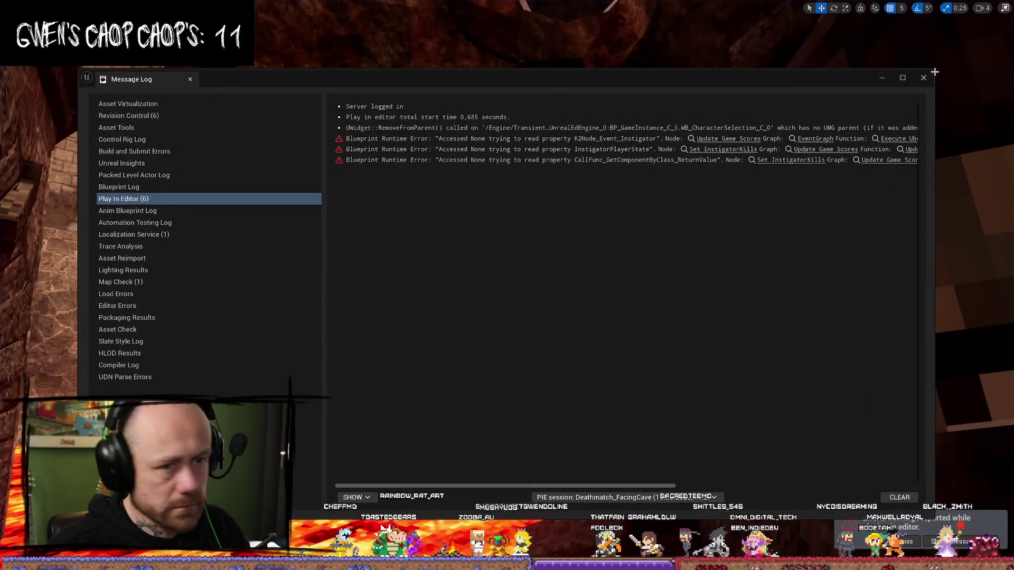
# Step: Close the Message Log, restore the full editor layout and start a fullscreen play-test
pyautogui.click(923, 79)
pyautogui.click(1005, 8)
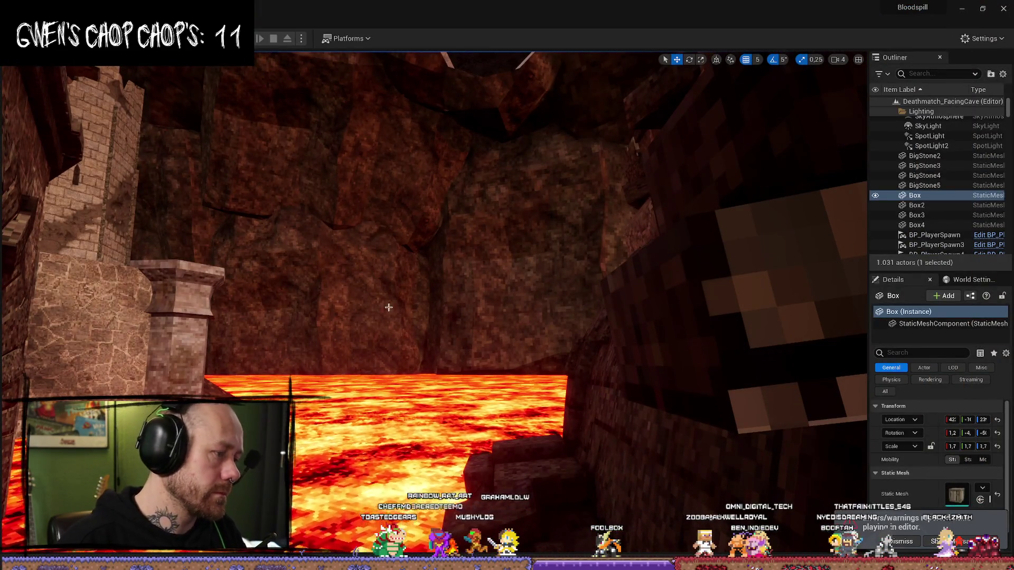
pyautogui.click(246, 39)
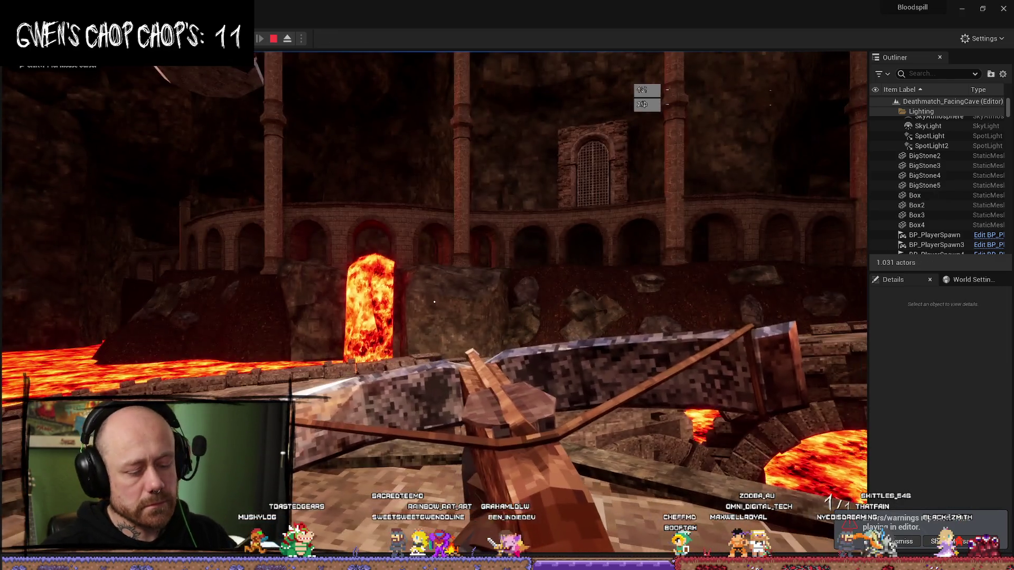
pyautogui.press('F11')
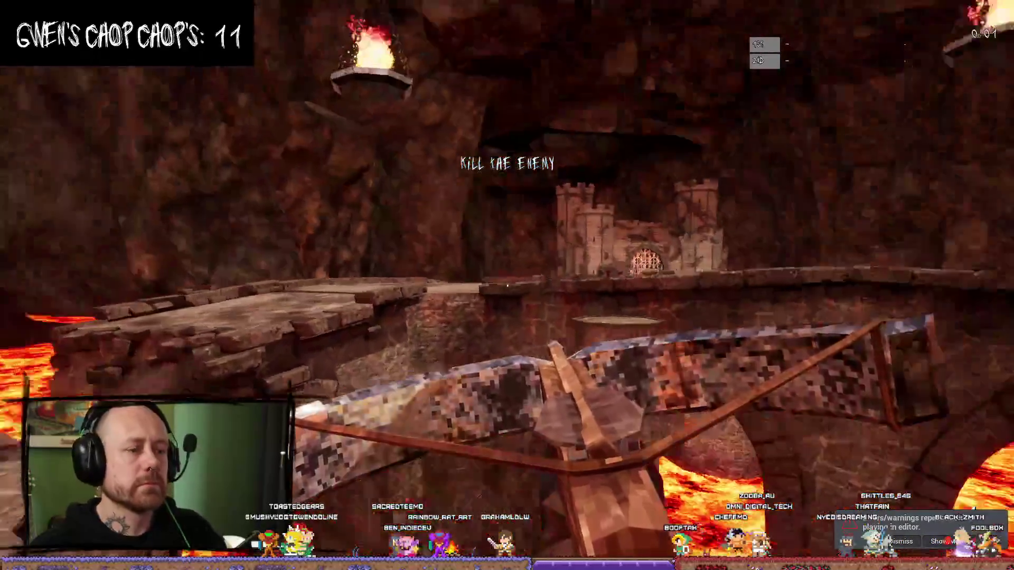
# Step: Explore the castle bridges and platforms, switching from crossbow to blade, until dying in the lava
pyautogui.press('w')
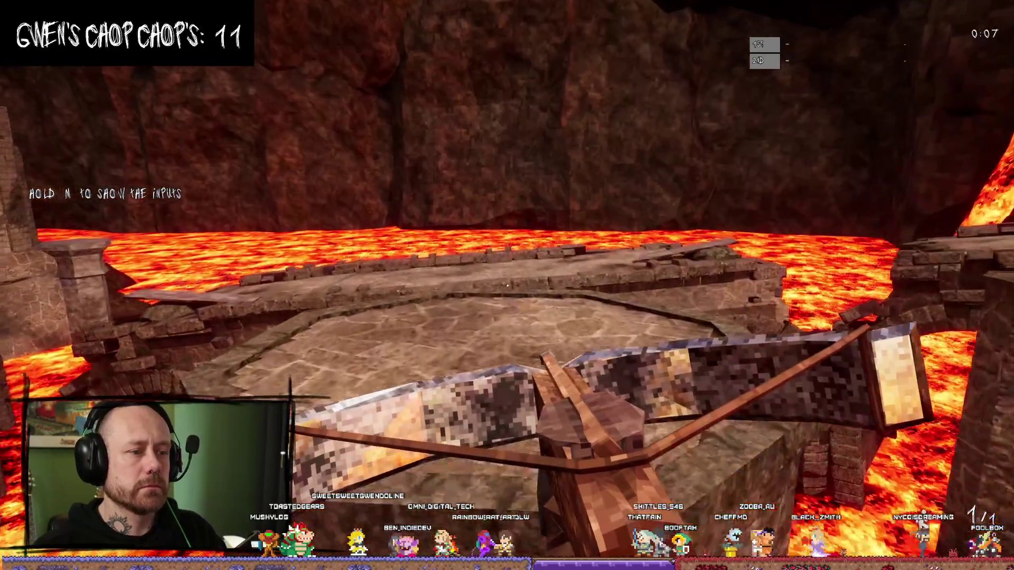
pyautogui.press('w')
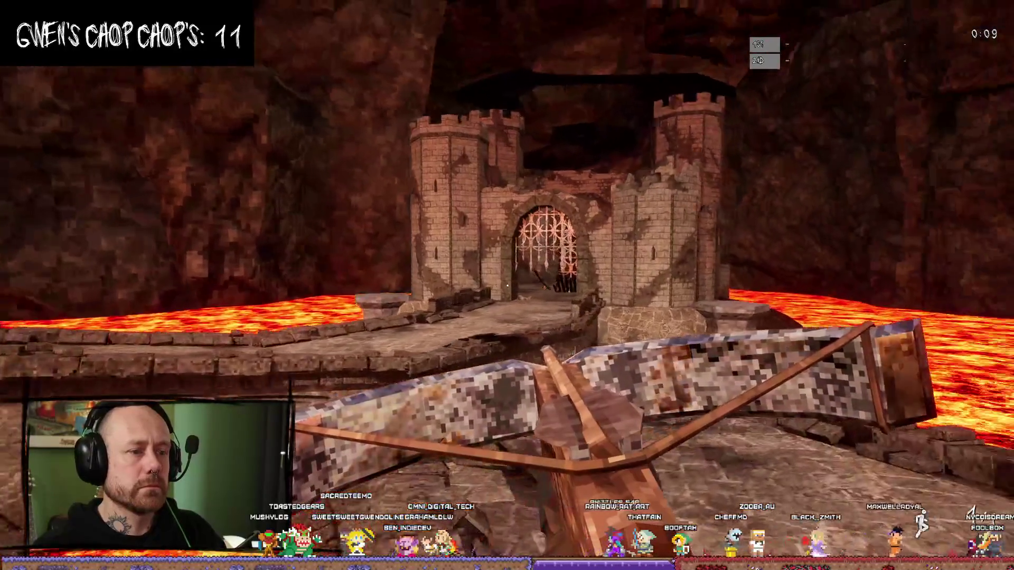
pyautogui.press('w')
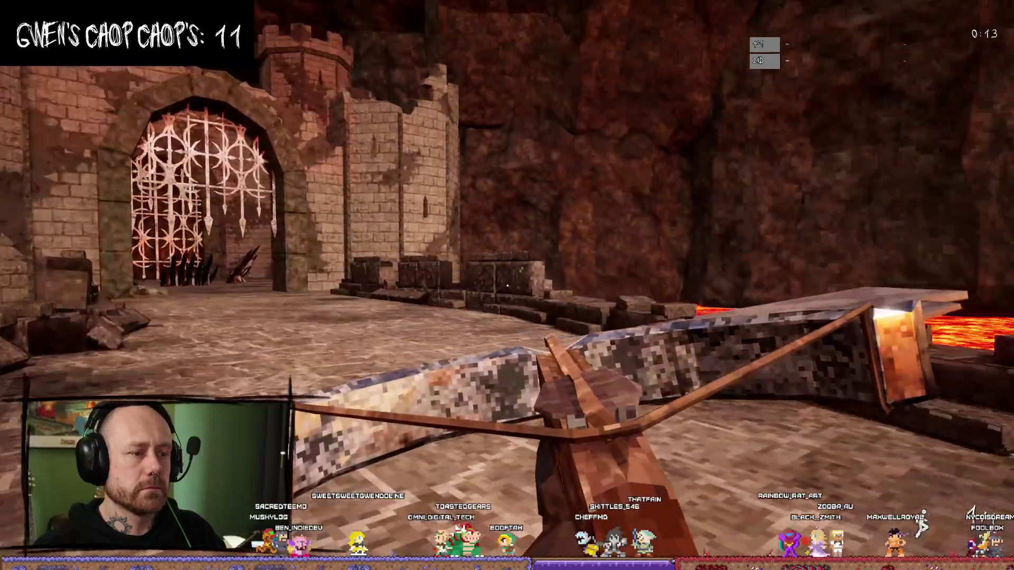
pyautogui.press('1')
pyautogui.press('w')
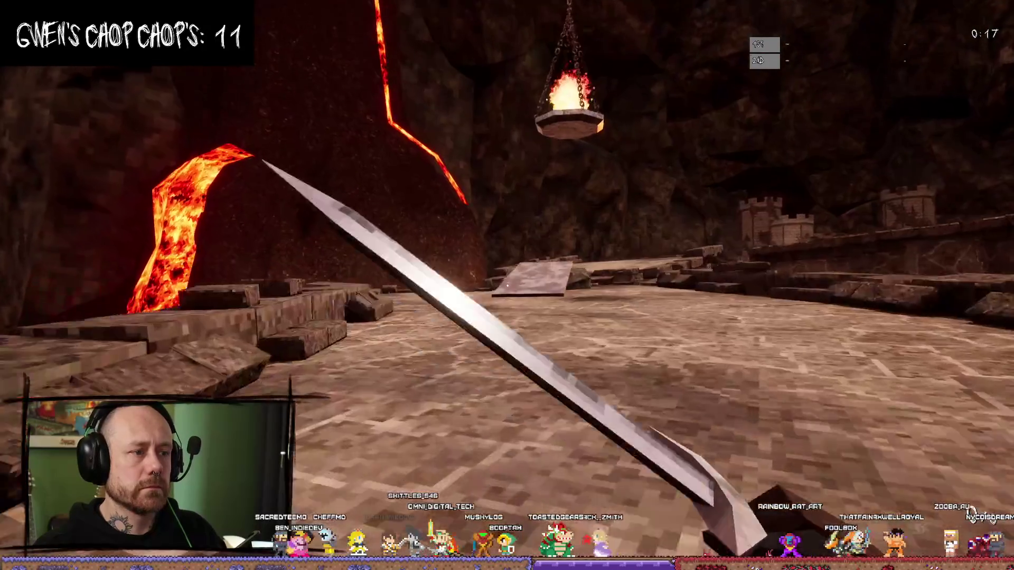
pyautogui.press('w')
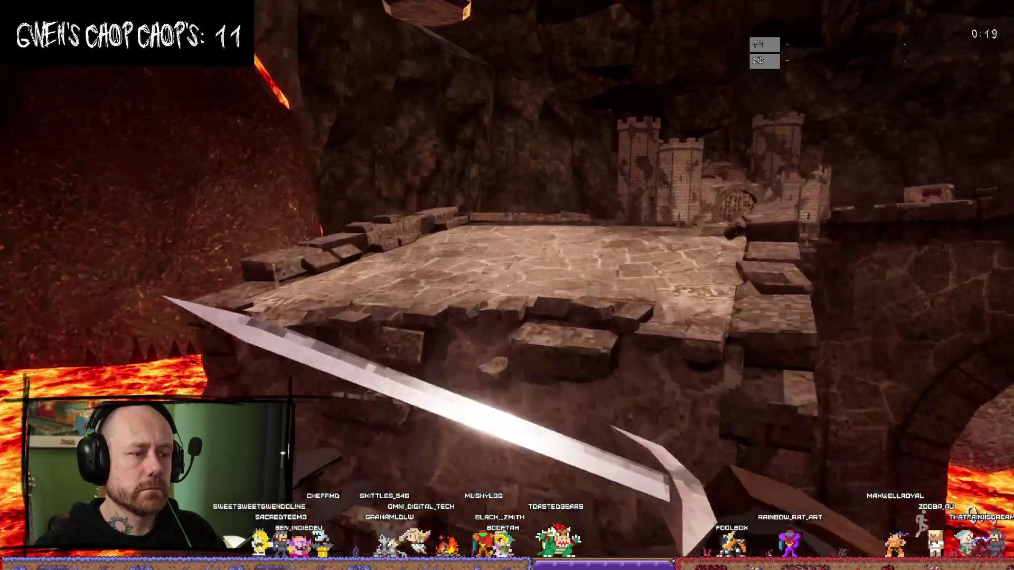
pyautogui.press('w')
pyautogui.press('w')
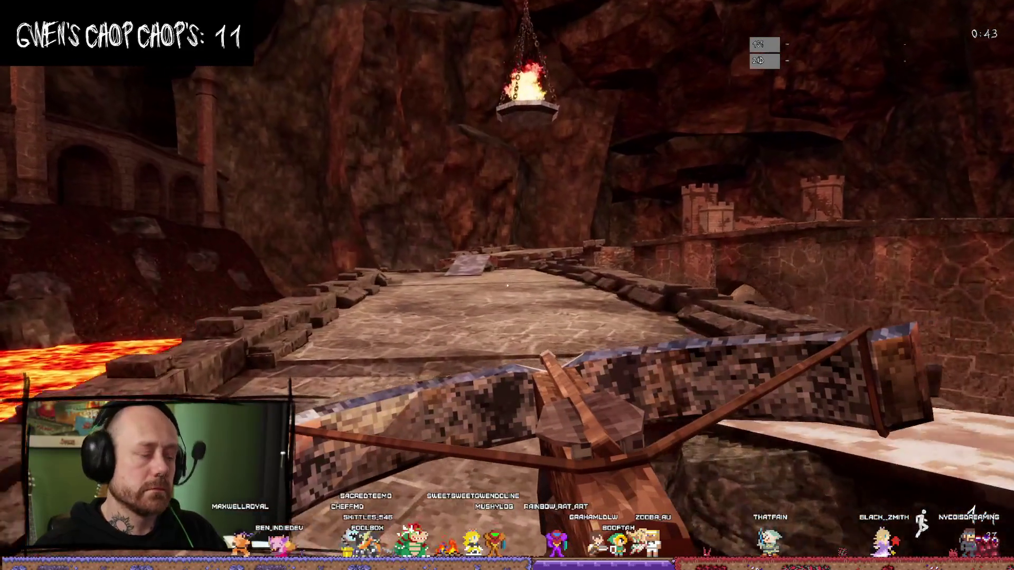
pyautogui.press('w')
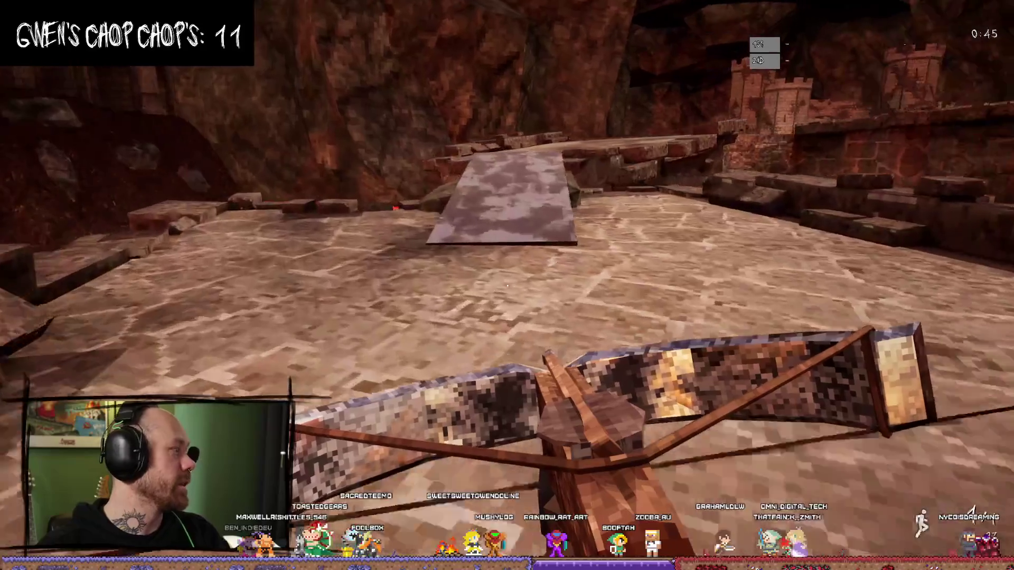
pyautogui.press('w')
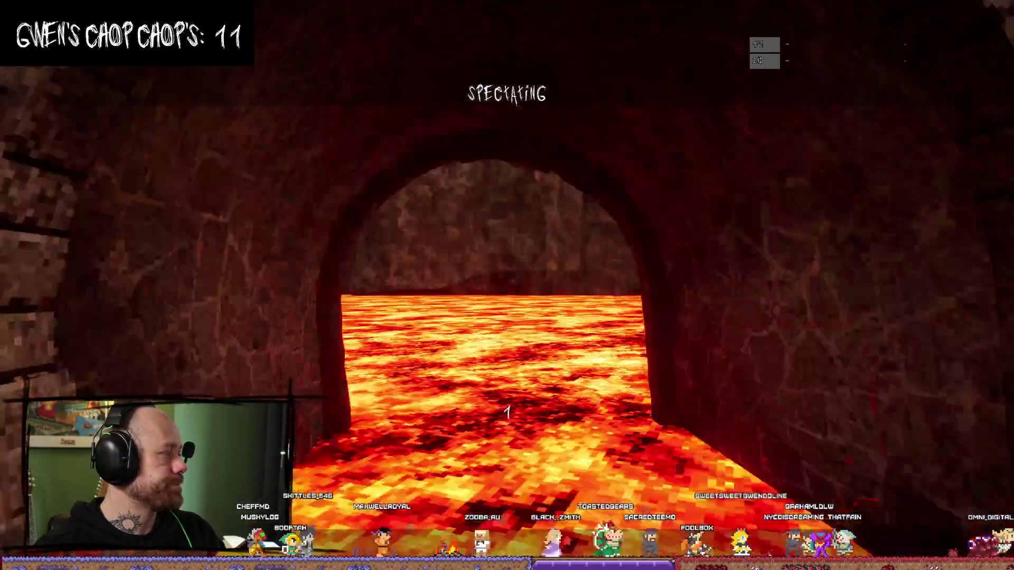
# Step: Respawn into the arena and walk off the stone bridge into the lava
pyautogui.click(507, 285)
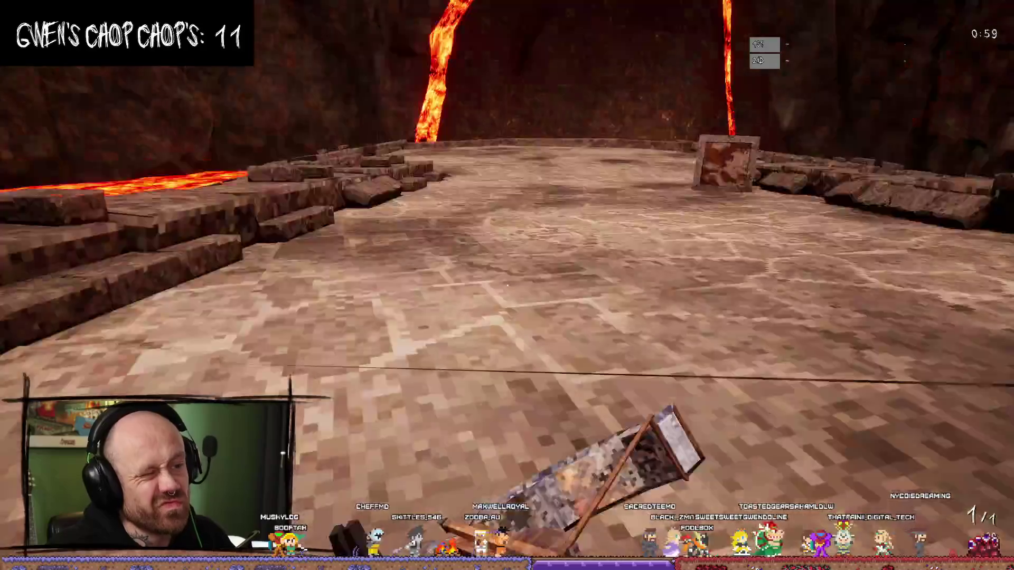
pyautogui.scroll(-1, 507, 285)
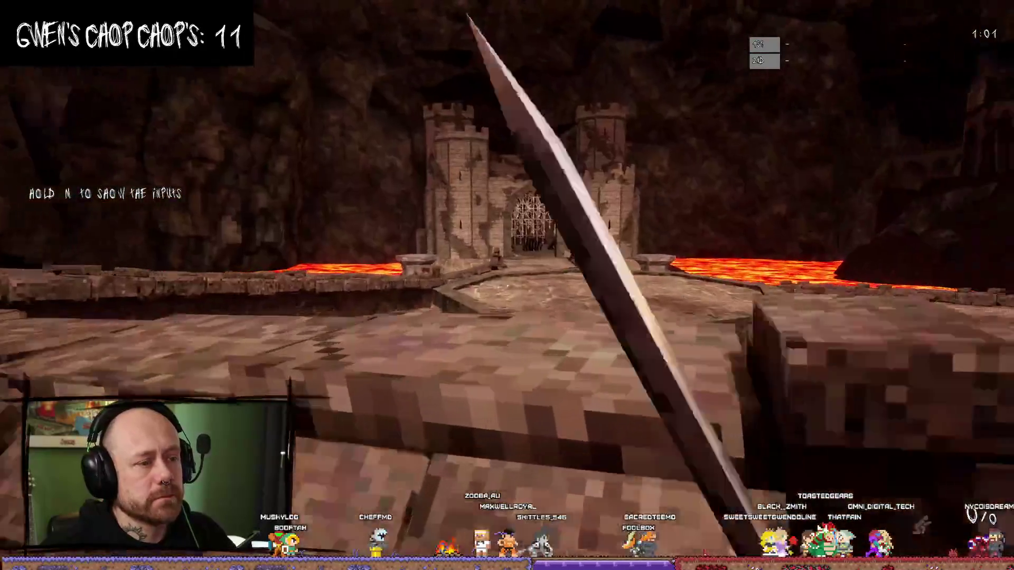
pyautogui.press('w')
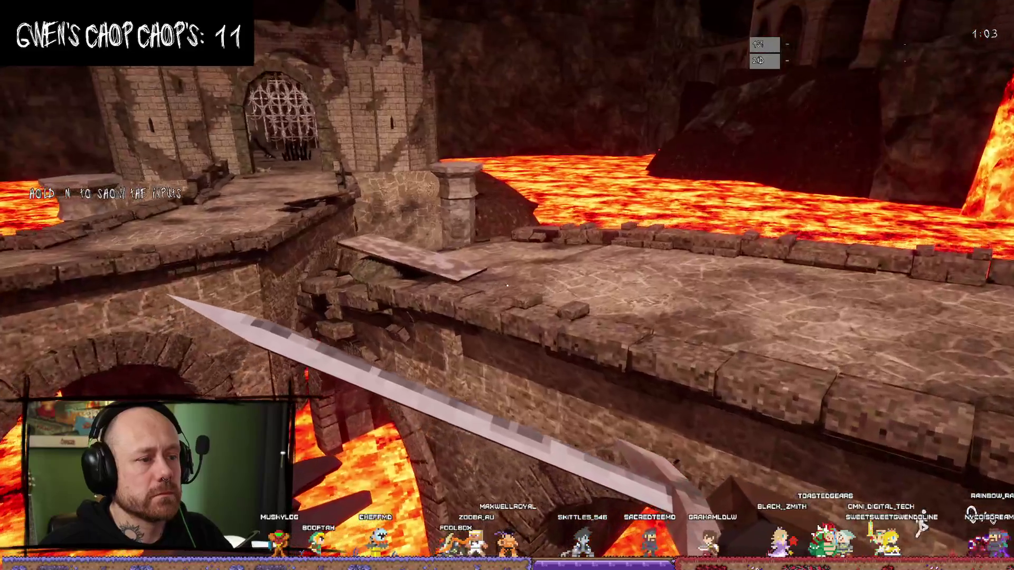
pyautogui.press('space')
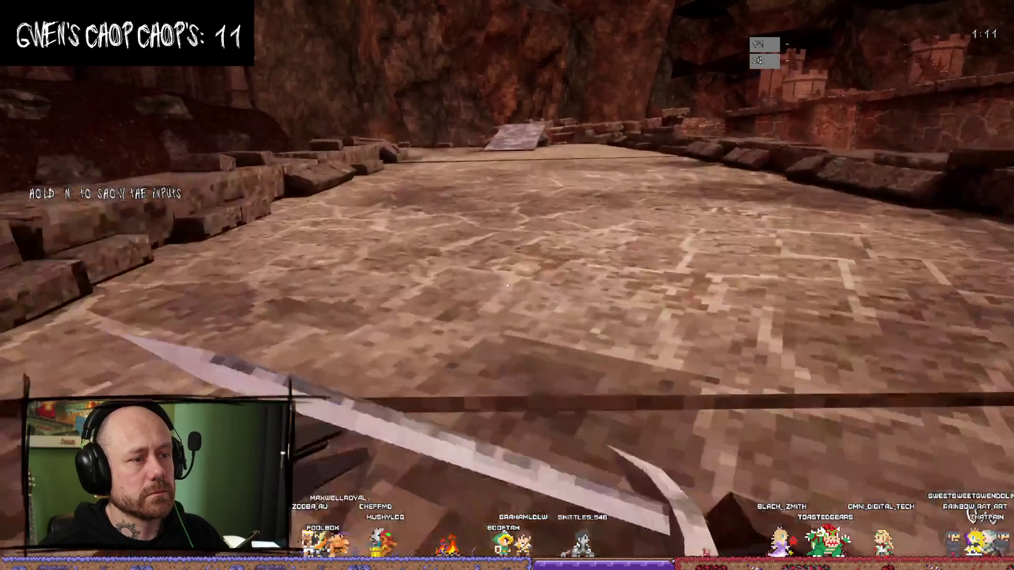
# Step: Cross the plank toward the castle gate and back onto it from the stone floor
pyautogui.press('w')
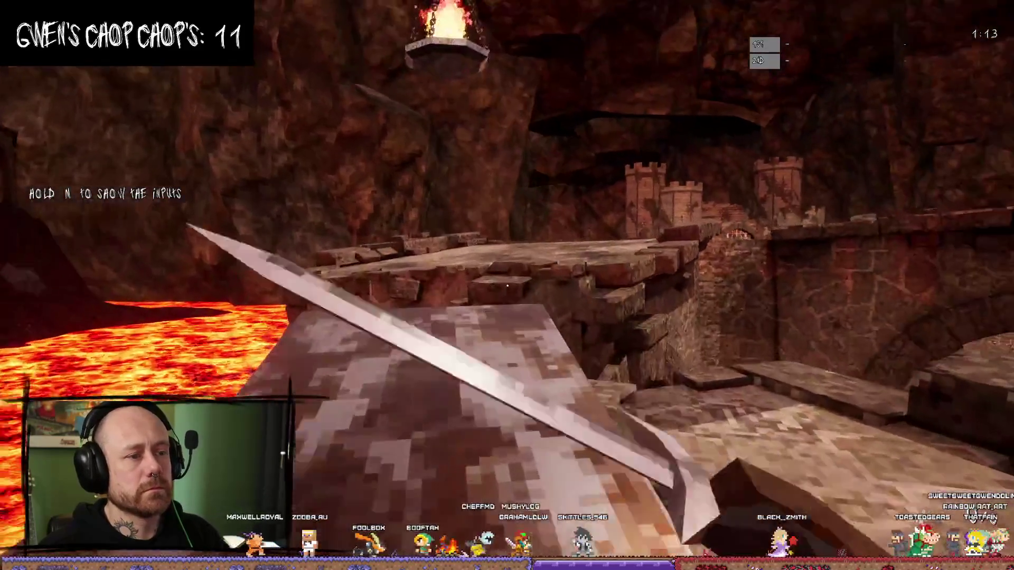
pyautogui.press('w')
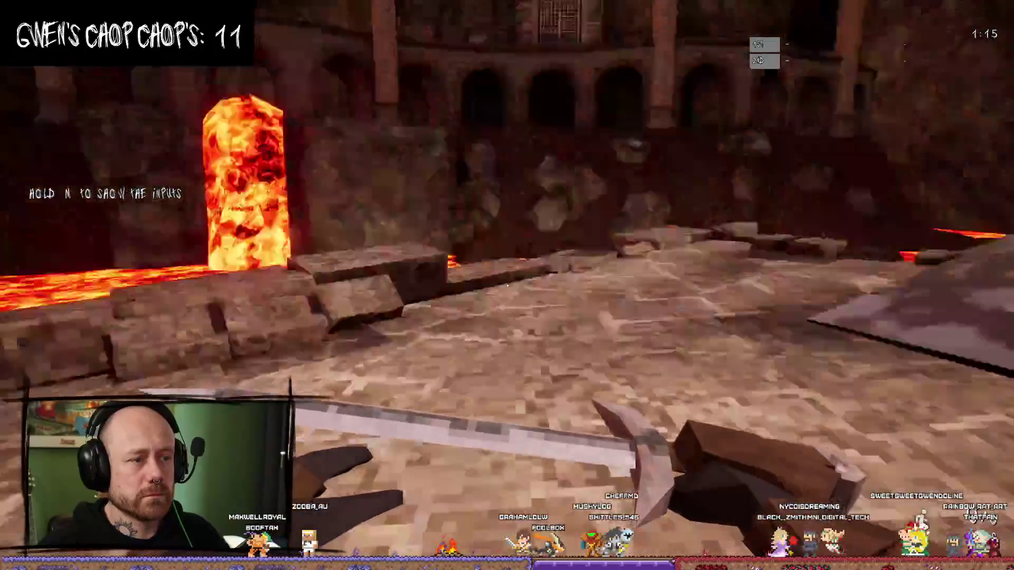
pyautogui.press('w')
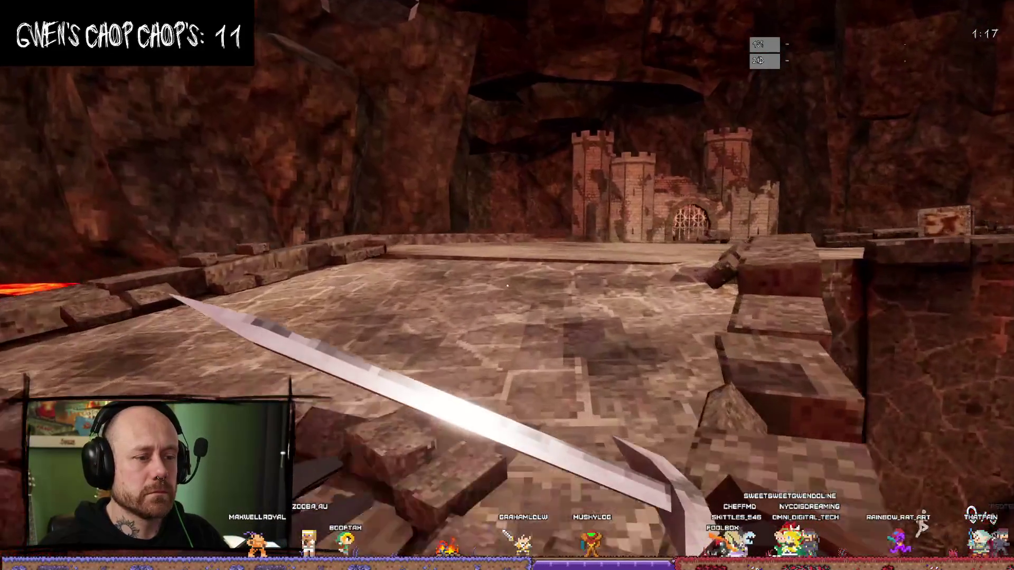
pyautogui.press('w')
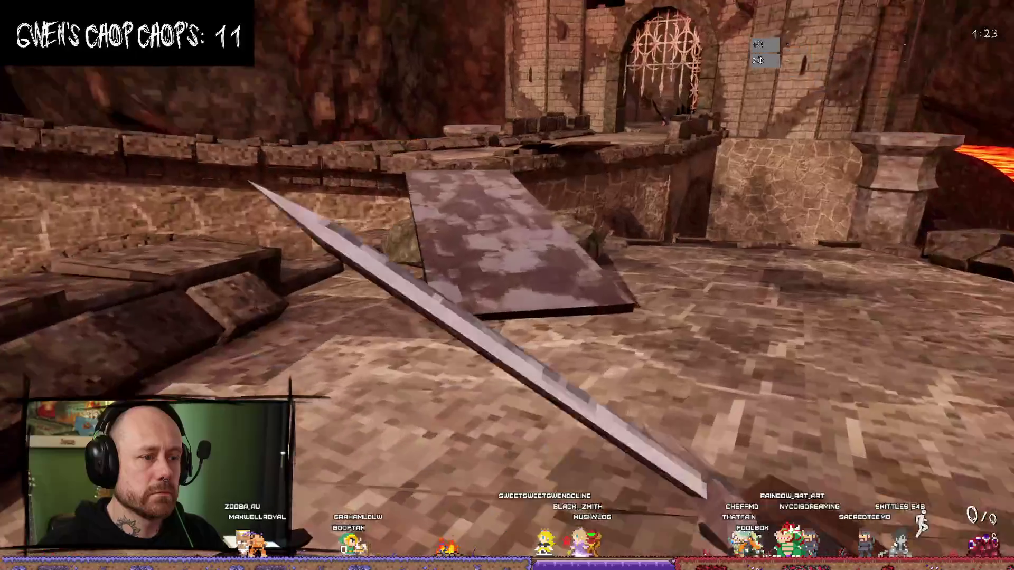
pyautogui.press('w')
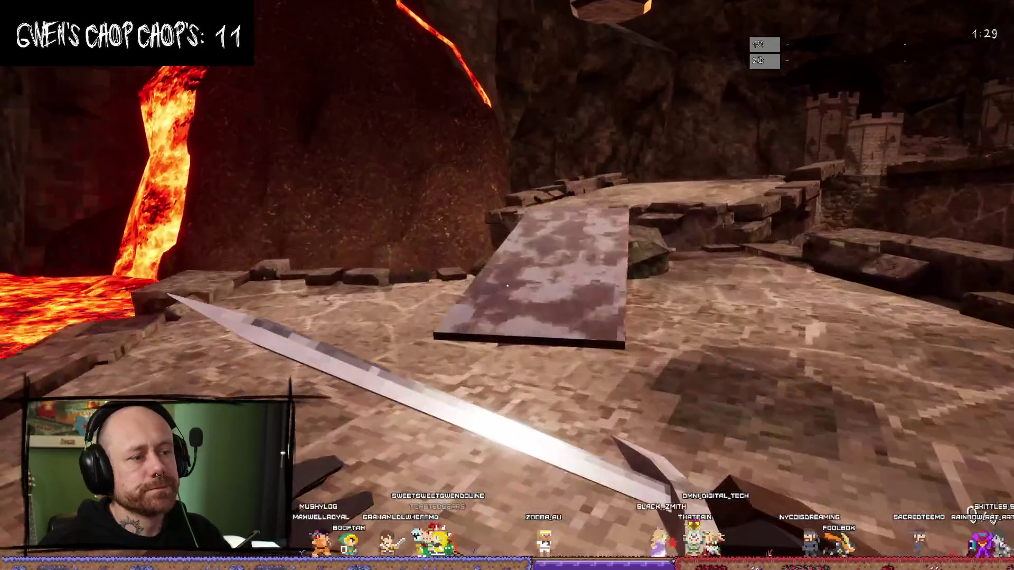
pyautogui.press('w')
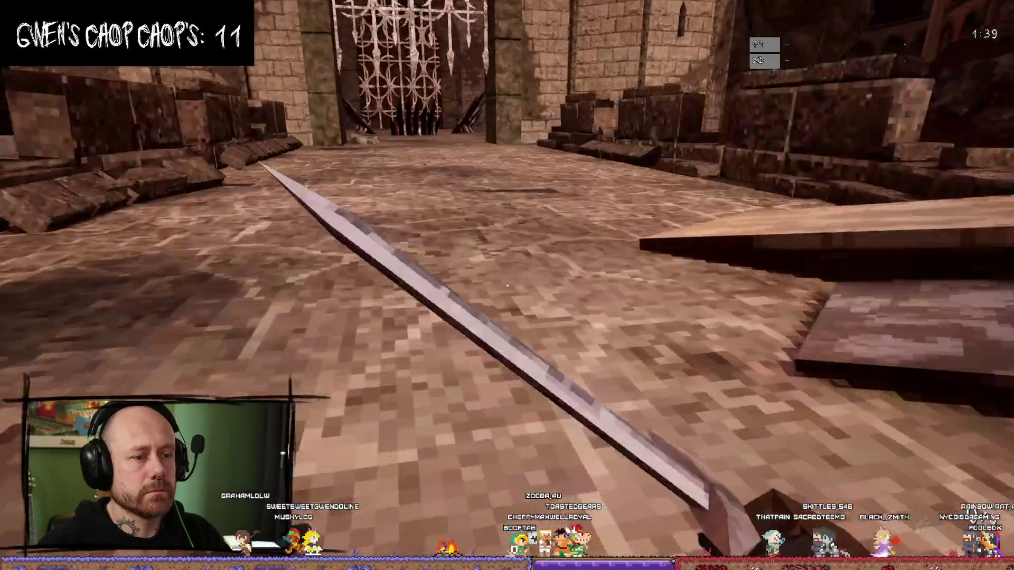
# Step: Swing the sword near the gate, walk through the spiked gate, then stop the play-test
pyautogui.click(507, 286)
pyautogui.press('w')
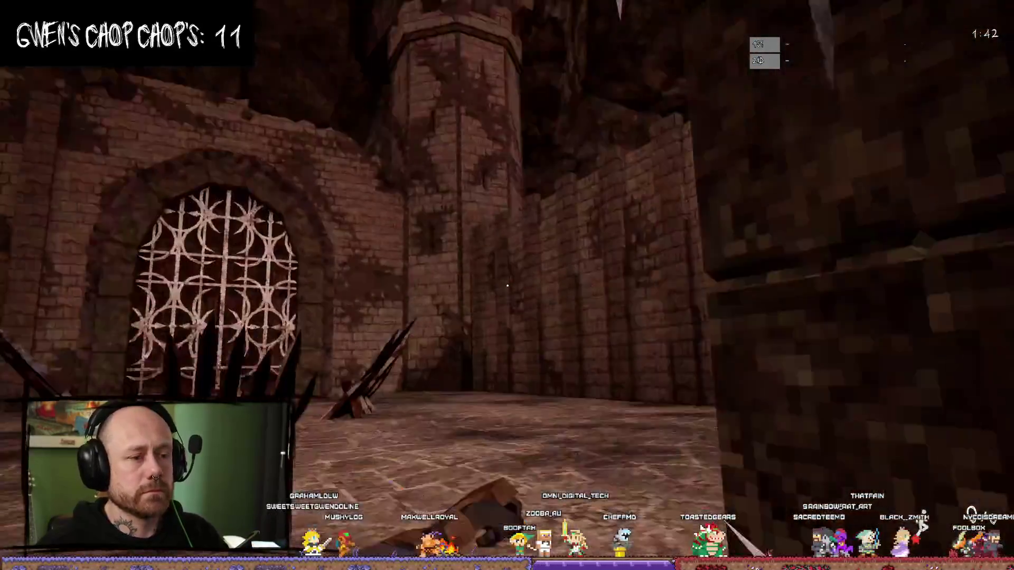
pyautogui.click(507, 286)
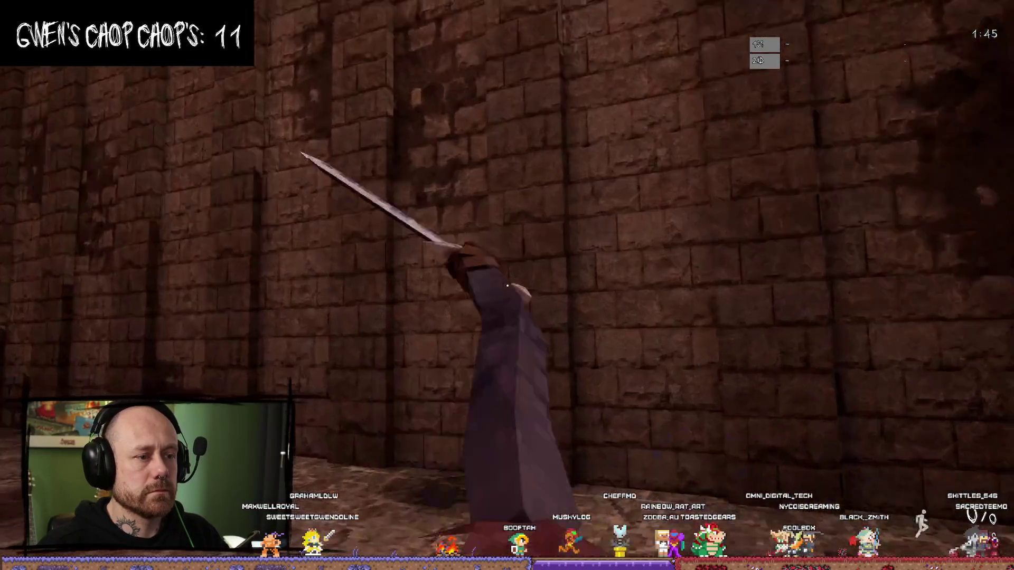
pyautogui.click(506, 286)
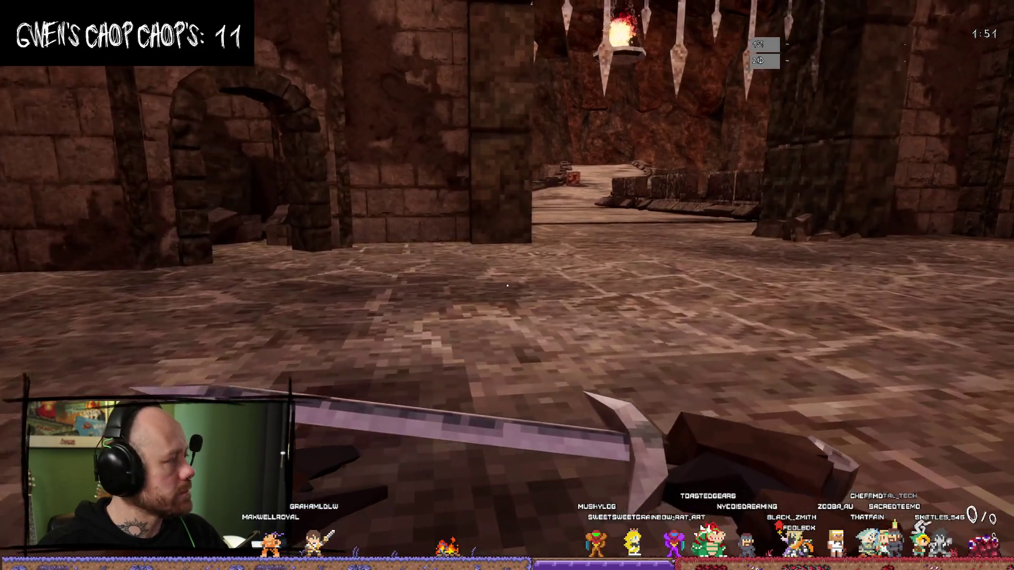
pyautogui.press('w')
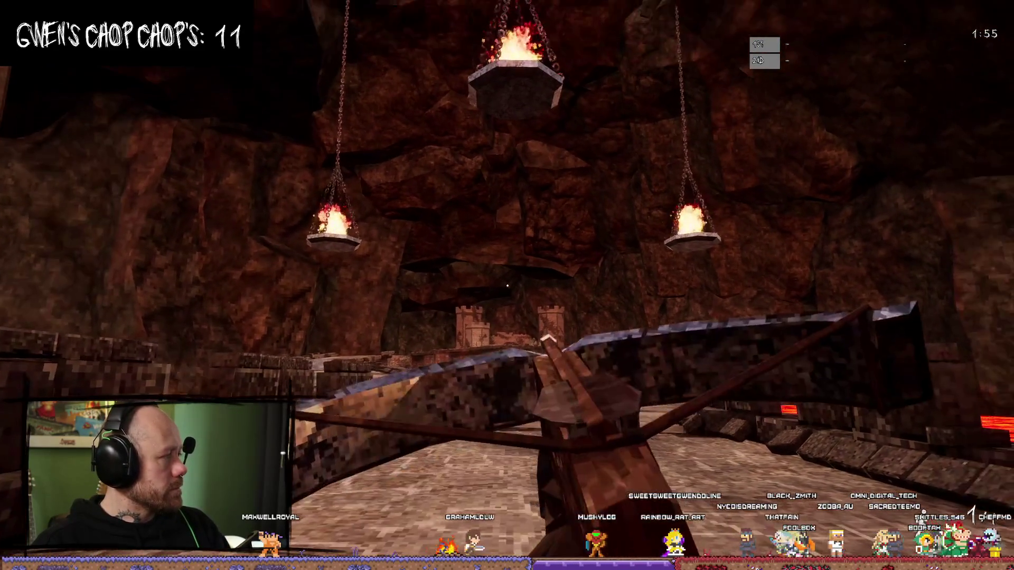
pyautogui.press('Escape')
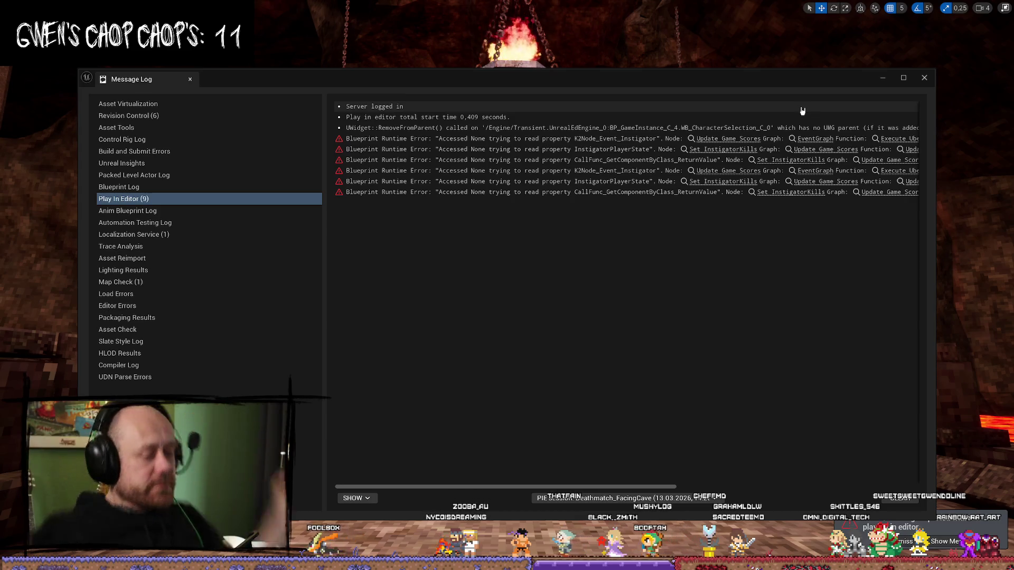
# Step: Dismiss the Message Log listing the Update Game Scores runtime errors
pyautogui.click(923, 78)
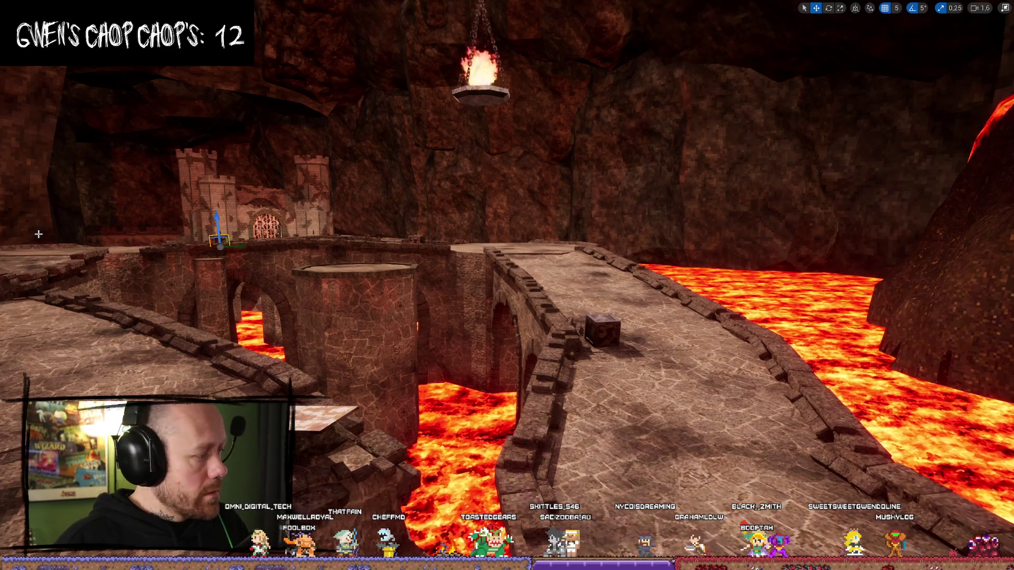
# Step: Toggle the Content Drawer with Ctrl+Space and exit immersive mode with F11
pyautogui.moveTo(657, 292); pyautogui.dragTo(657, 275)
pyautogui.hotkey('ctrl', 'space')
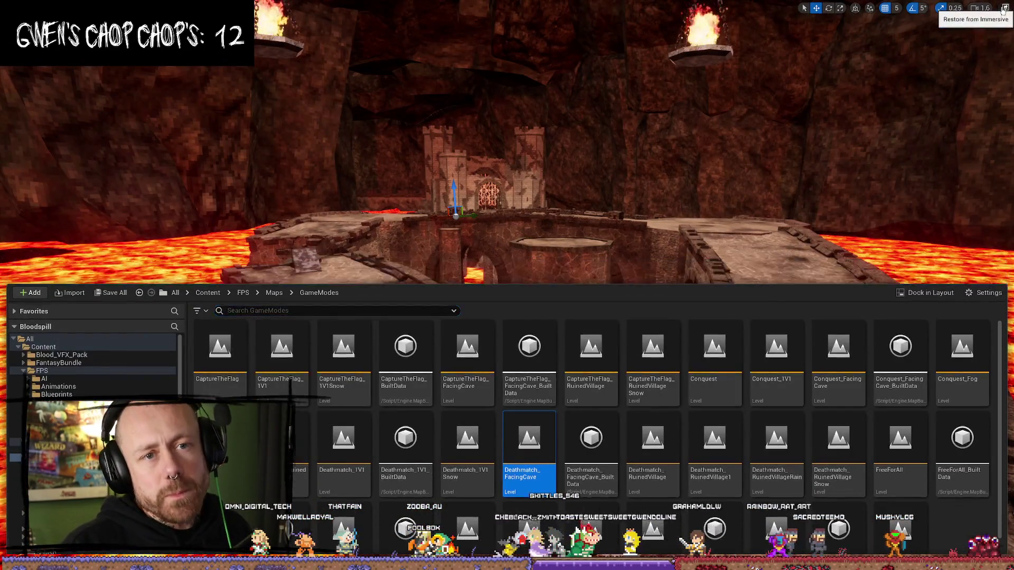
pyautogui.press('F11')
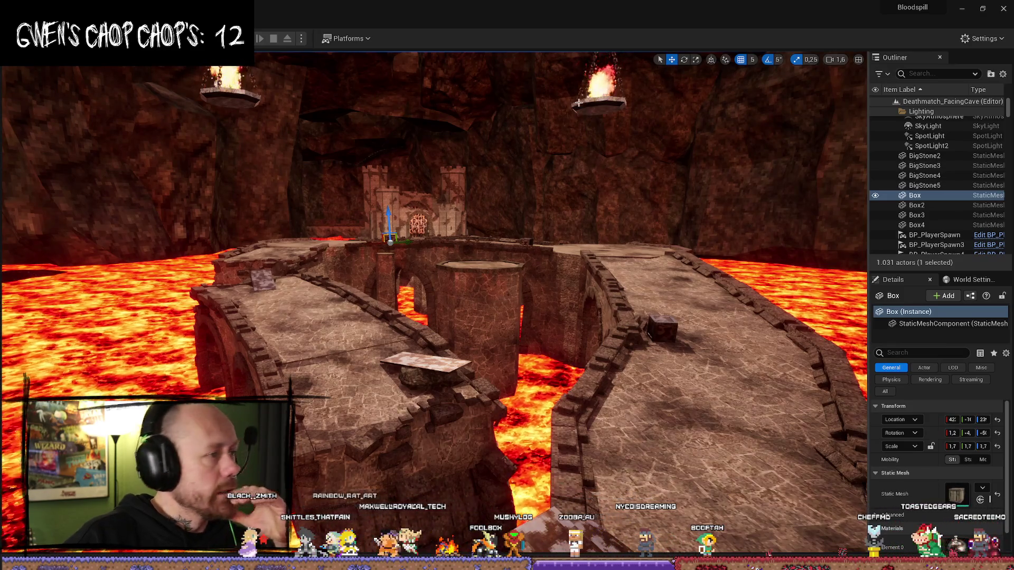
# Step: Fly the viewport toward the pillars and start a new play-test
pyautogui.scroll(2, 565, 160)
pyautogui.press('w')
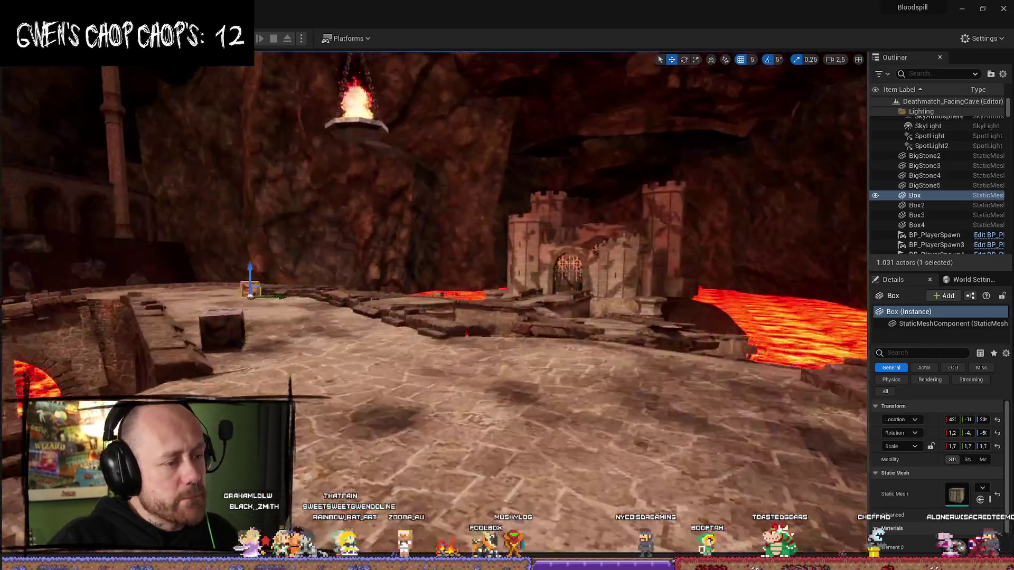
pyautogui.moveTo(565, 160); pyautogui.dragTo(401, 169)
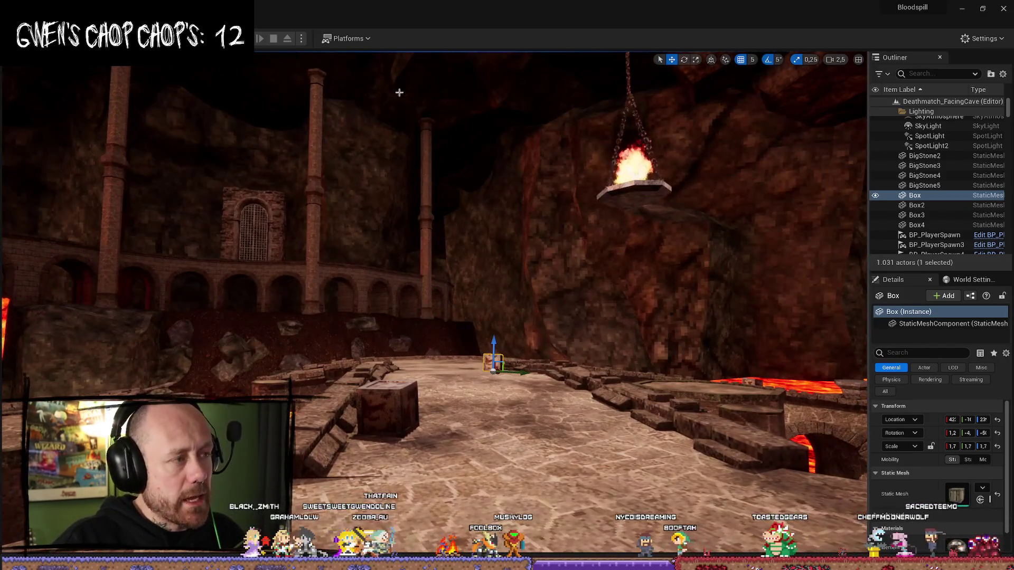
pyautogui.click(265, 37)
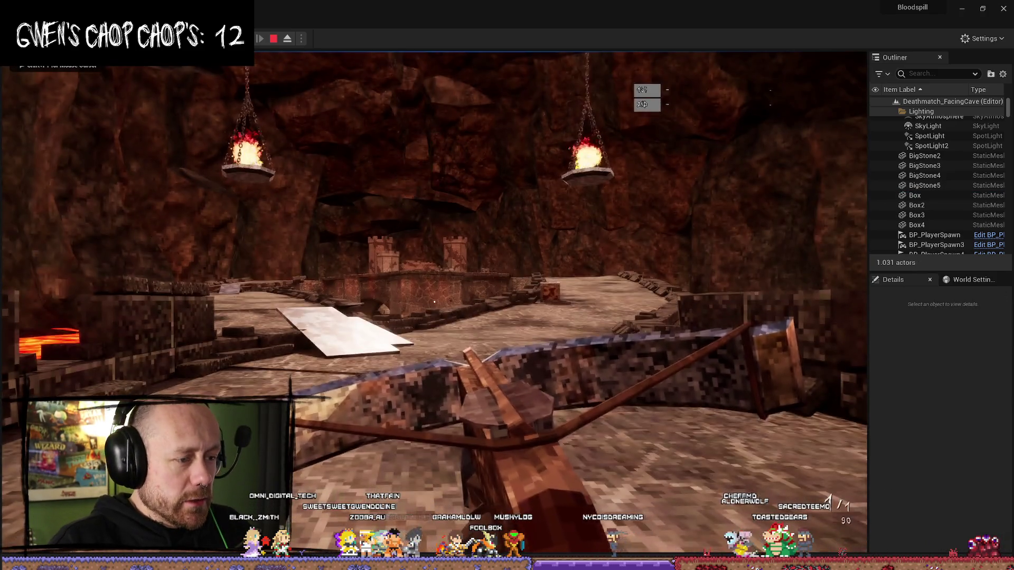
# Step: Move briefly in the running play-test, then stop it to return to editing
pyautogui.press('w')
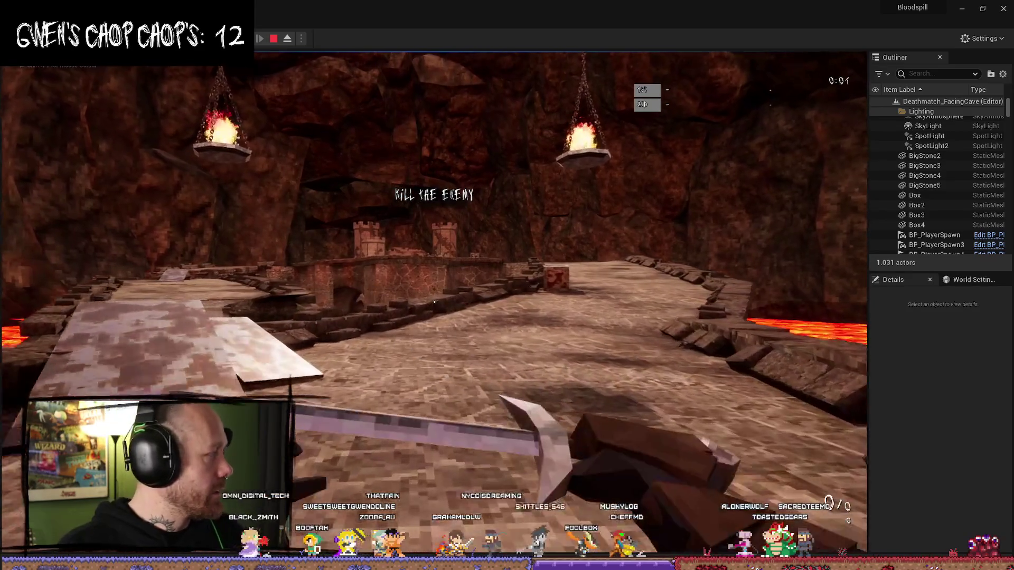
pyautogui.hotkey('shift', 'F1')
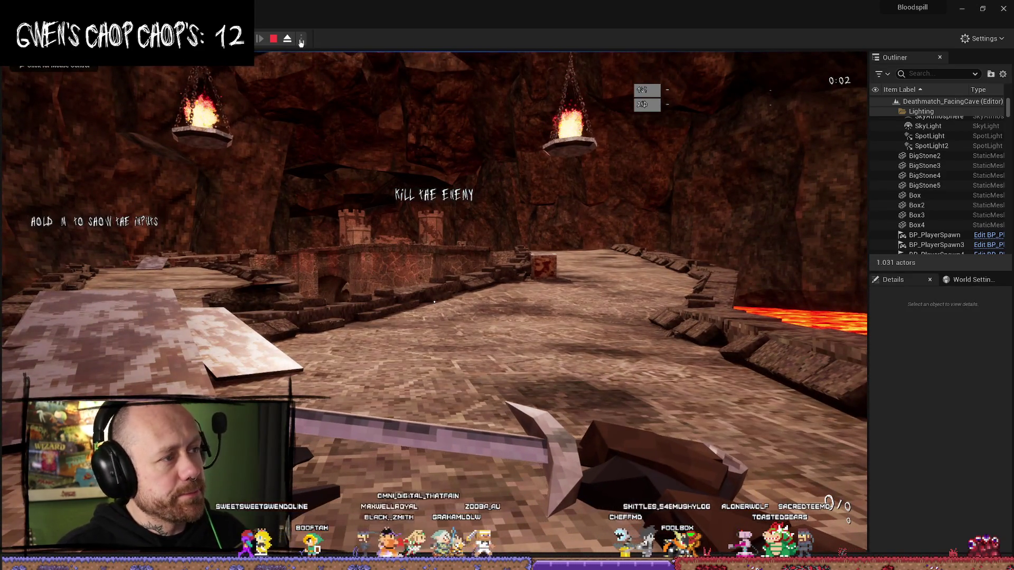
pyautogui.click(273, 38)
# Step: Set Number of Players to 2, launch the play-test and close the Client 1 preview window
pyautogui.click(301, 39)
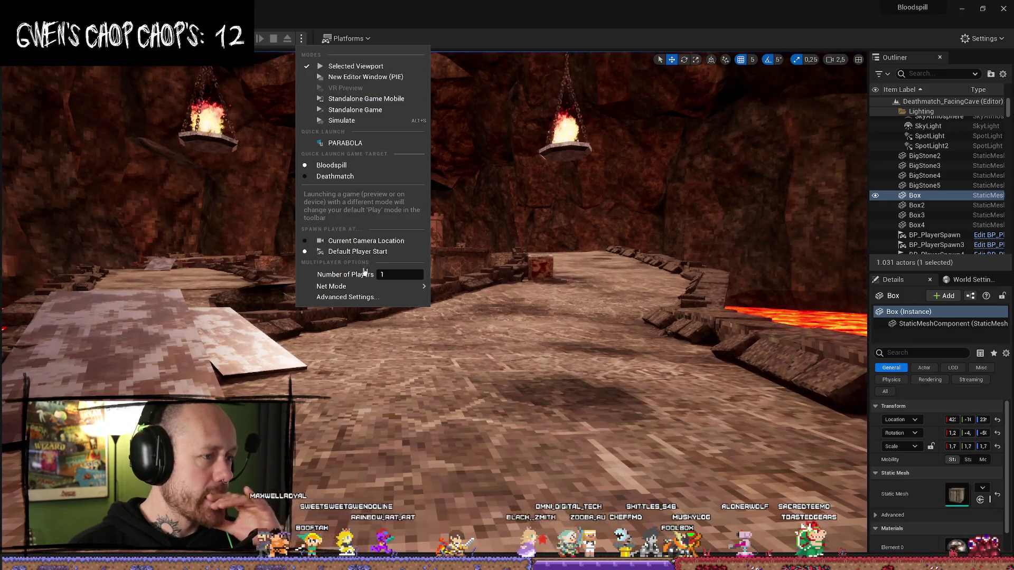
pyautogui.click(391, 274)
pyautogui.write('2')
pyautogui.press('Return')
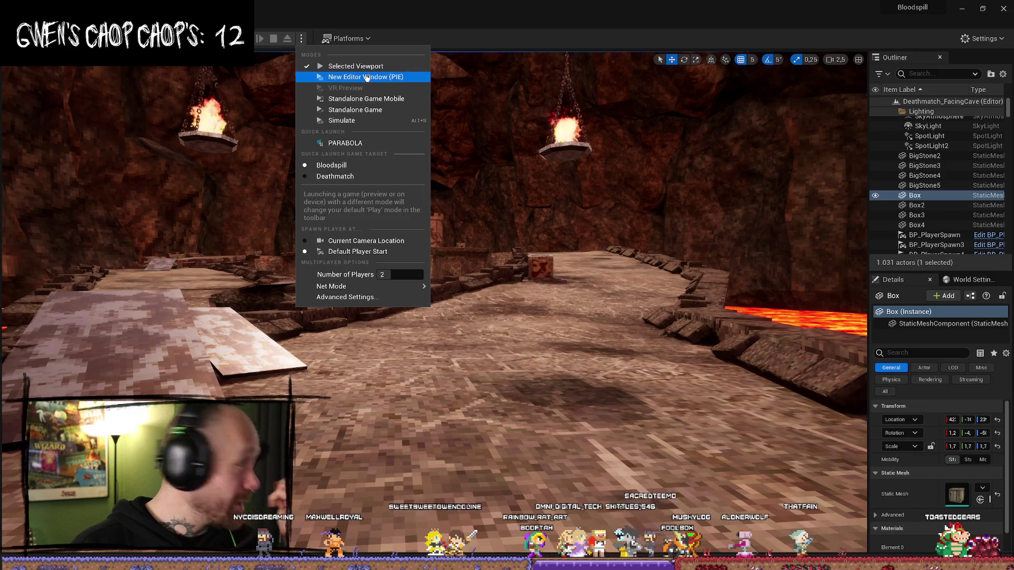
pyautogui.hotkey('alt', 'p')
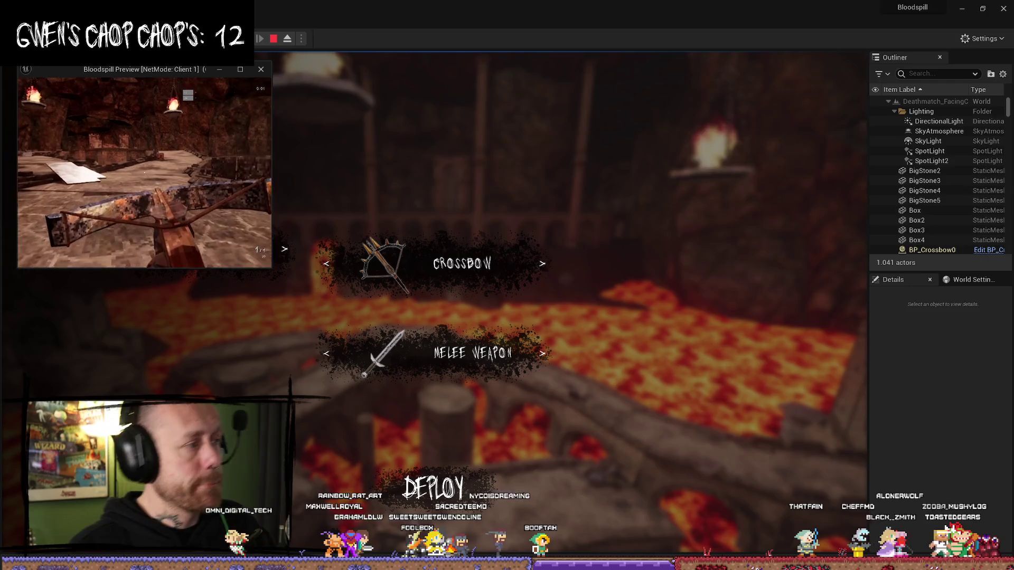
pyautogui.click(374, 259)
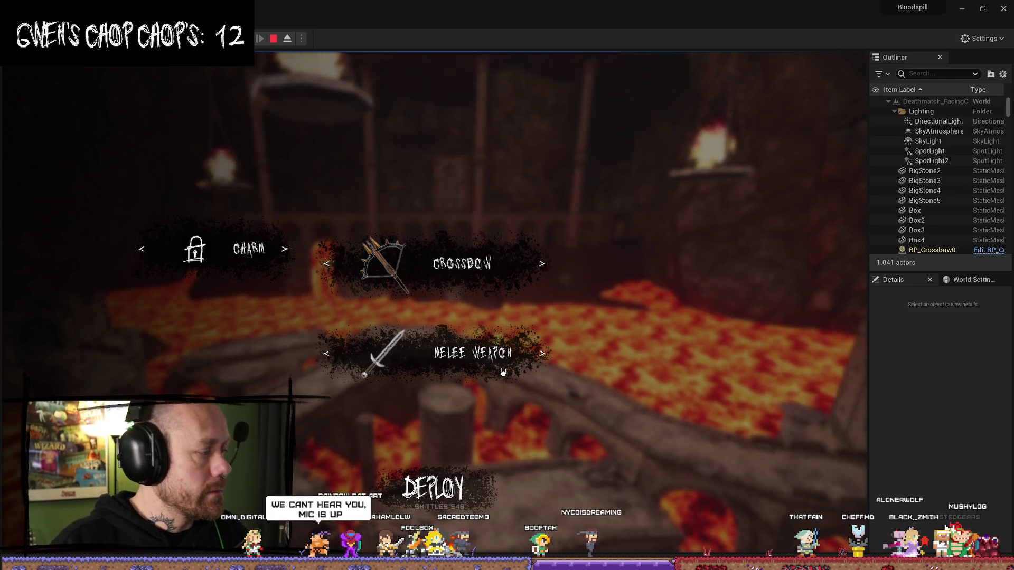
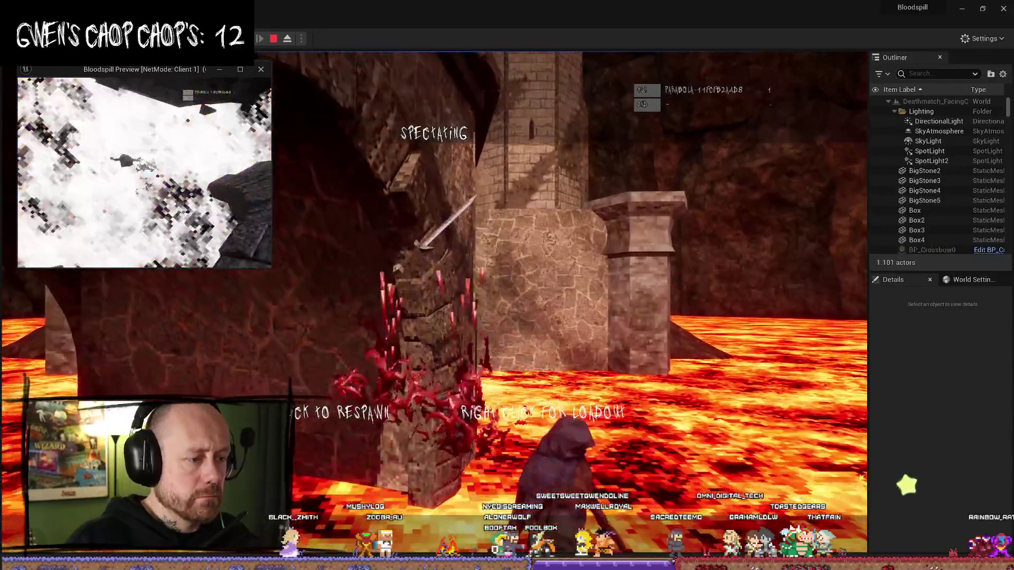
# Step: Stop the play-in-editor session and dismiss the runtime error Message Log
pyautogui.press('Escape')
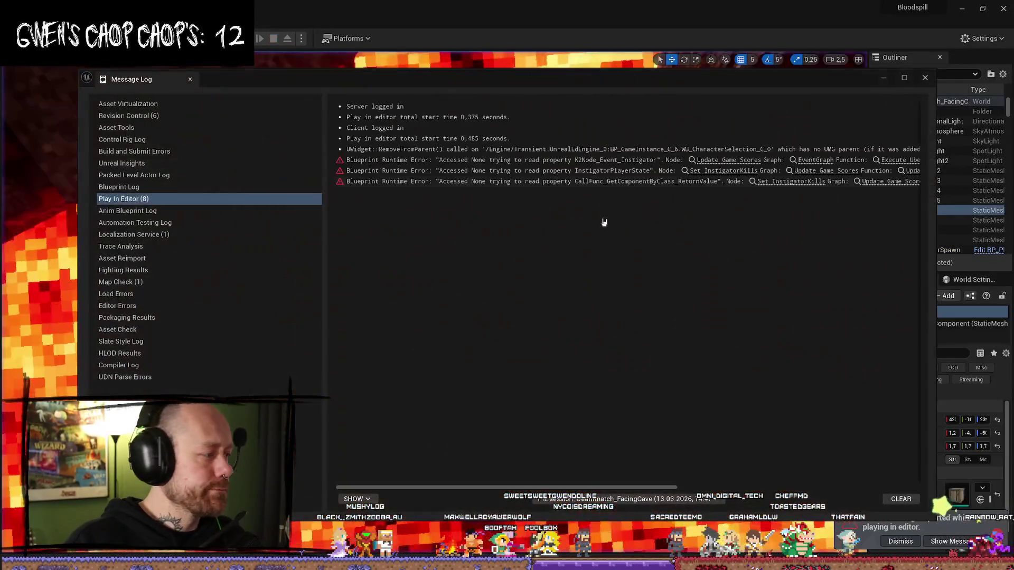
pyautogui.click(924, 77)
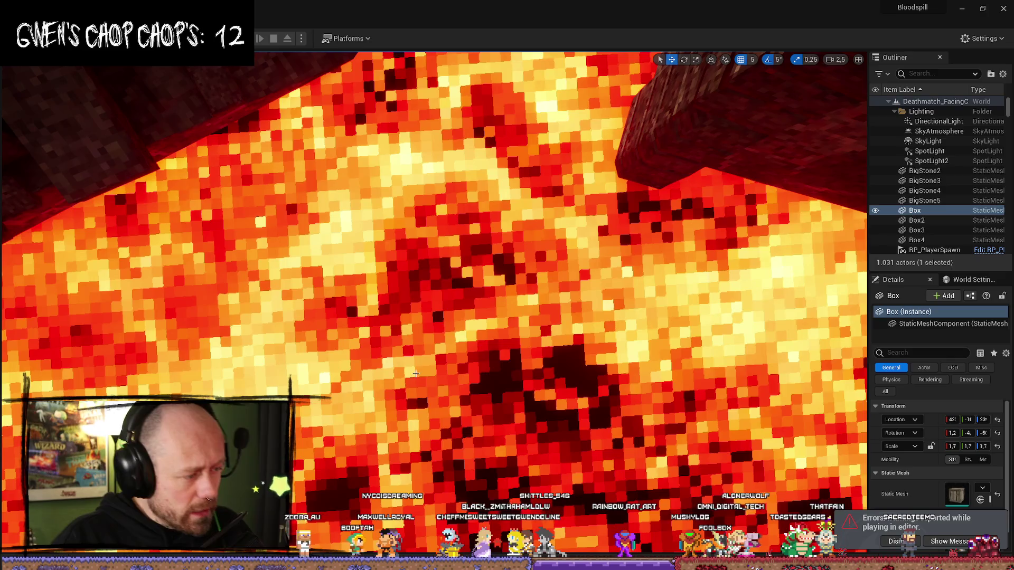
pyautogui.scroll(-5, 416, 374)
pyautogui.hotkey('ctrl', 'space')
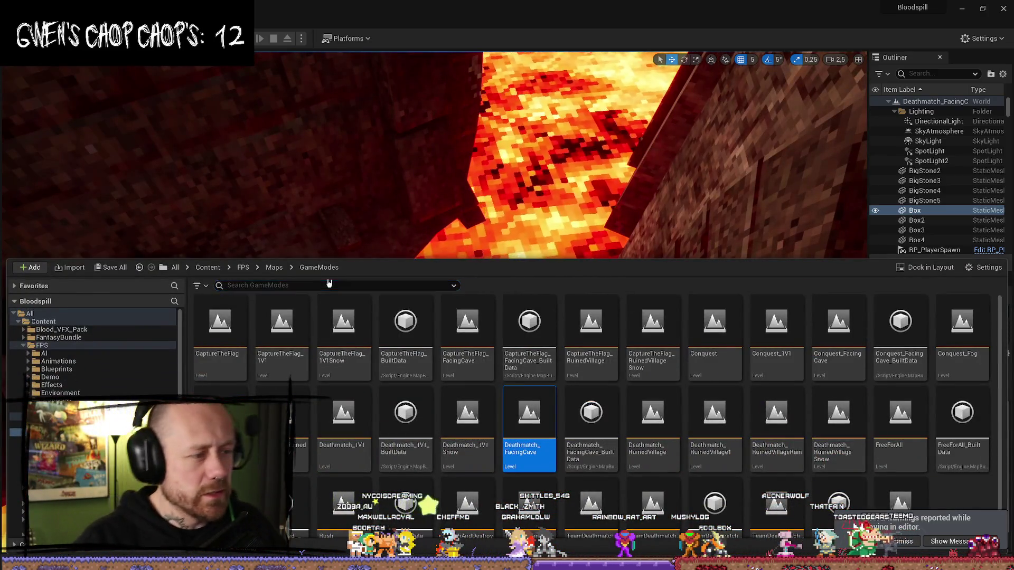
# Step: Search the Content folder for 'charac' and open the BP_PlayerCharacter blueprint
pyautogui.click(274, 267)
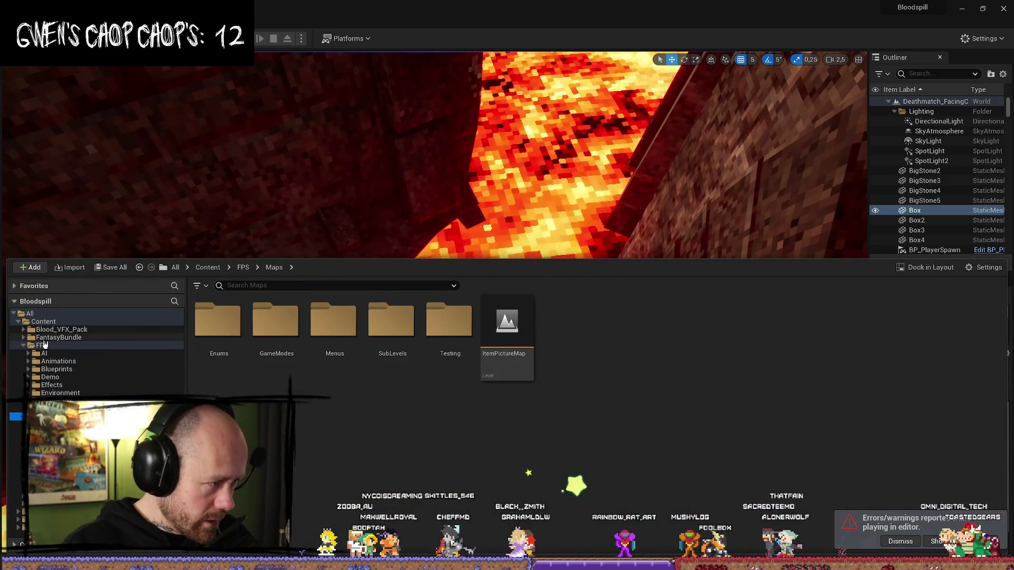
pyautogui.click(43, 345)
pyautogui.click(61, 328)
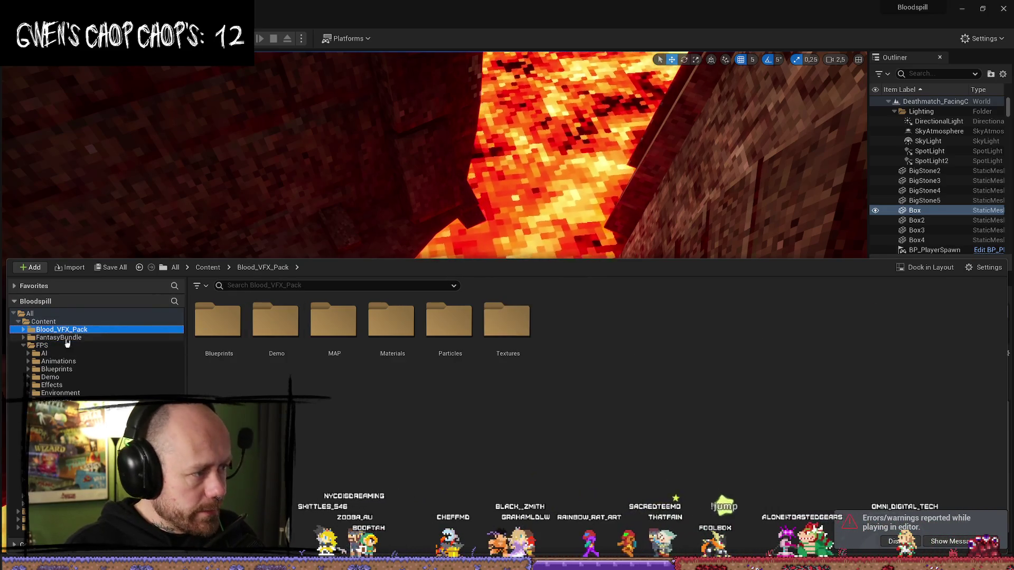
pyautogui.click(43, 321)
pyautogui.click(295, 286)
pyautogui.write('chara')
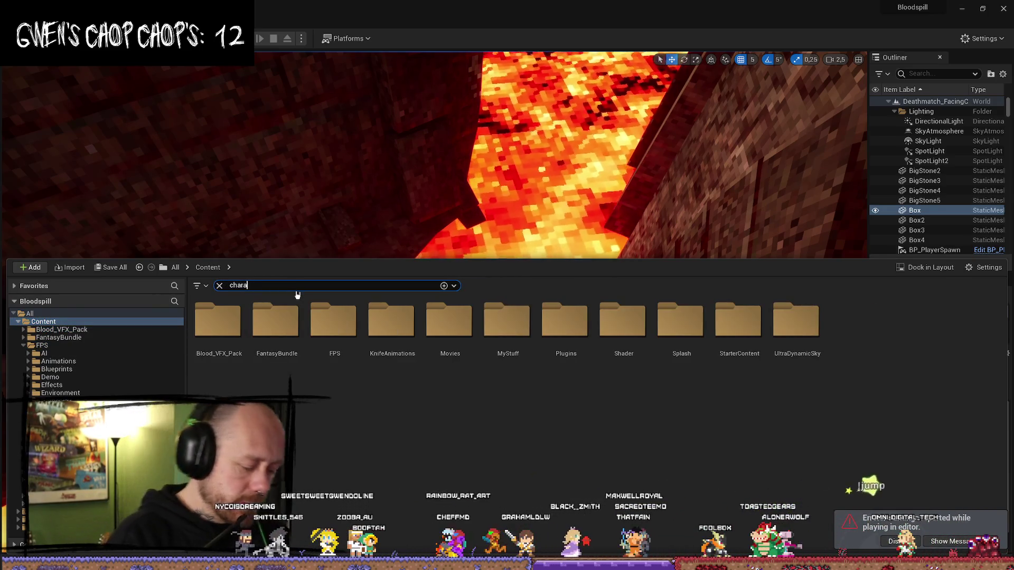
pyautogui.write('ce')
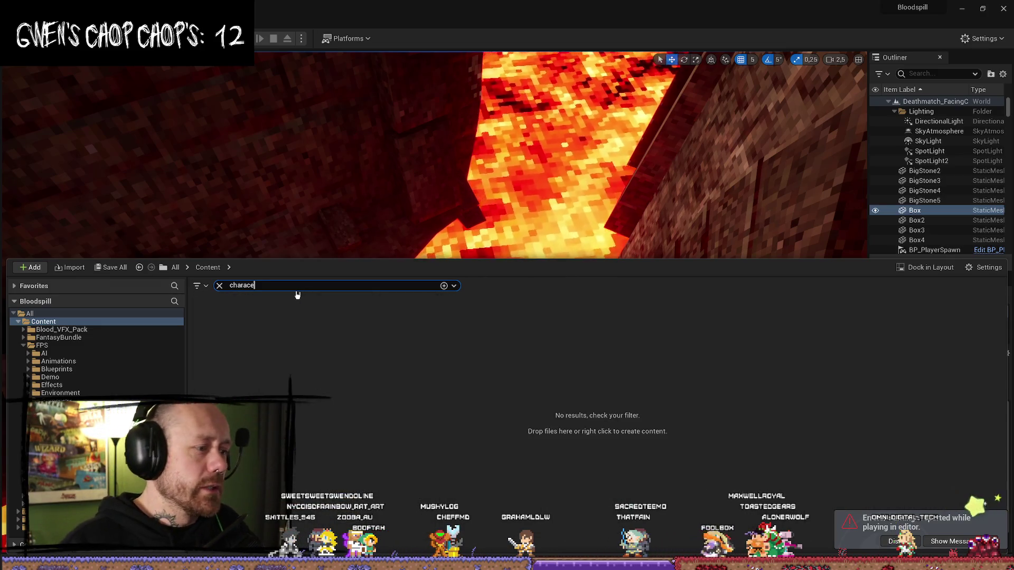
pyautogui.press('BackSpace')
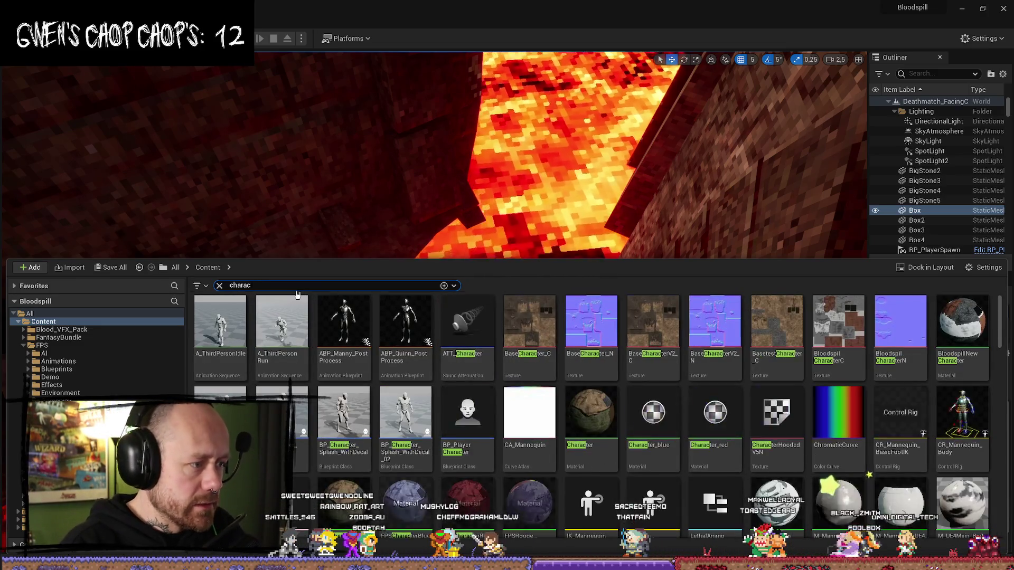
pyautogui.doubleClick(475, 432)
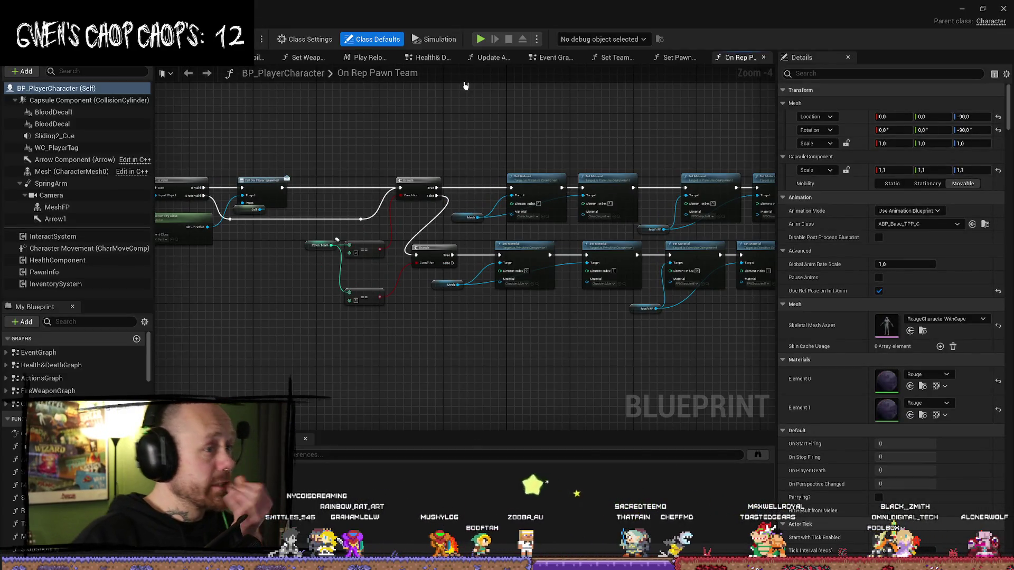
# Step: Inspect Update Arms Visibility's FPP/TPP mesh Set Owner No See and Update Weapon Visibility nodes
pyautogui.click(493, 57)
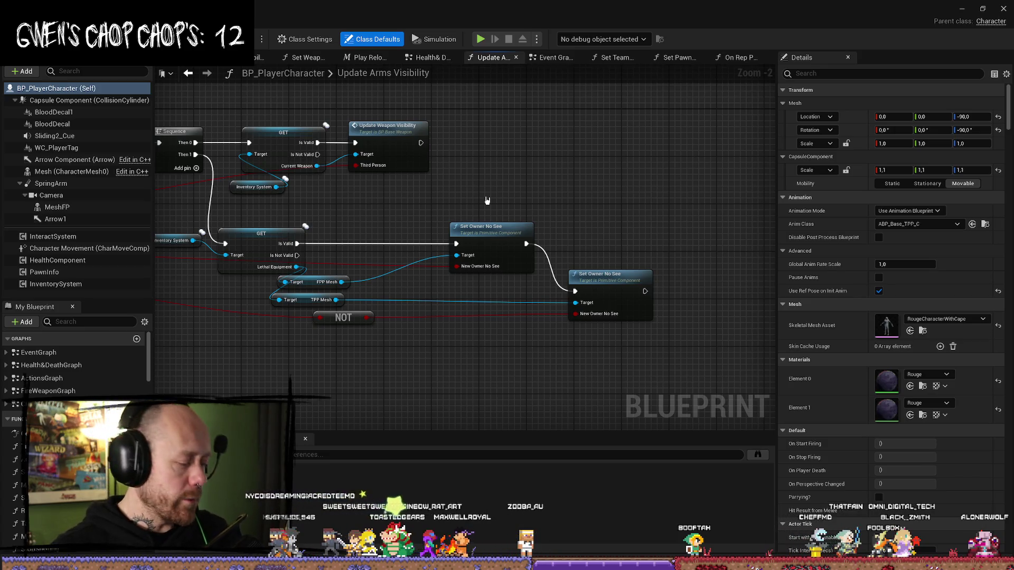
pyautogui.scroll(-2, 498, 178)
pyautogui.moveTo(287, 204); pyautogui.dragTo(537, 270)
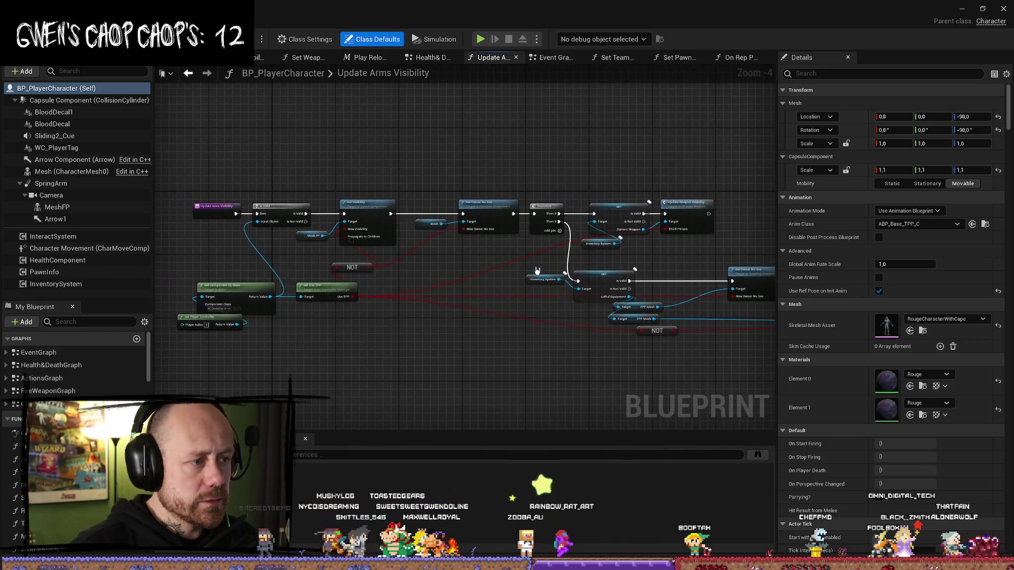
pyautogui.moveTo(179, 198); pyautogui.dragTo(274, 201)
pyautogui.scroll(3, 275, 202)
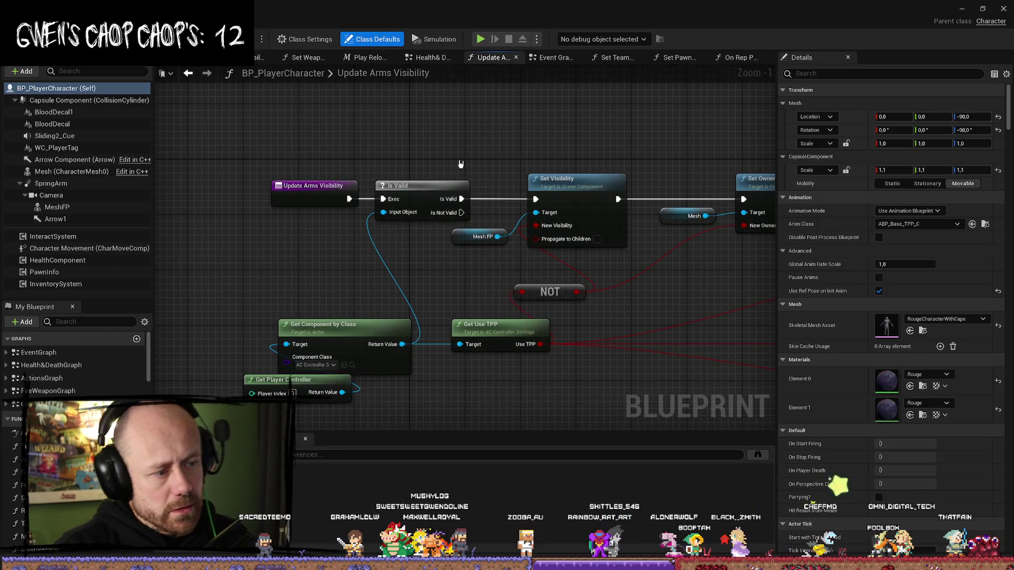
pyautogui.moveTo(572, 177)
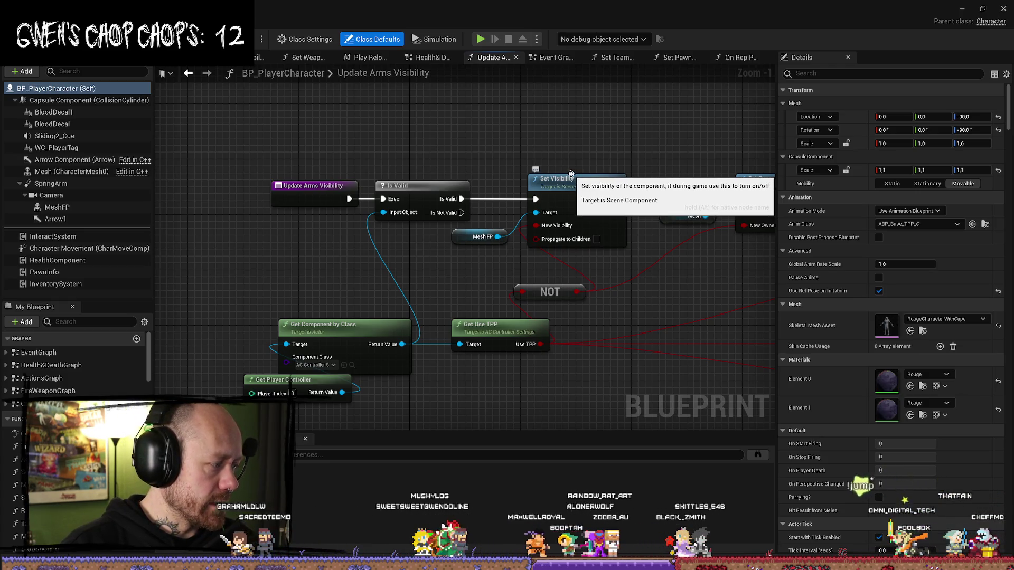
pyautogui.scroll(-3, 565, 184)
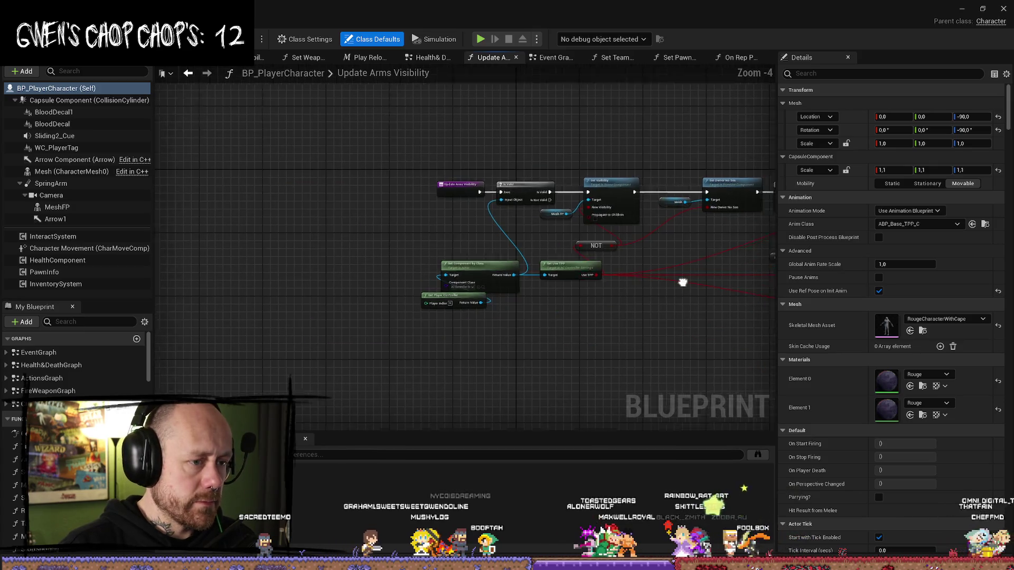
pyautogui.scroll(4, 474, 223)
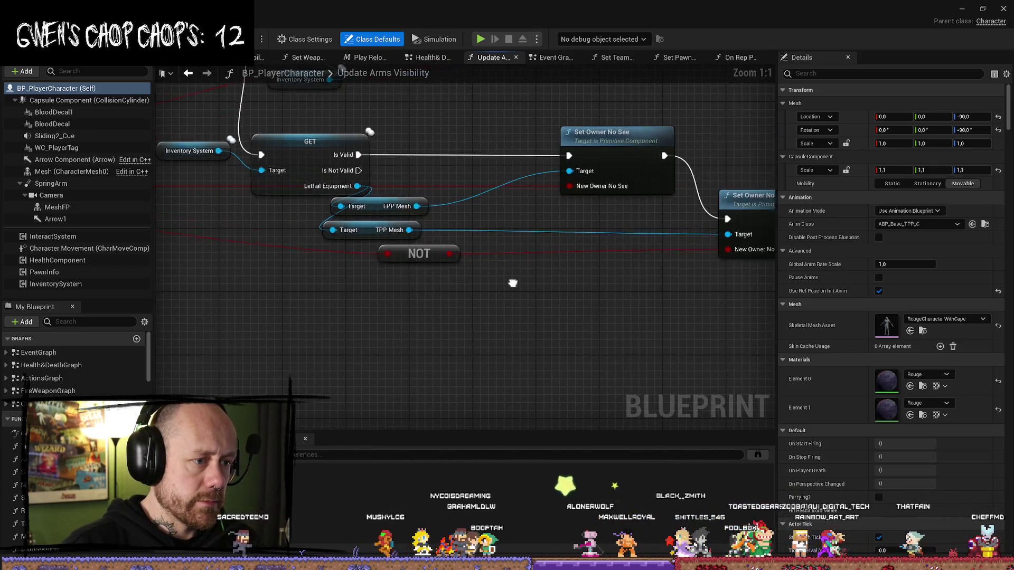
pyautogui.moveTo(598, 316); pyautogui.dragTo(656, 282)
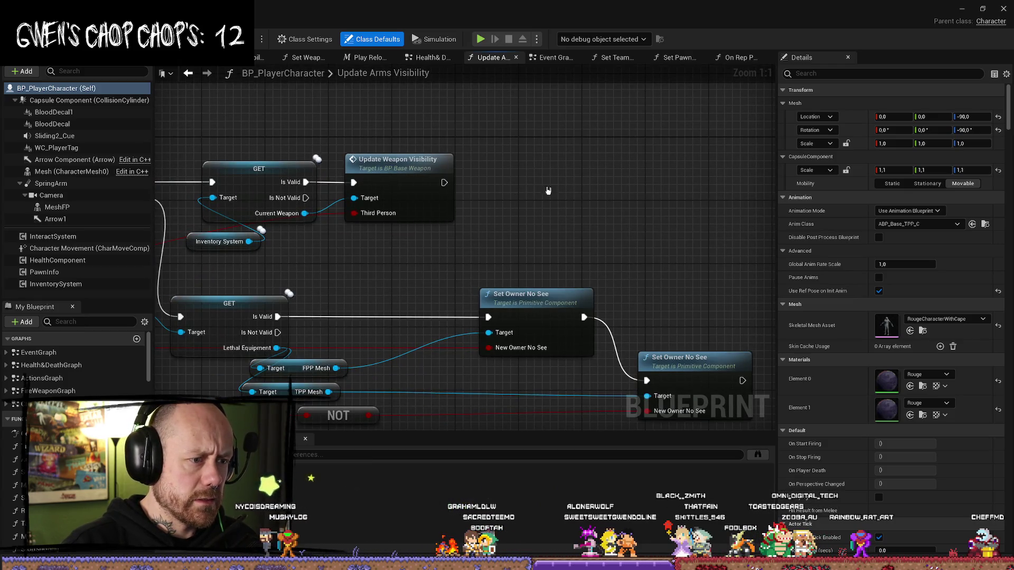
pyautogui.moveTo(640, 192)
pyautogui.mouseDown()
pyautogui.moveTo(607, 179)
pyautogui.moveTo(626, 148)
pyautogui.mouseUp()
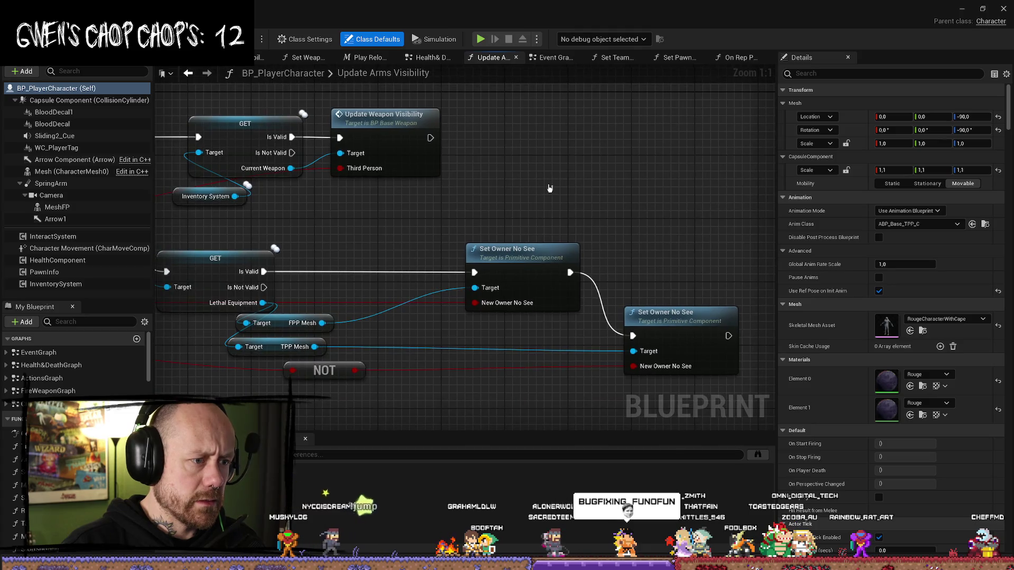
# Step: Open Update Weapon Visibility in BP_BaseWeapon and trace its Set Visibility, Hide Bolt and Branch nodes
pyautogui.doubleClick(375, 121)
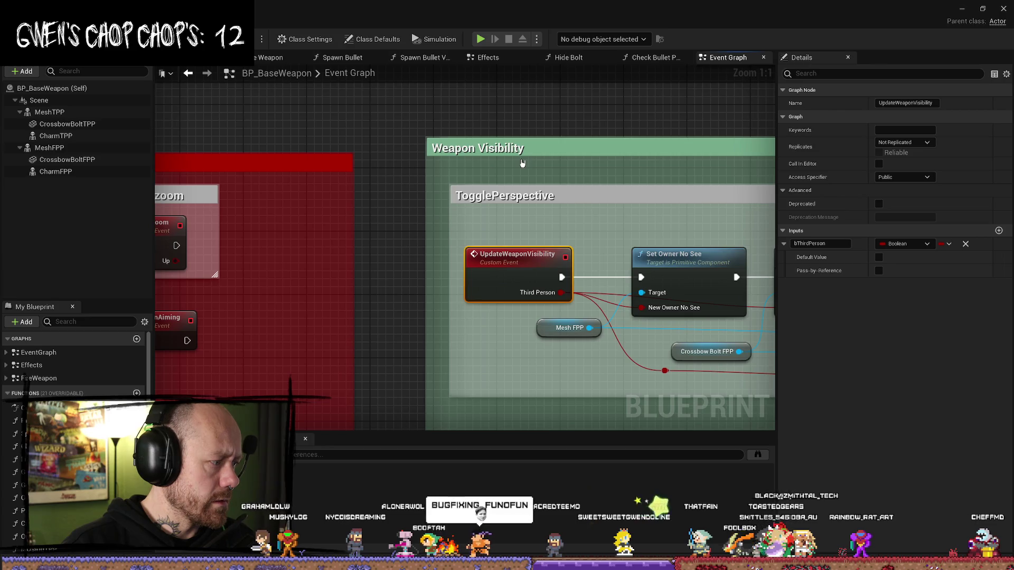
pyautogui.scroll(-3, 522, 163)
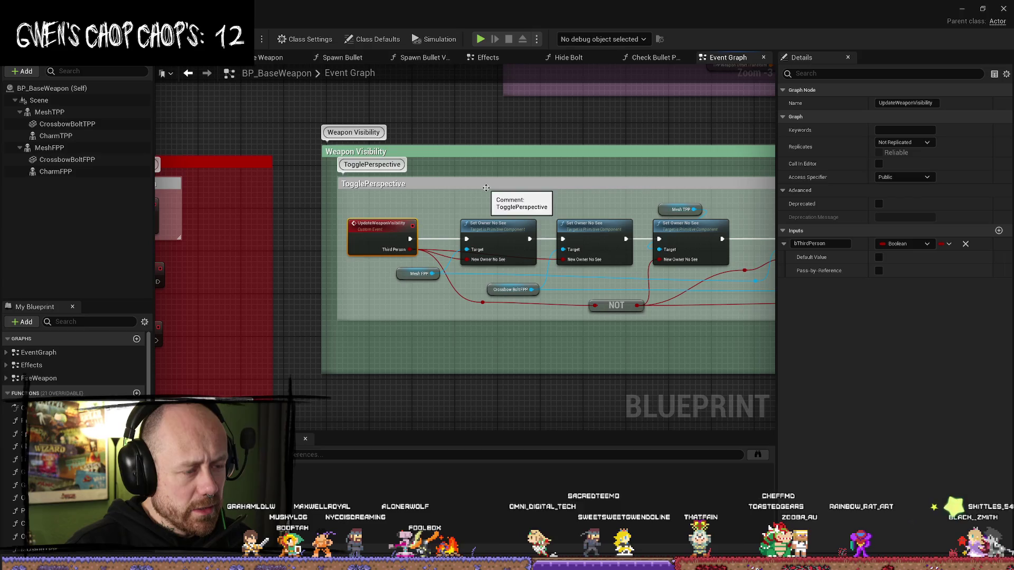
pyautogui.moveTo(486, 188); pyautogui.dragTo(392, 170)
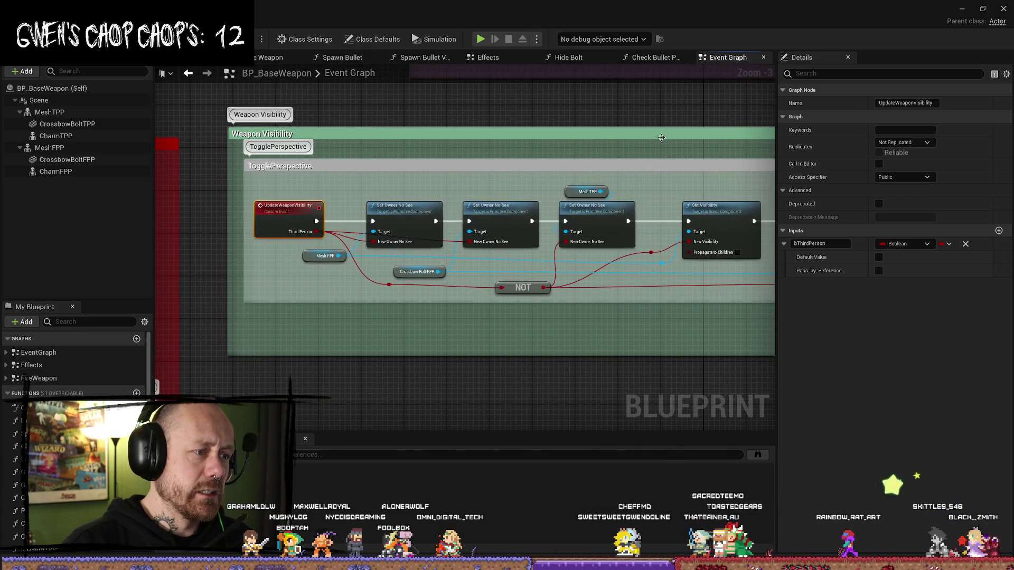
pyautogui.moveTo(636, 156); pyautogui.dragTo(477, 156)
pyautogui.moveTo(595, 171); pyautogui.dragTo(452, 154)
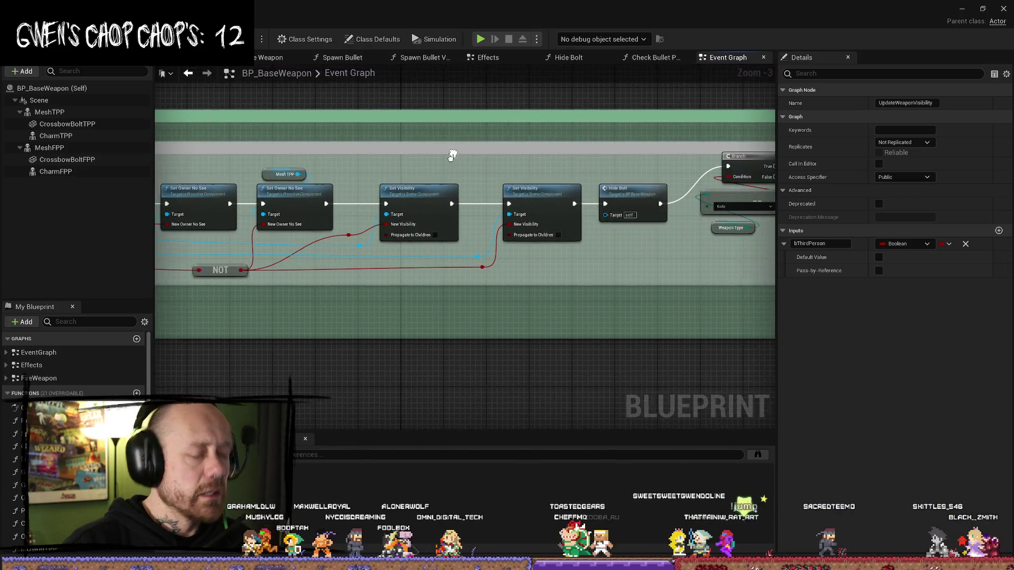
pyautogui.moveTo(252, 89)
pyautogui.mouseDown()
pyautogui.moveTo(408, 152)
pyautogui.moveTo(527, 181)
pyautogui.mouseUp()
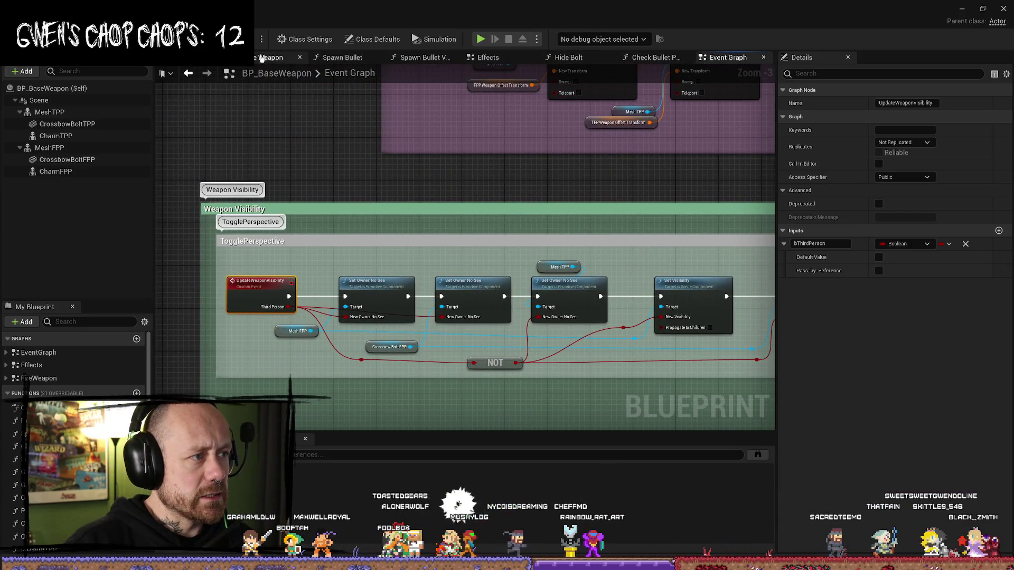
# Step: Browse the Check Bullet Path and Hide Bolt graphs, close Hide Bolt, and return to BP_PlayerCharacter
pyautogui.click(614, 59)
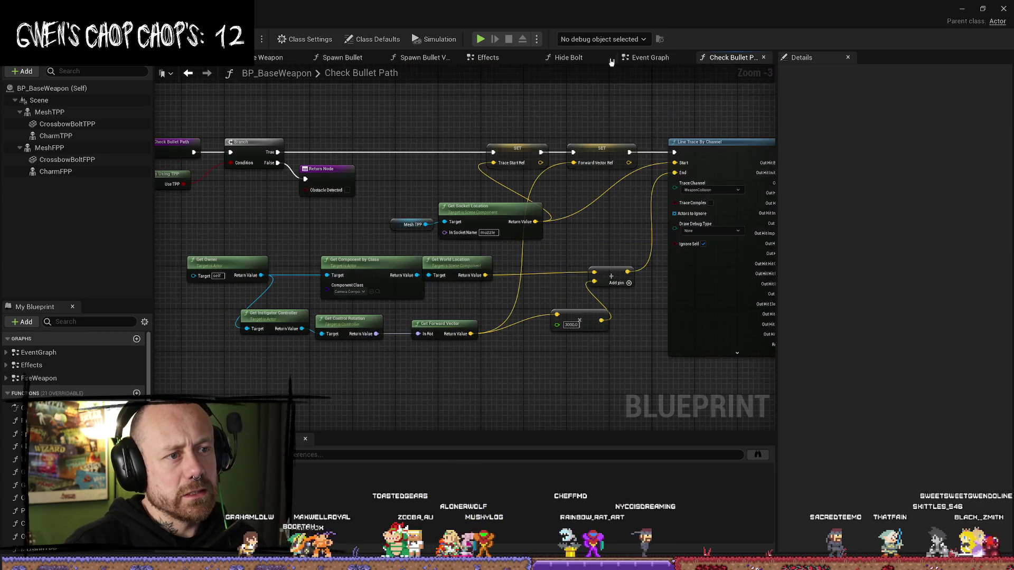
pyautogui.click(568, 58)
pyautogui.click(651, 58)
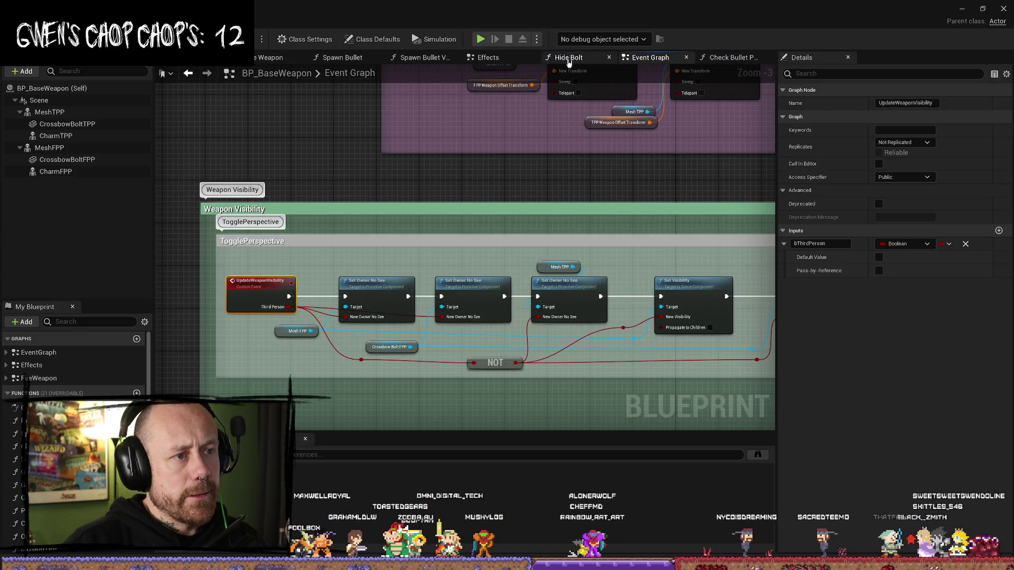
pyautogui.click(569, 60)
pyautogui.click(609, 57)
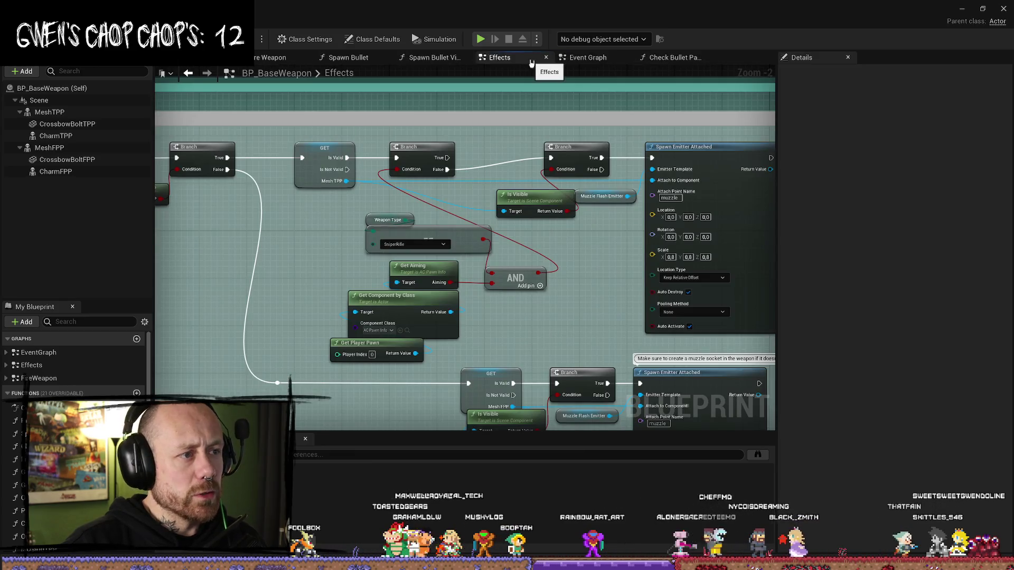
pyautogui.hotkey('ctrl', 'Tab')
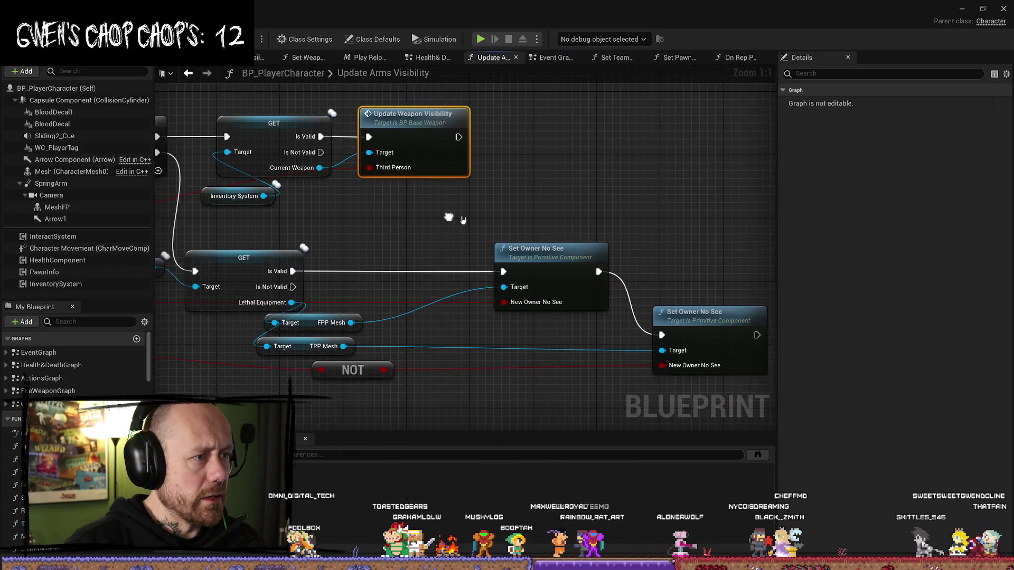
# Step: Bring the Sequence and Set Owner No See nodes into view and expand the ActionsGraph
pyautogui.moveTo(454, 220)
pyautogui.mouseDown()
pyautogui.moveTo(614, 222)
pyautogui.moveTo(453, 191)
pyautogui.mouseUp()
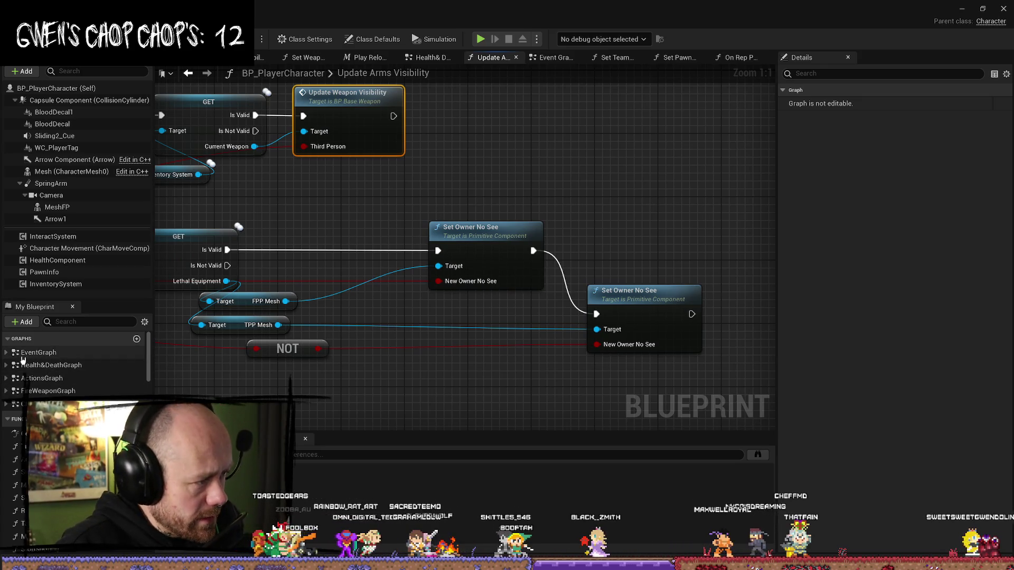
pyautogui.click(7, 379)
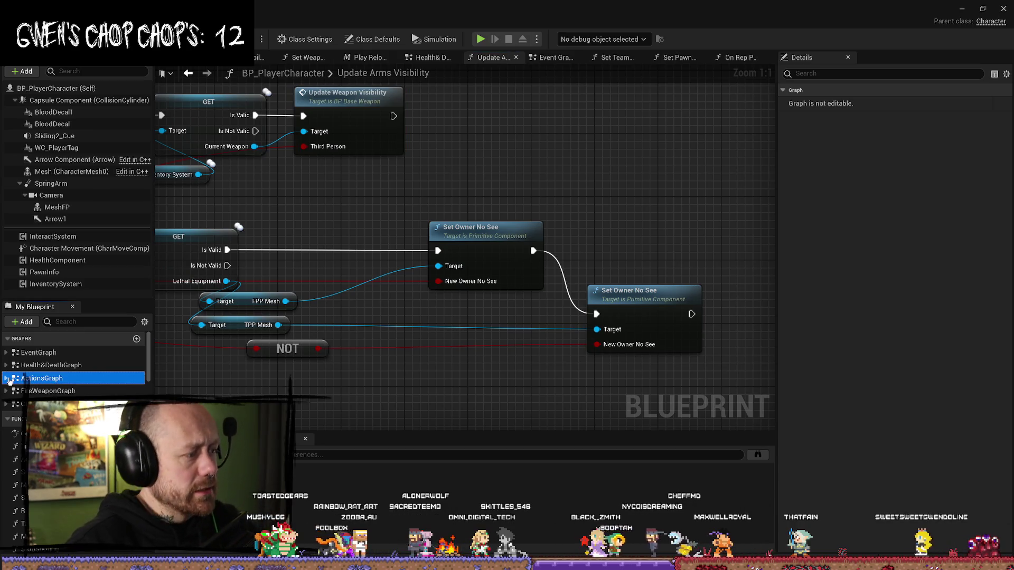
pyautogui.scroll(-2, 9, 381)
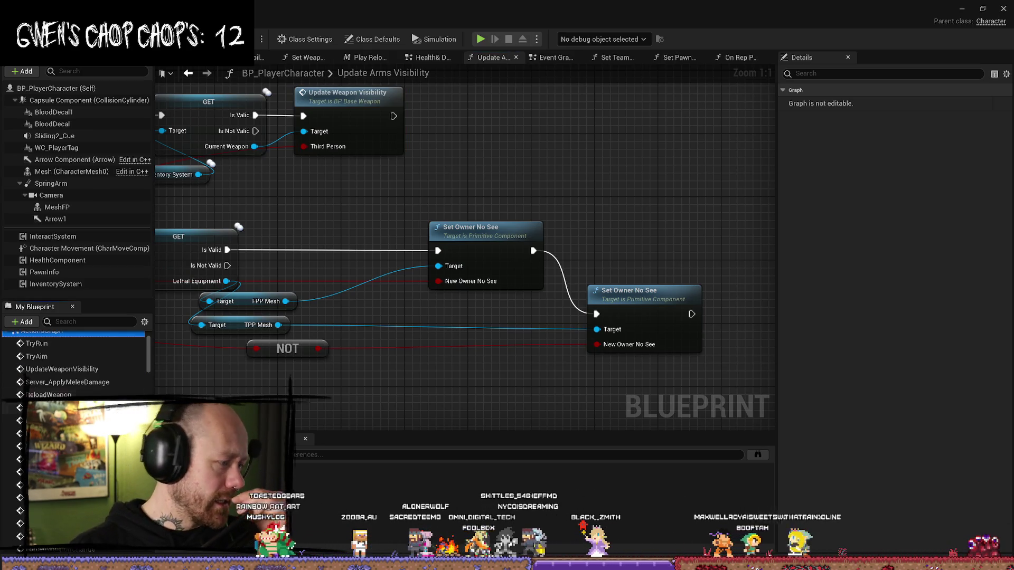
pyautogui.scroll(-2, 74, 365)
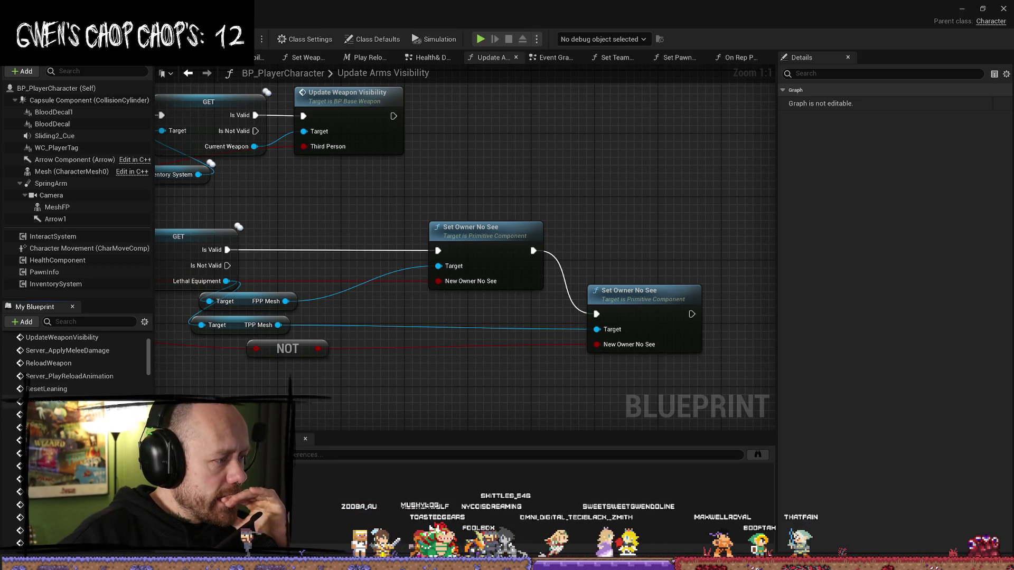
pyautogui.scroll(5, 74, 364)
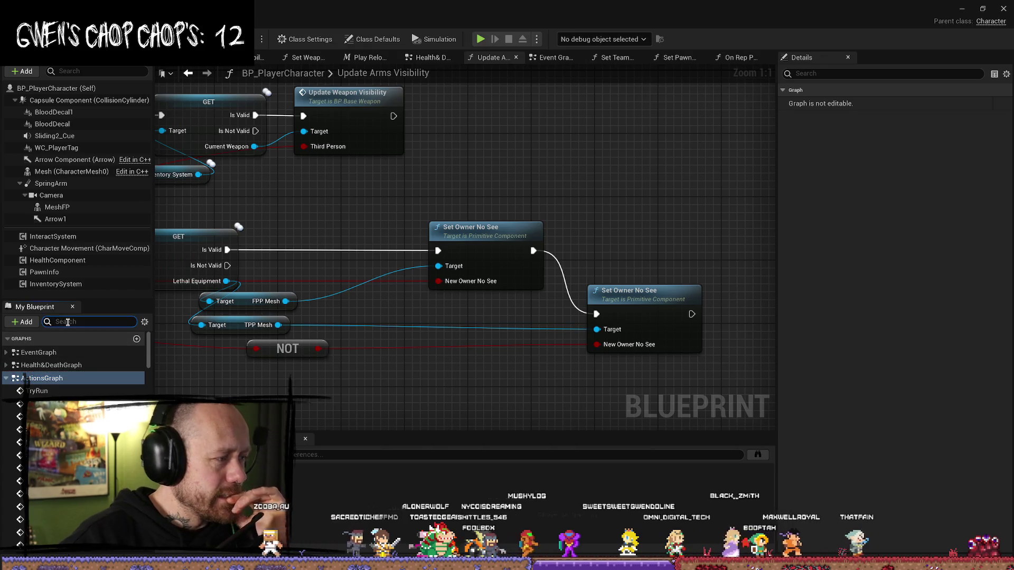
# Step: Filter the My Blueprint members and select Multicast_PlayEquipWeaponMontage to show its settings
pyautogui.write('swap')
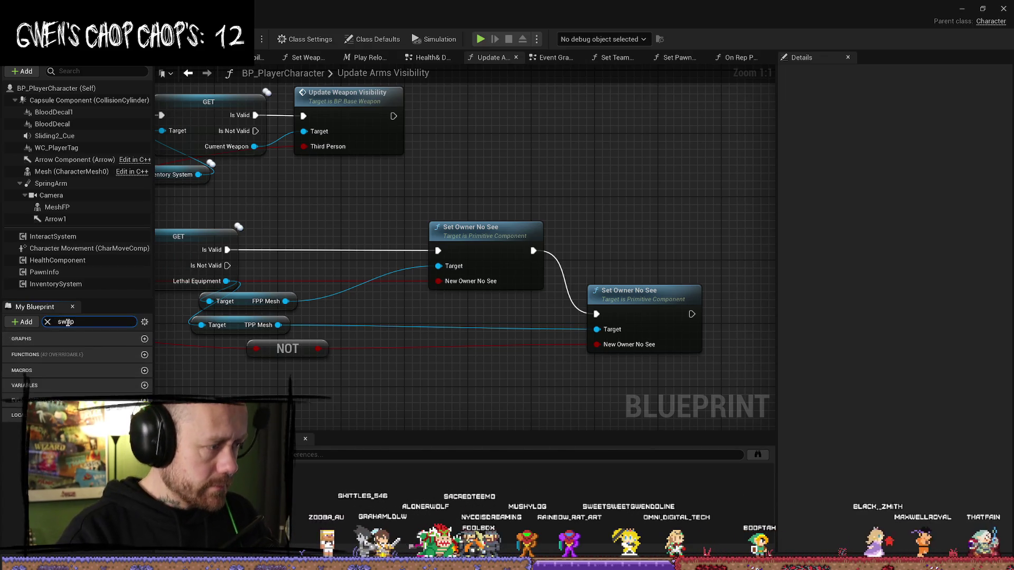
pyautogui.press('BackSpace')
pyautogui.press('BackSpace')
pyautogui.press('BackSpace')
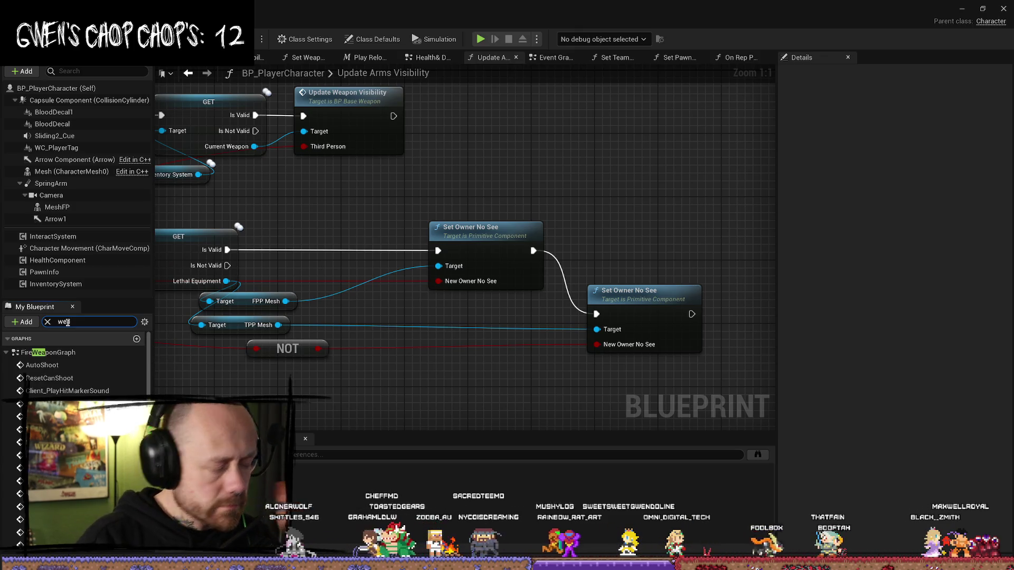
pyautogui.scroll(-2, 74, 364)
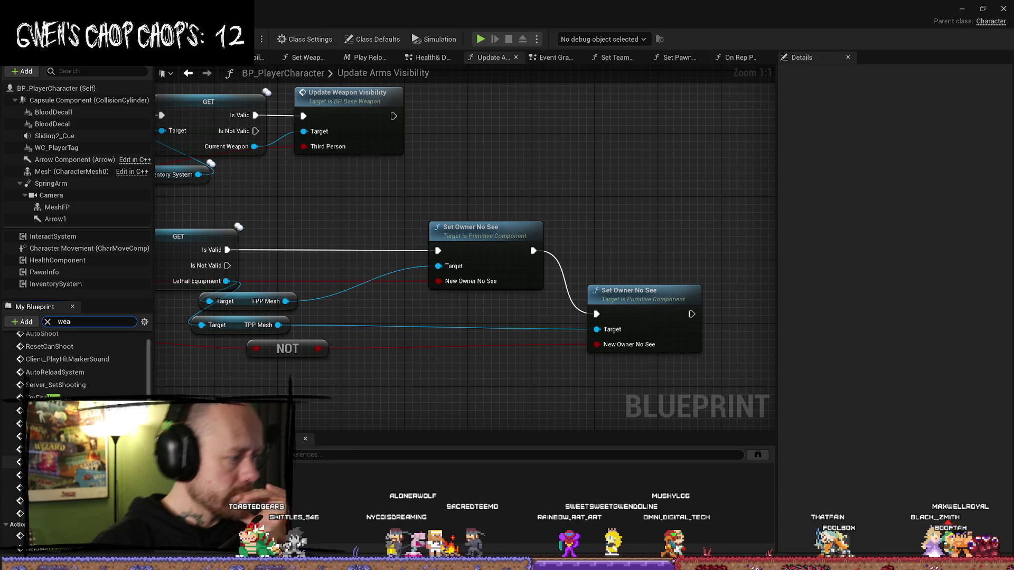
pyautogui.scroll(-2, 79, 364)
pyautogui.scroll(-4, 79, 364)
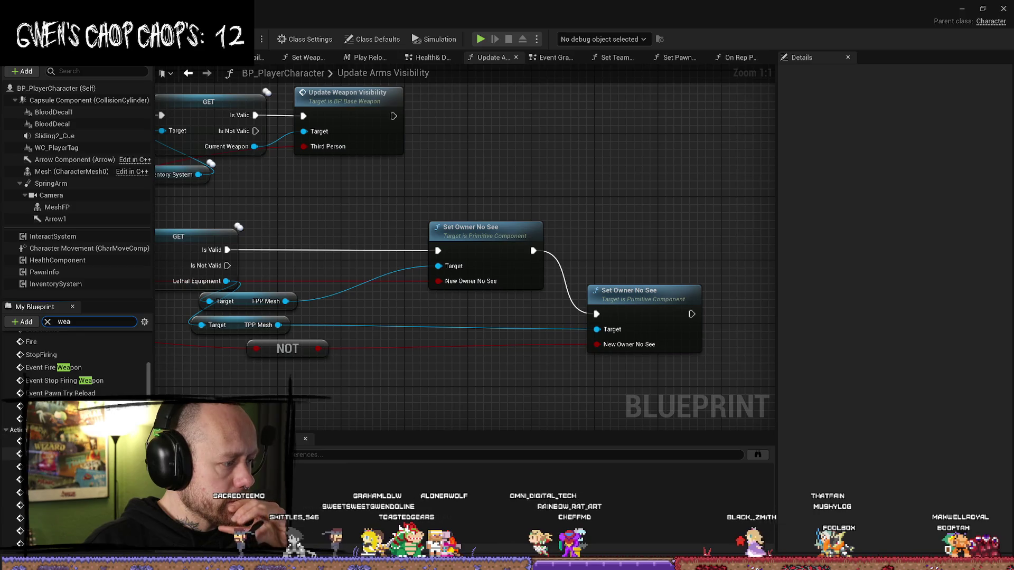
pyautogui.scroll(-1, 79, 365)
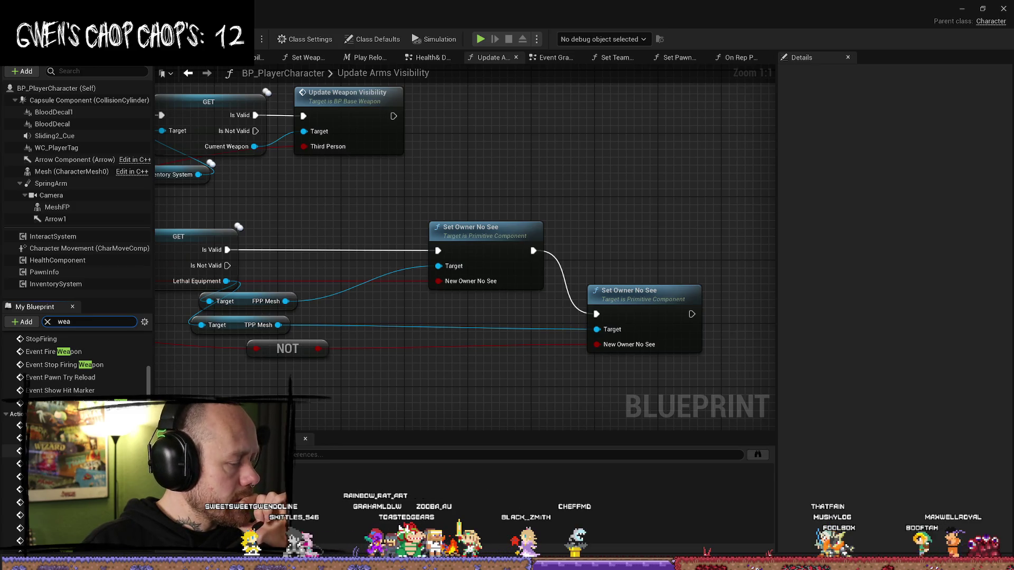
pyautogui.click(63, 450)
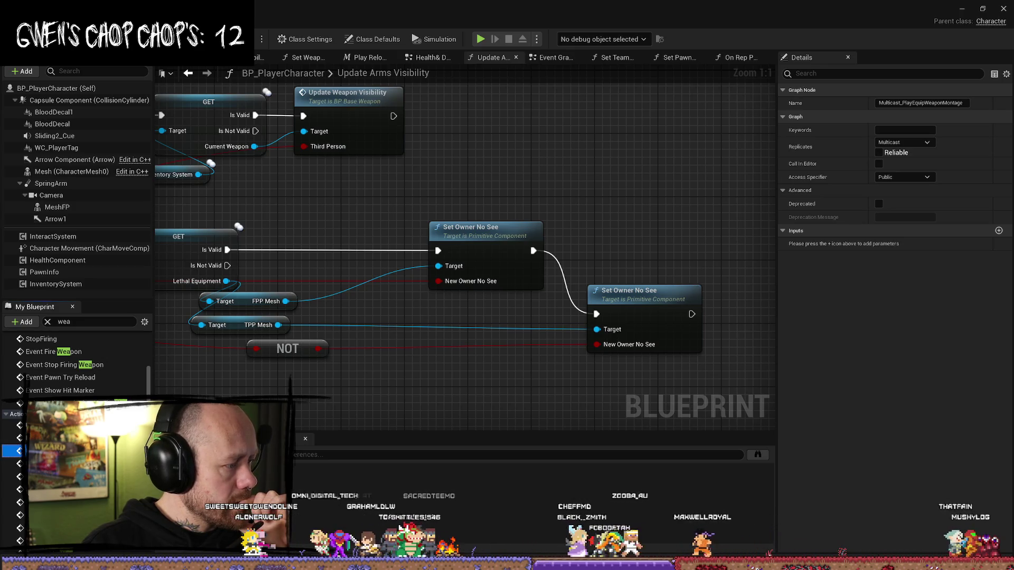
pyautogui.doubleClick(63, 450)
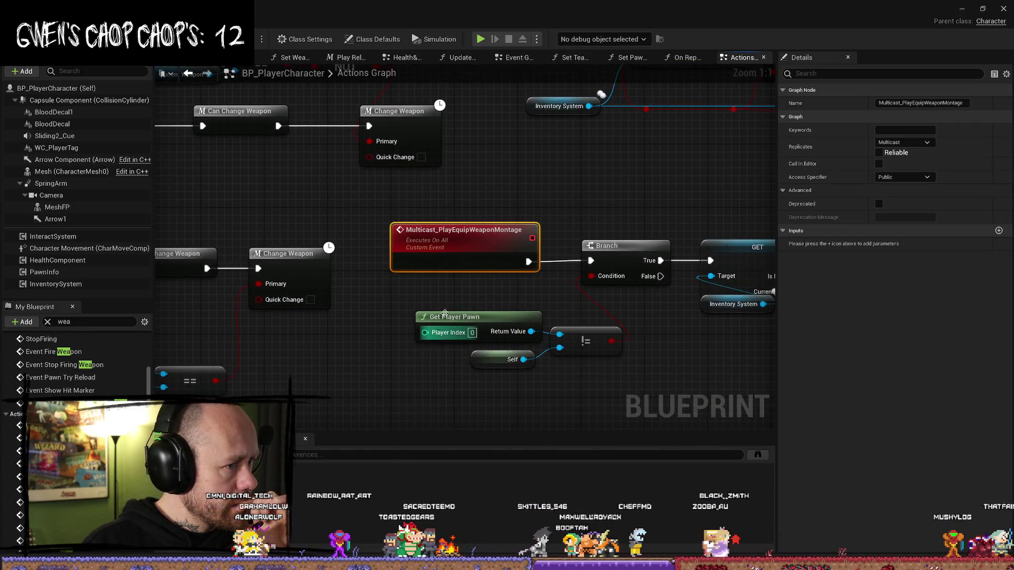
# Step: Inspect the Multicast_PlayEquipWeaponMontage event and follow its Play Montage chain with AM TPP Equip Weapon
pyautogui.press('F2')
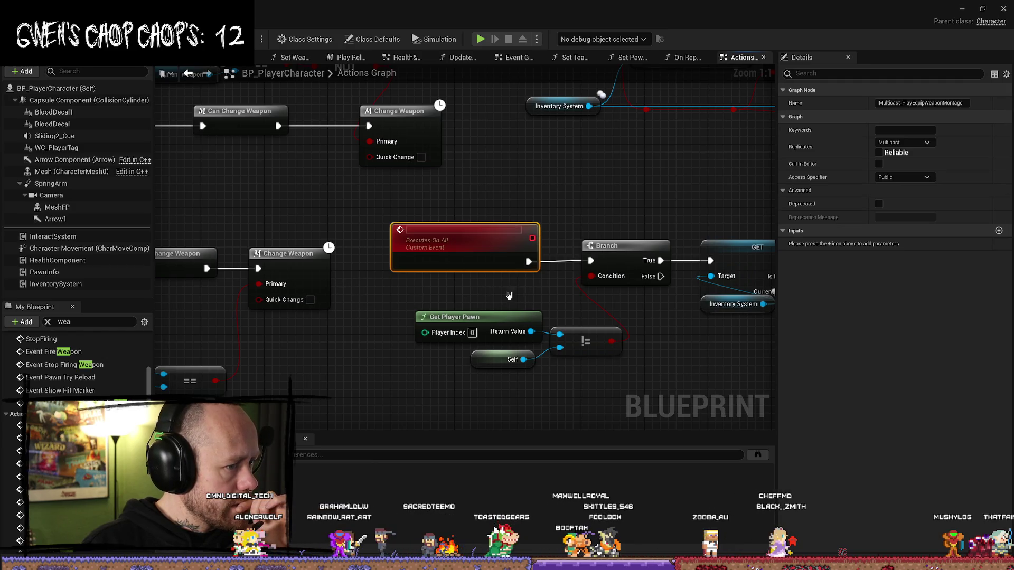
pyautogui.click(455, 202)
pyautogui.scroll(-2, 454, 202)
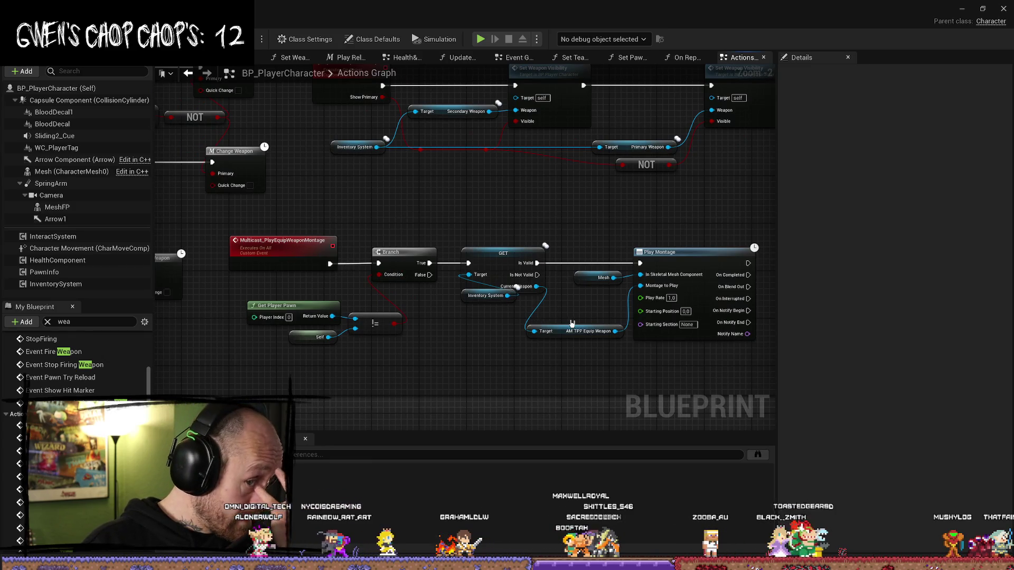
pyautogui.click(297, 247)
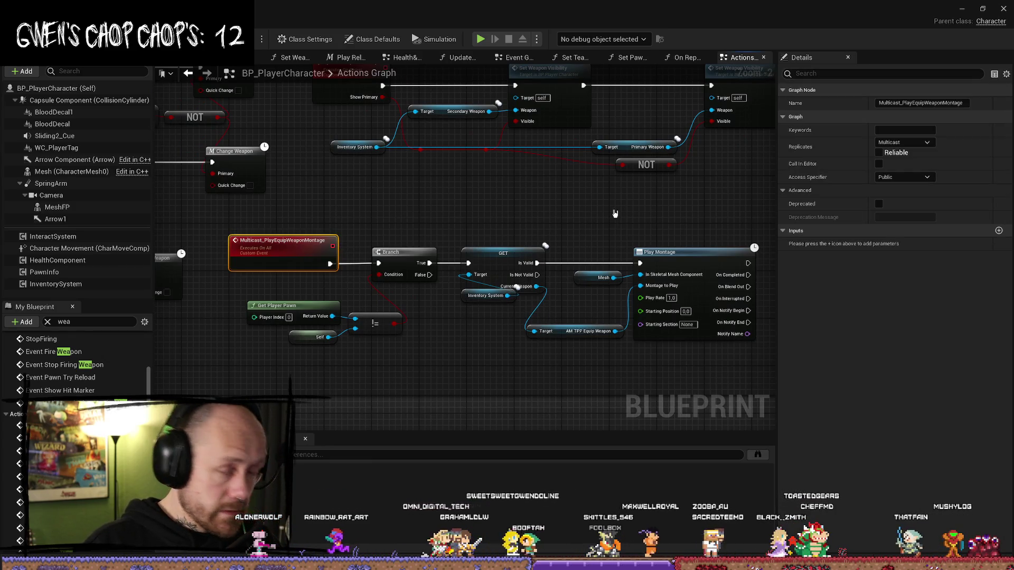
pyautogui.moveTo(682, 220)
pyautogui.mouseDown()
pyautogui.moveTo(537, 215)
pyautogui.moveTo(545, 228)
pyautogui.mouseUp()
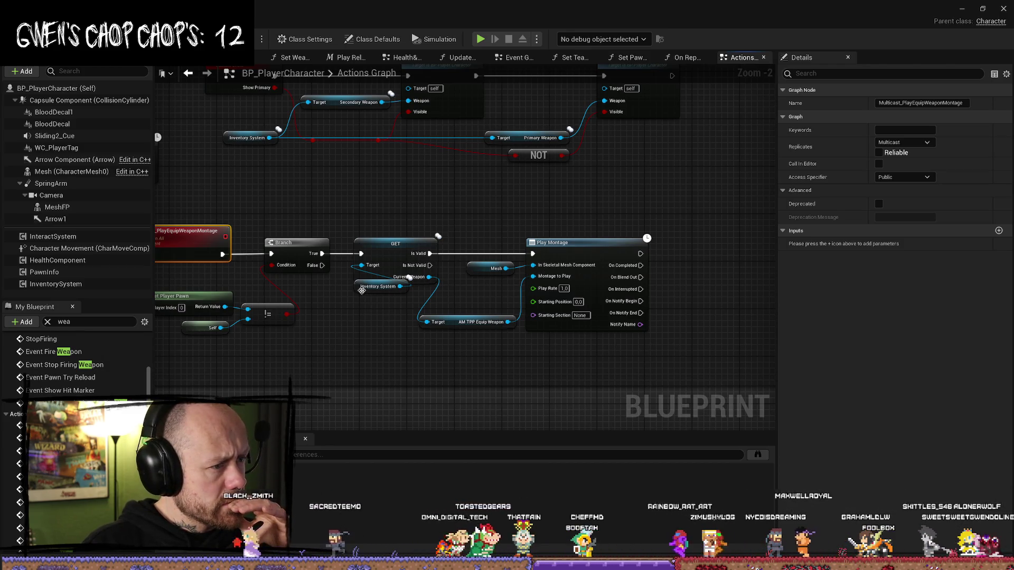
pyautogui.moveTo(376, 287); pyautogui.dragTo(364, 298)
pyautogui.moveTo(394, 359); pyautogui.dragTo(411, 340)
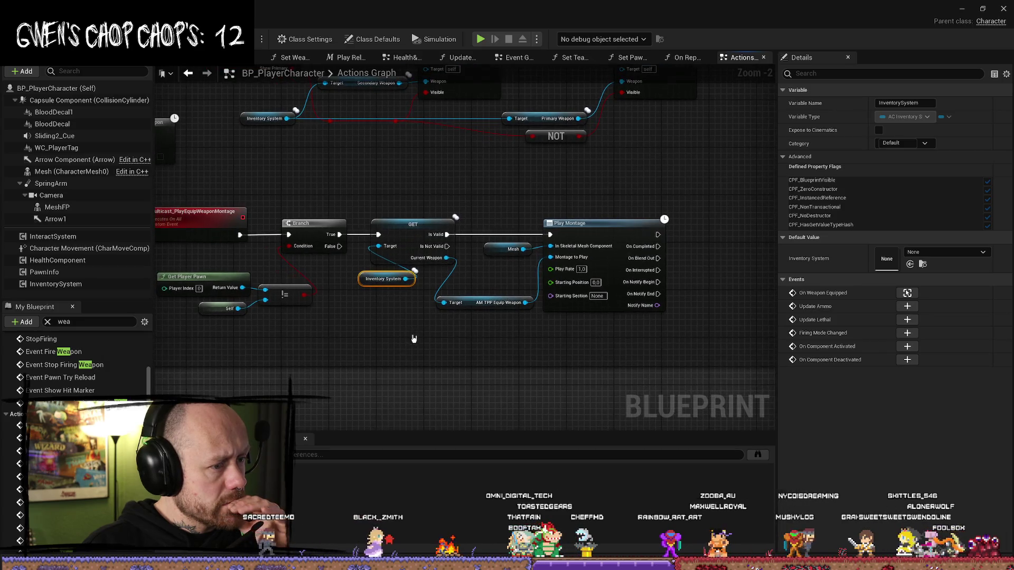
pyautogui.click(486, 302)
pyautogui.moveTo(506, 345); pyautogui.dragTo(489, 337)
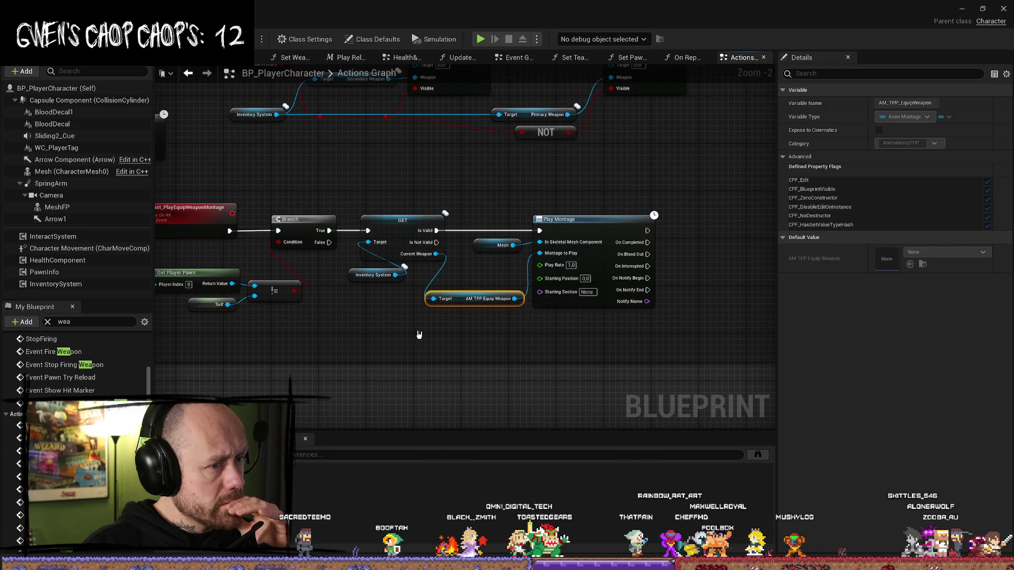
pyautogui.moveTo(391, 331); pyautogui.dragTo(481, 330)
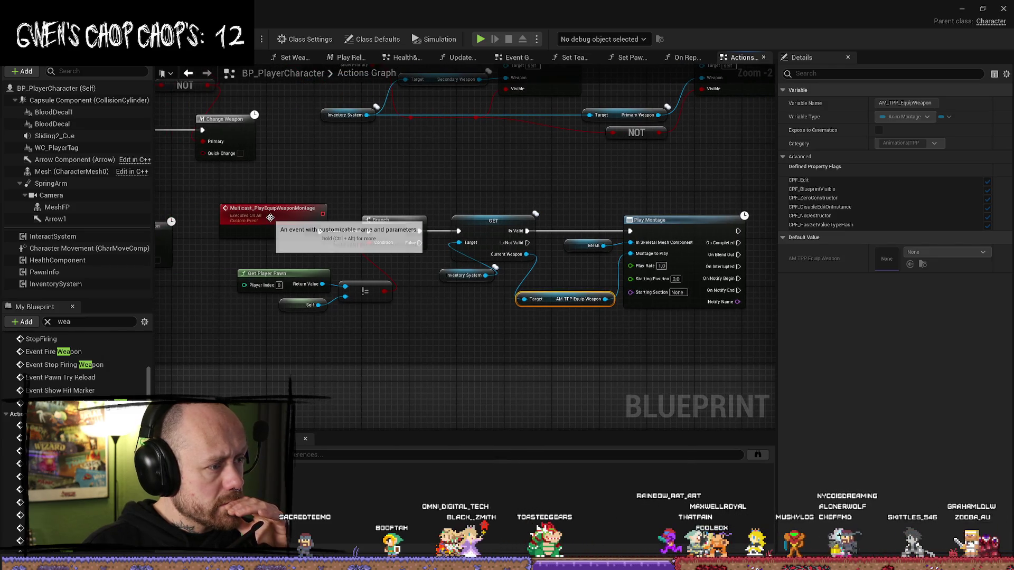
pyautogui.click(290, 211)
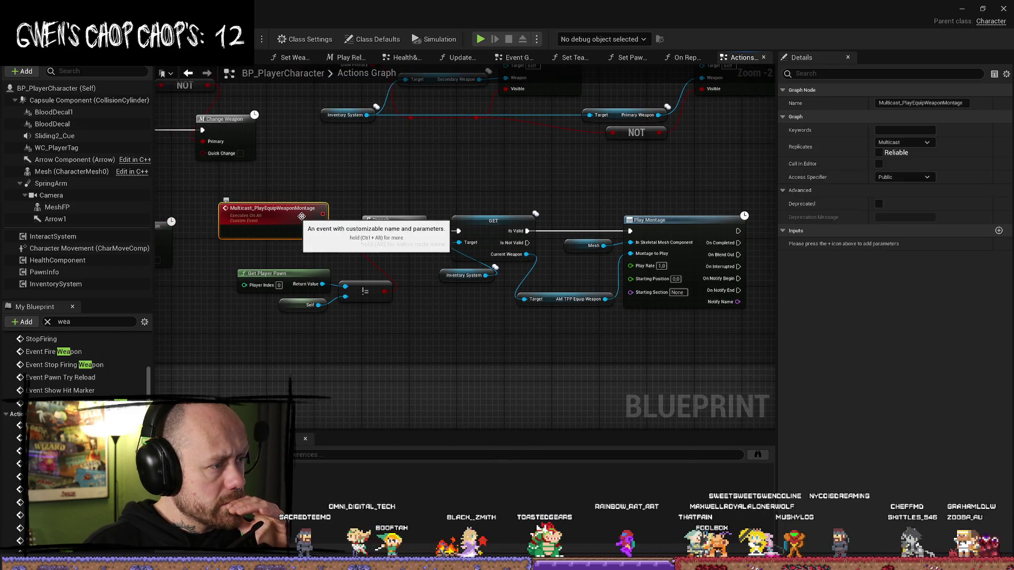
pyautogui.click(284, 218)
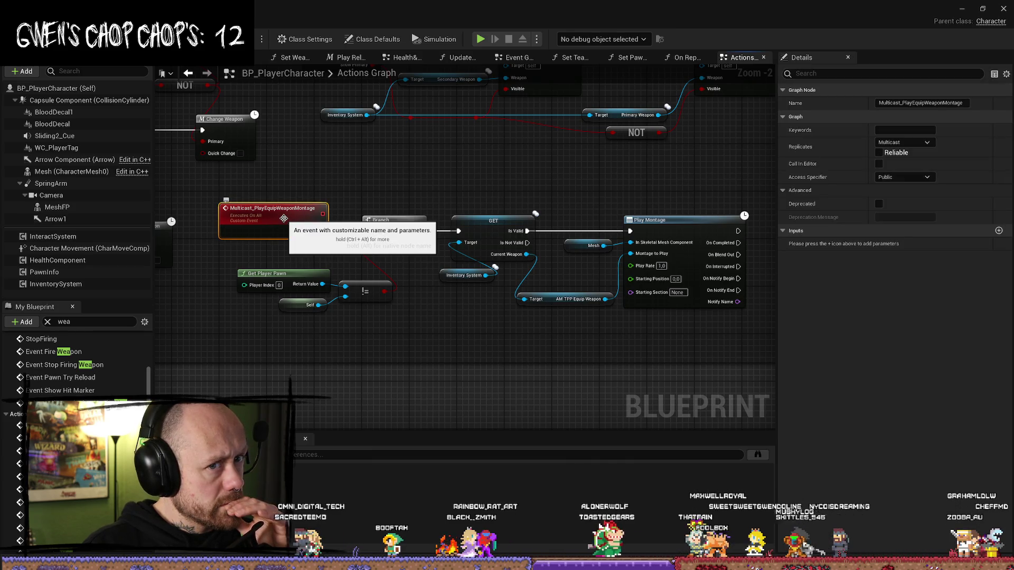
pyautogui.click(419, 201)
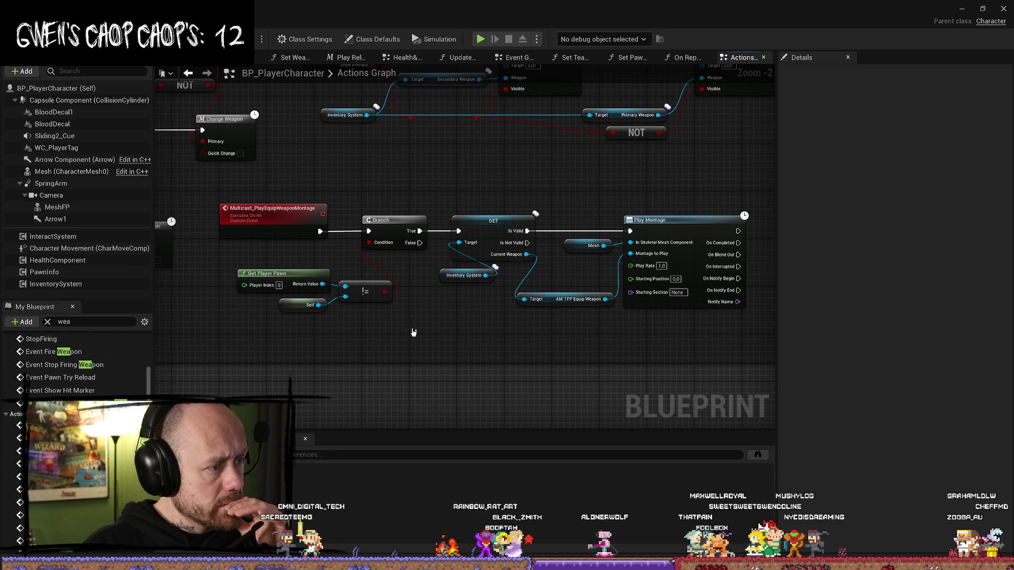
pyautogui.moveTo(361, 188); pyautogui.dragTo(442, 230)
pyautogui.click(387, 333)
pyautogui.moveTo(659, 334); pyautogui.dragTo(590, 334)
pyautogui.click(453, 229)
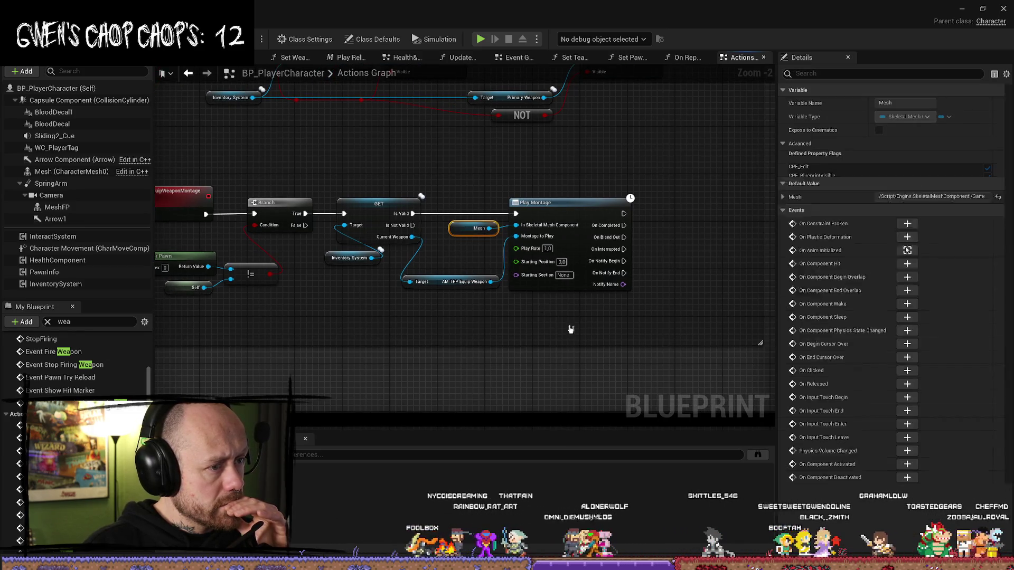
pyautogui.click(520, 200)
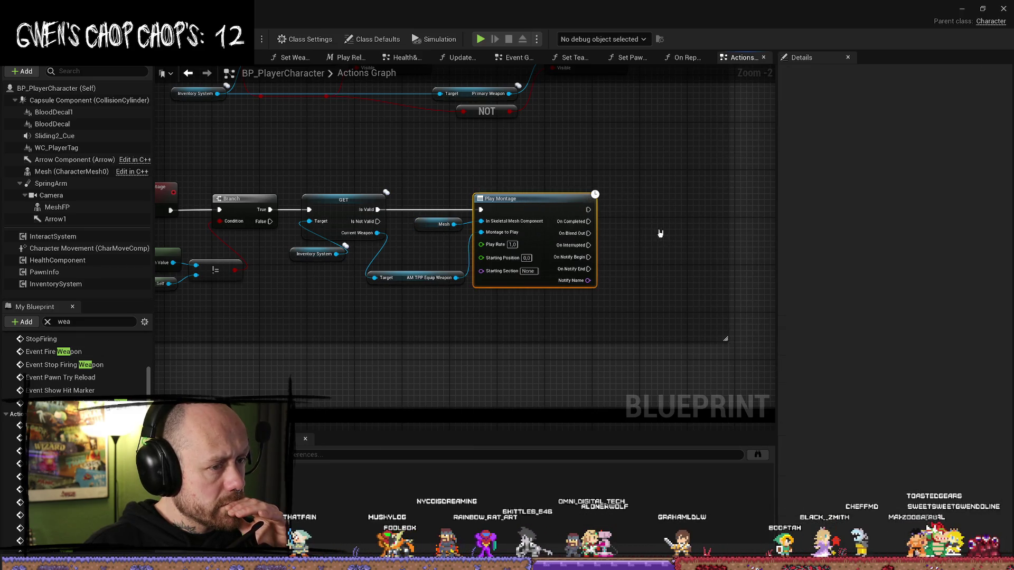
pyautogui.moveTo(660, 233); pyautogui.dragTo(665, 243)
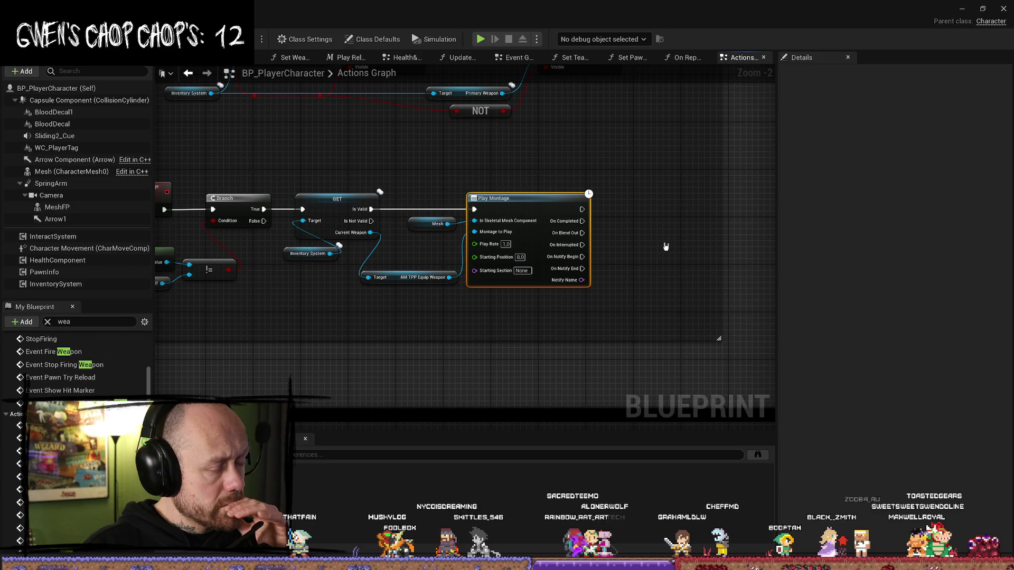
pyautogui.moveTo(364, 314)
pyautogui.mouseDown()
pyautogui.moveTo(438, 302)
pyautogui.moveTo(421, 297)
pyautogui.mouseUp()
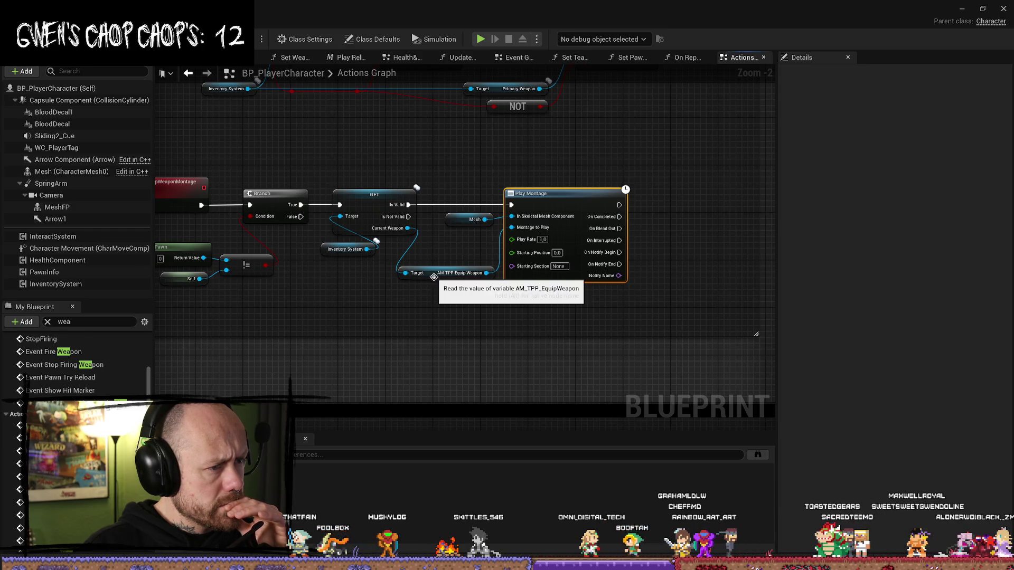
pyautogui.click(464, 276)
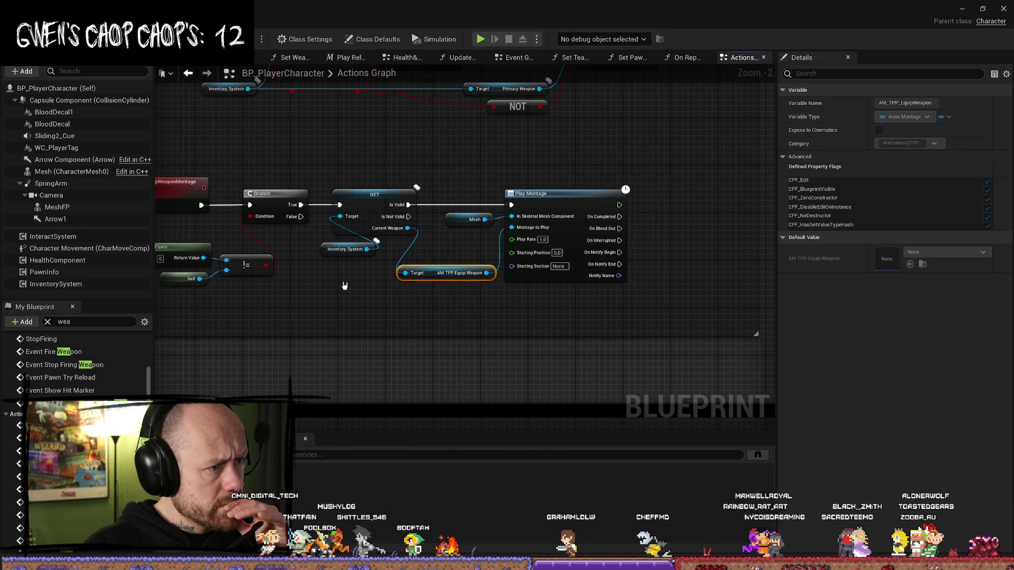
pyautogui.moveTo(339, 285); pyautogui.dragTo(481, 285)
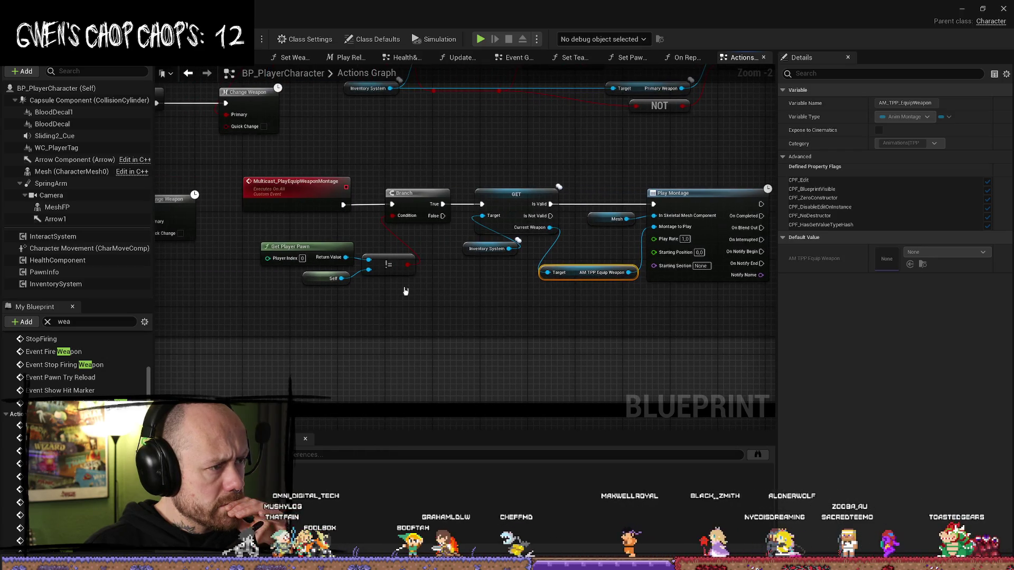
pyautogui.scroll(-1, 313, 322)
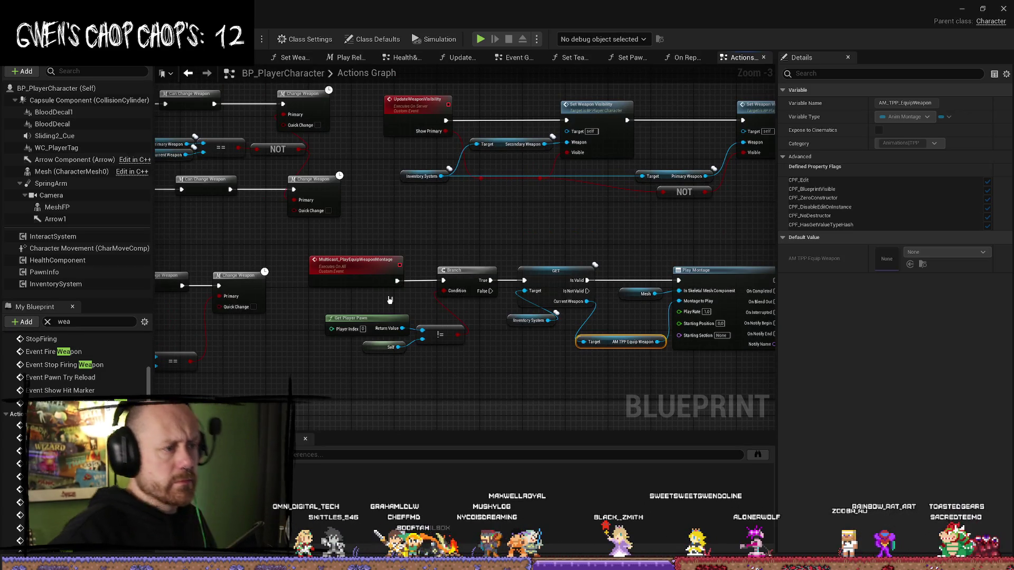
pyautogui.moveTo(445, 243); pyautogui.dragTo(483, 251)
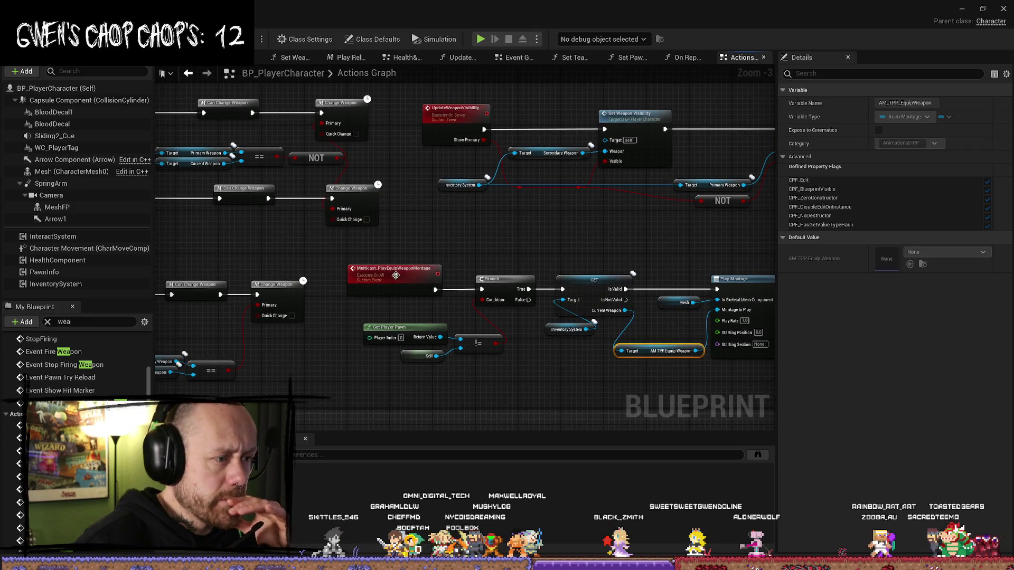
pyautogui.rightClick(395, 275)
pyautogui.click(449, 374)
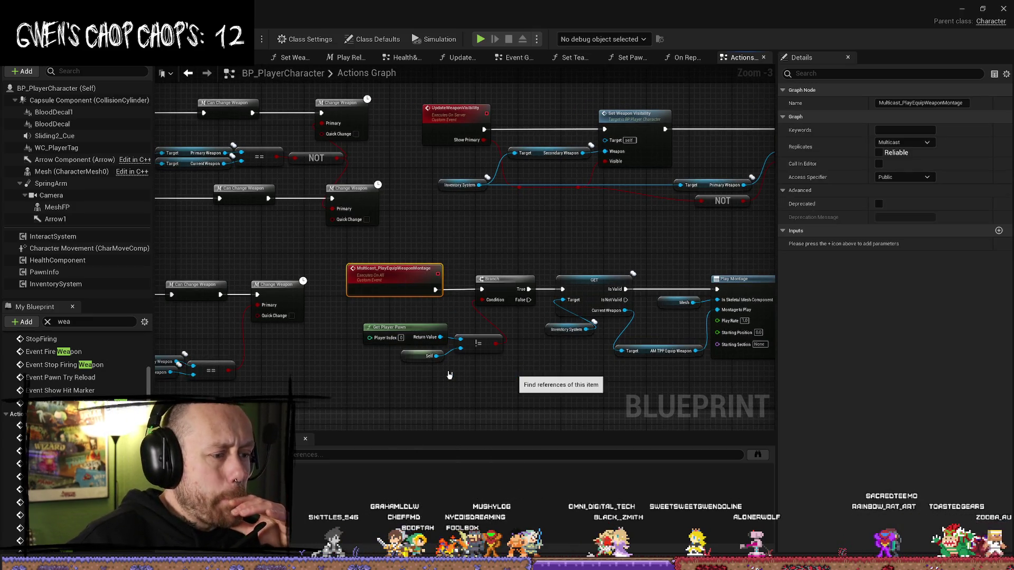